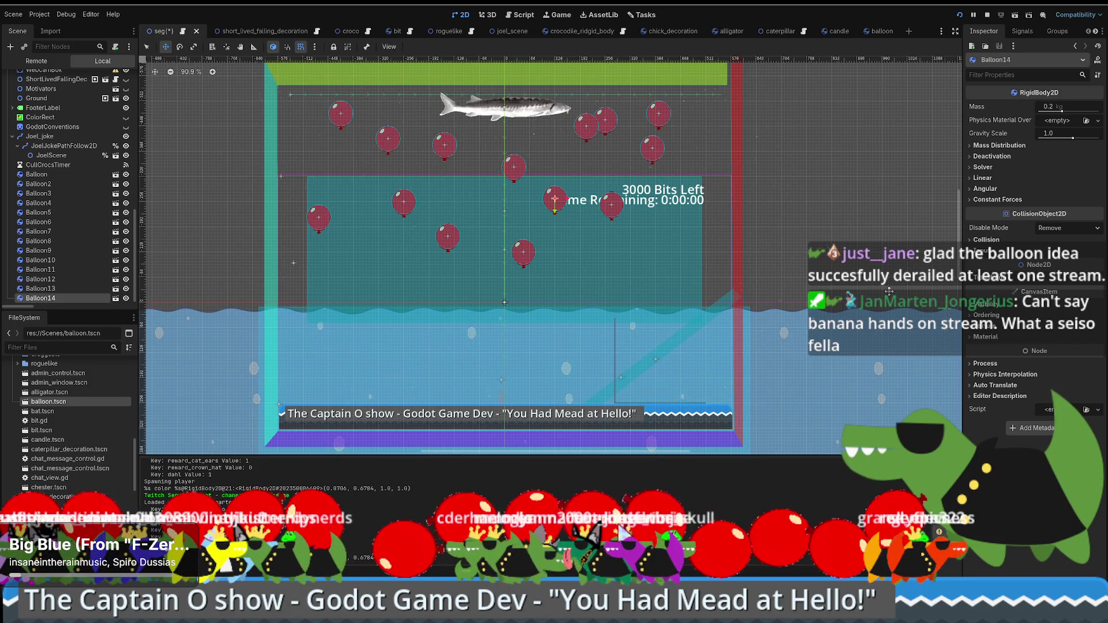
# Switch the Scene dock to the running game's Remote scene tree.
pyautogui.scroll(-1, 890, 290)
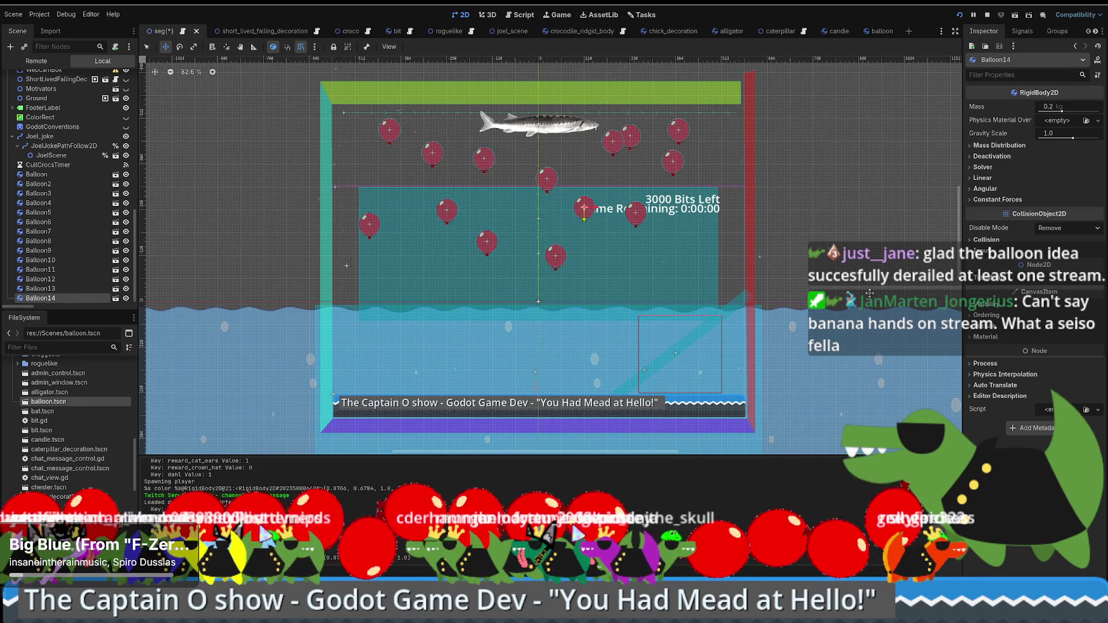
pyautogui.scroll(1, 798, 282)
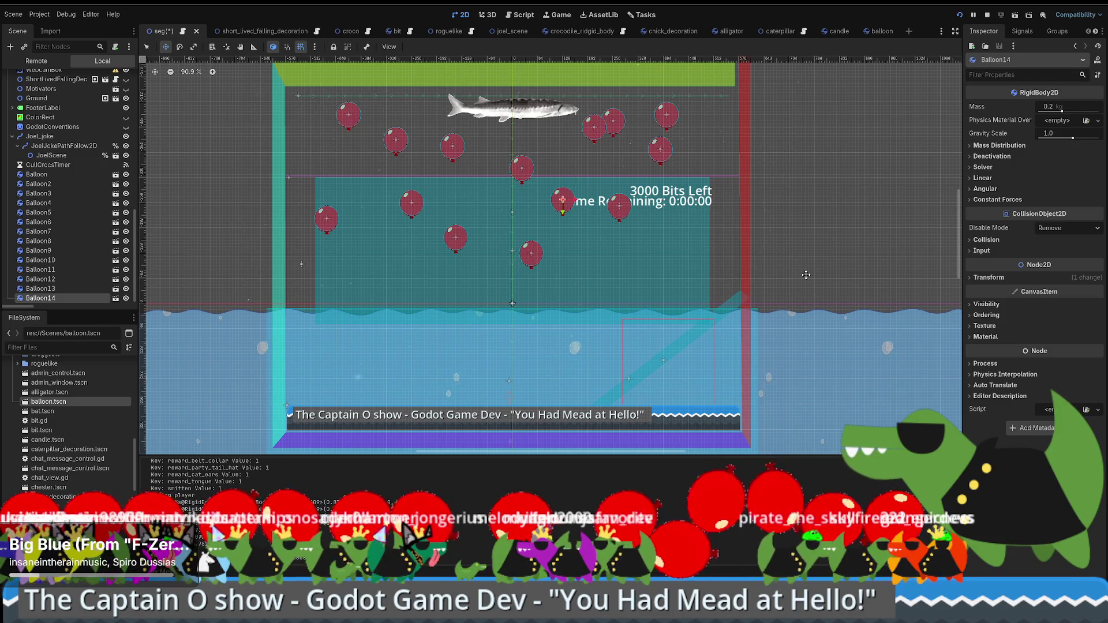
pyautogui.scroll(5, 114, 217)
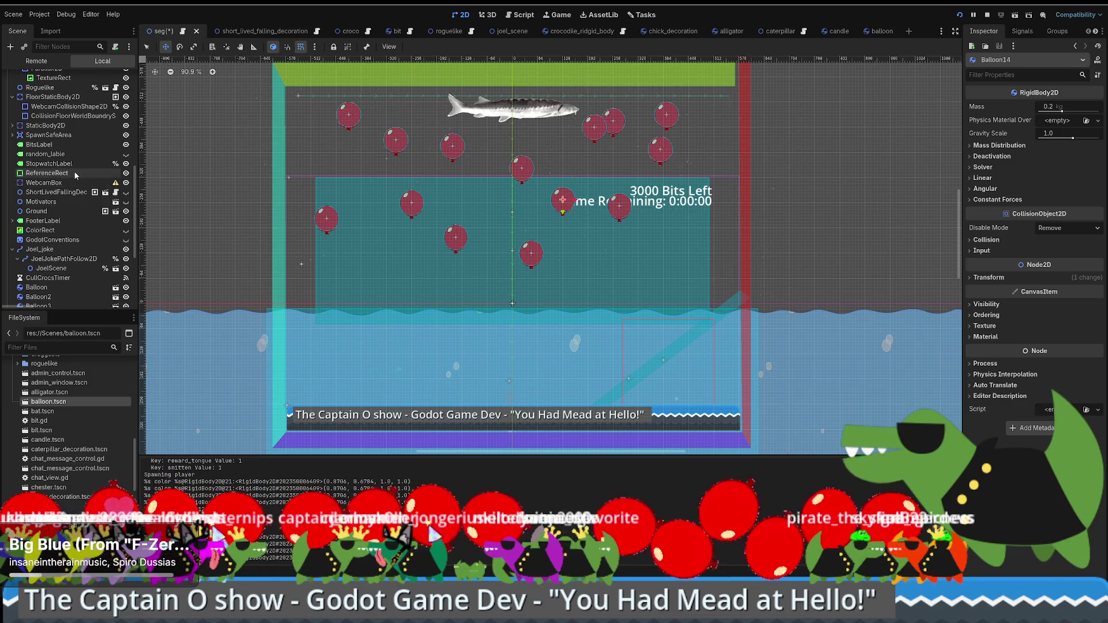
pyautogui.scroll(3, 81, 159)
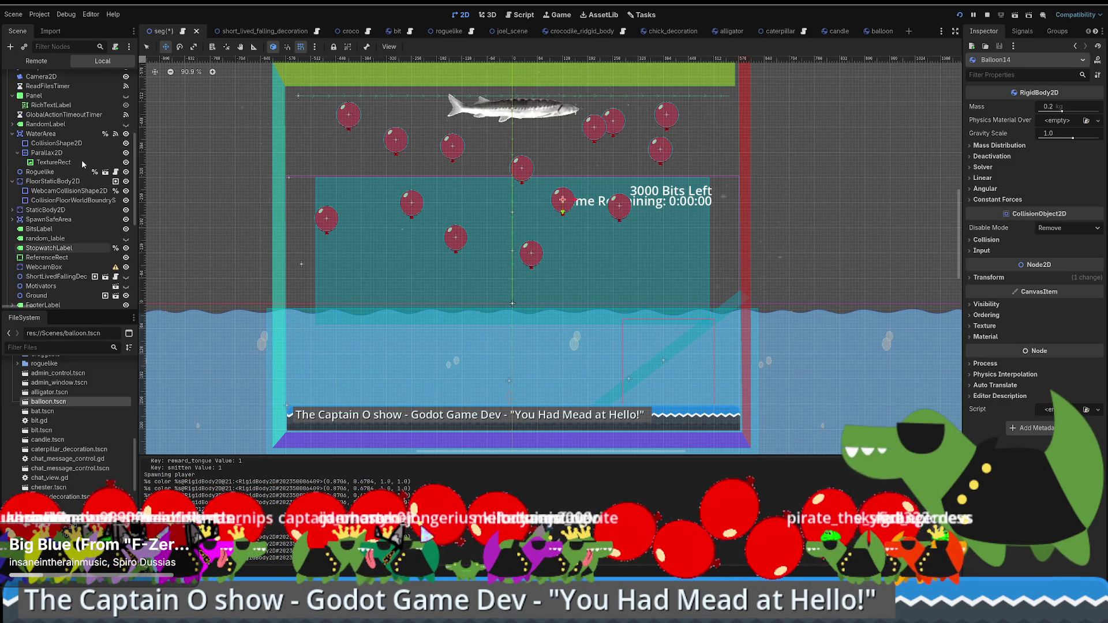
pyautogui.scroll(-3, 82, 160)
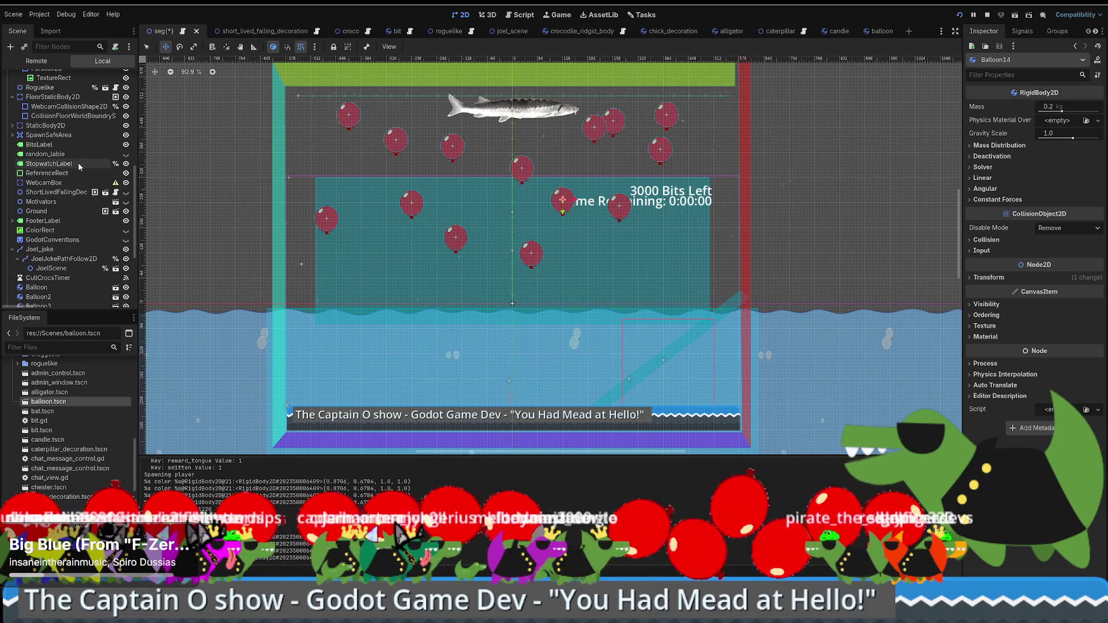
pyautogui.scroll(-4, 79, 167)
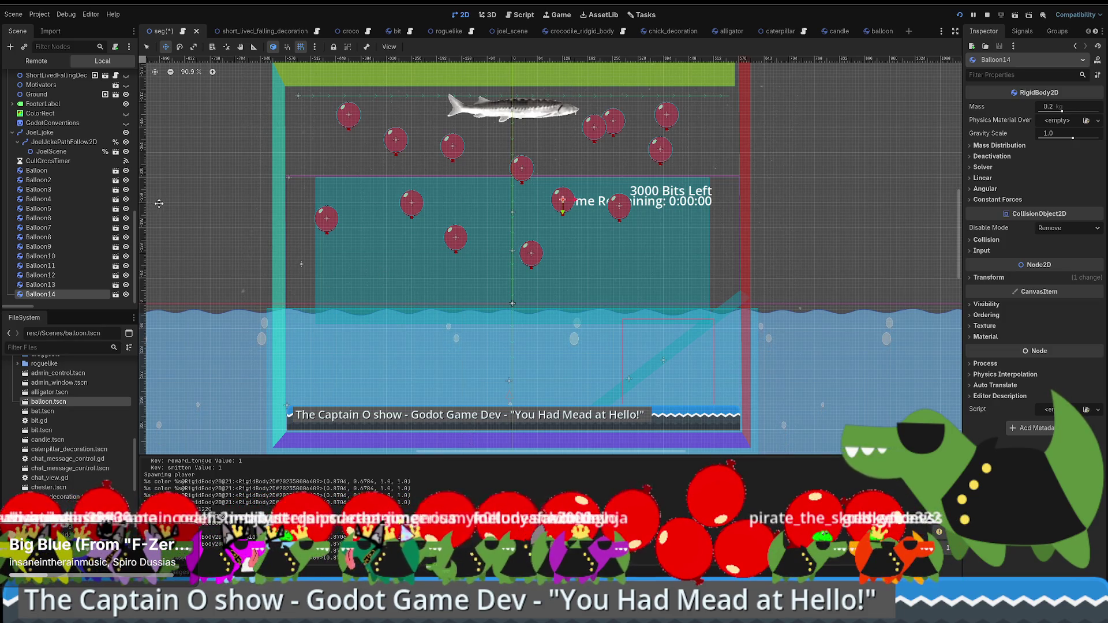
pyautogui.click(36, 61)
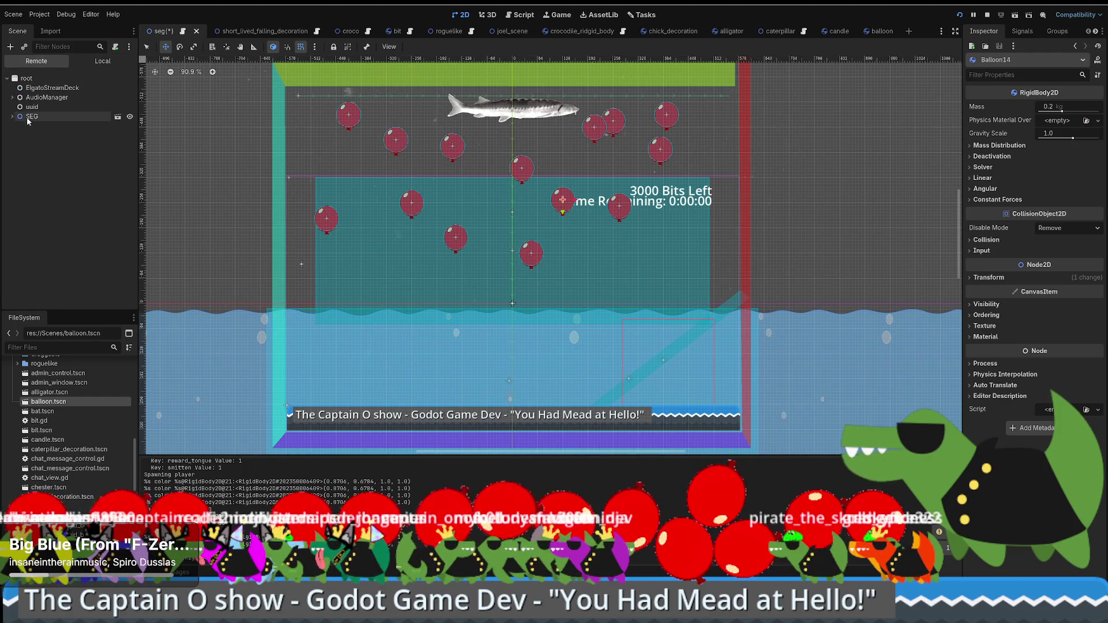
# Expand SEG, nudge Balloon14 slightly down-right, and bring the Stream Engagement Game window forward.
pyautogui.click(12, 116)
pyautogui.moveTo(394, 147); pyautogui.dragTo(402, 152)
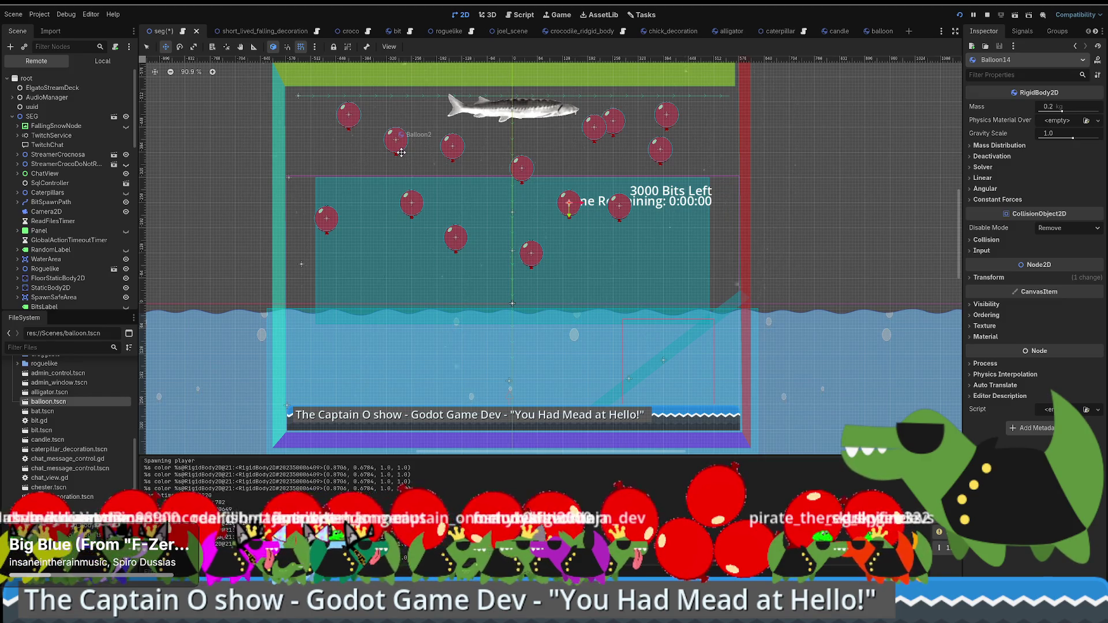
pyautogui.hotkey('alt', 'Tab')
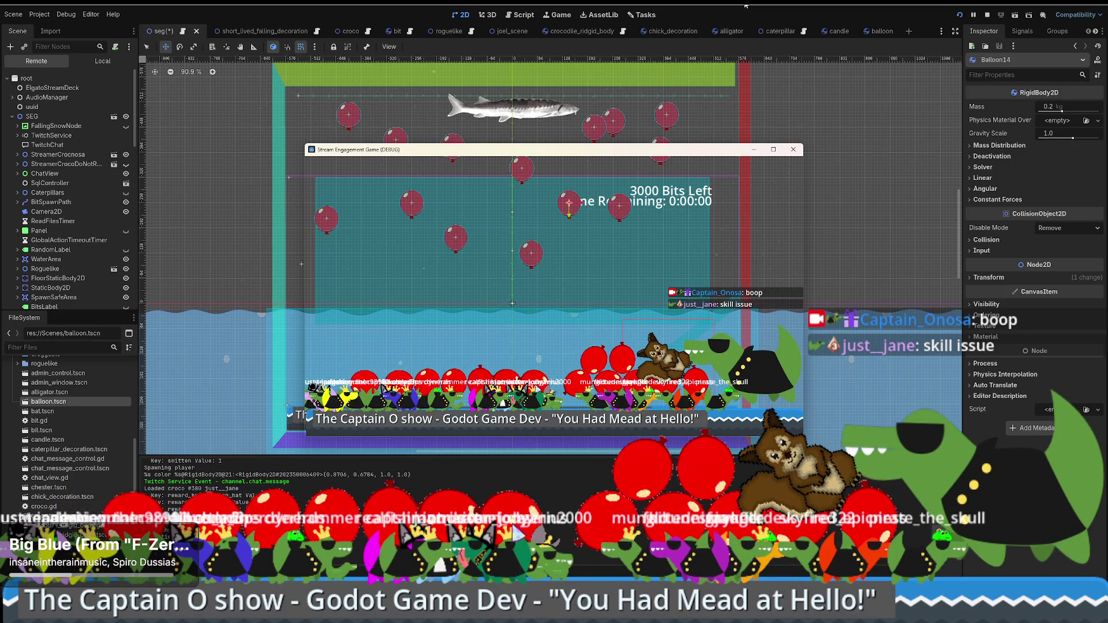
# Back in the editor, expand and collapse Balloon5 and Balloon6 in the Remote tree.
pyautogui.press('F8')
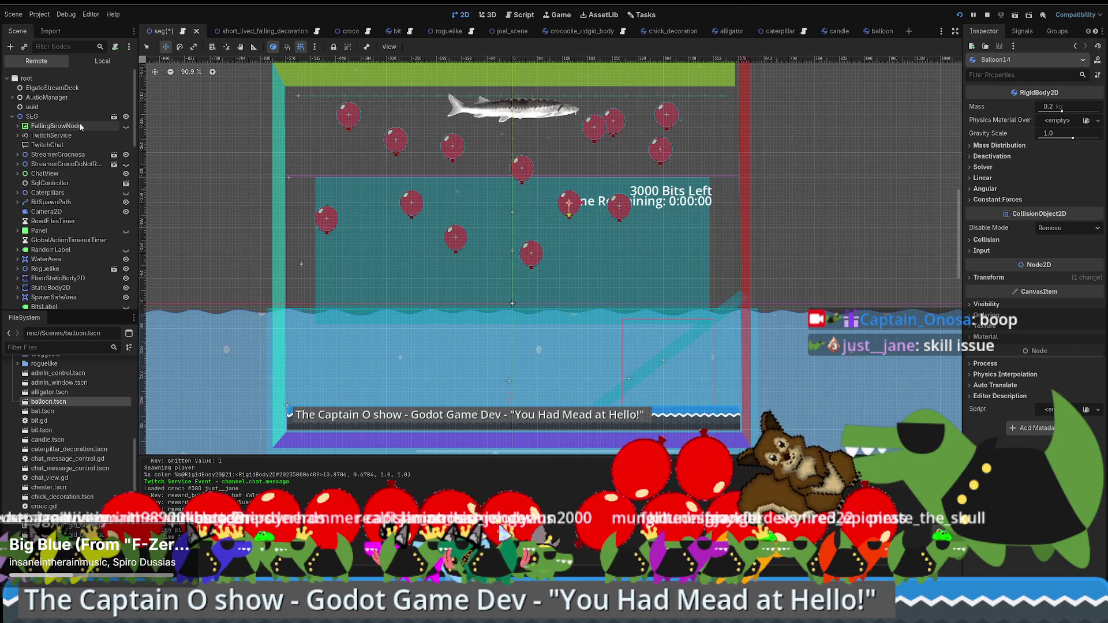
pyautogui.scroll(-10, 79, 124)
pyautogui.scroll(10, 79, 124)
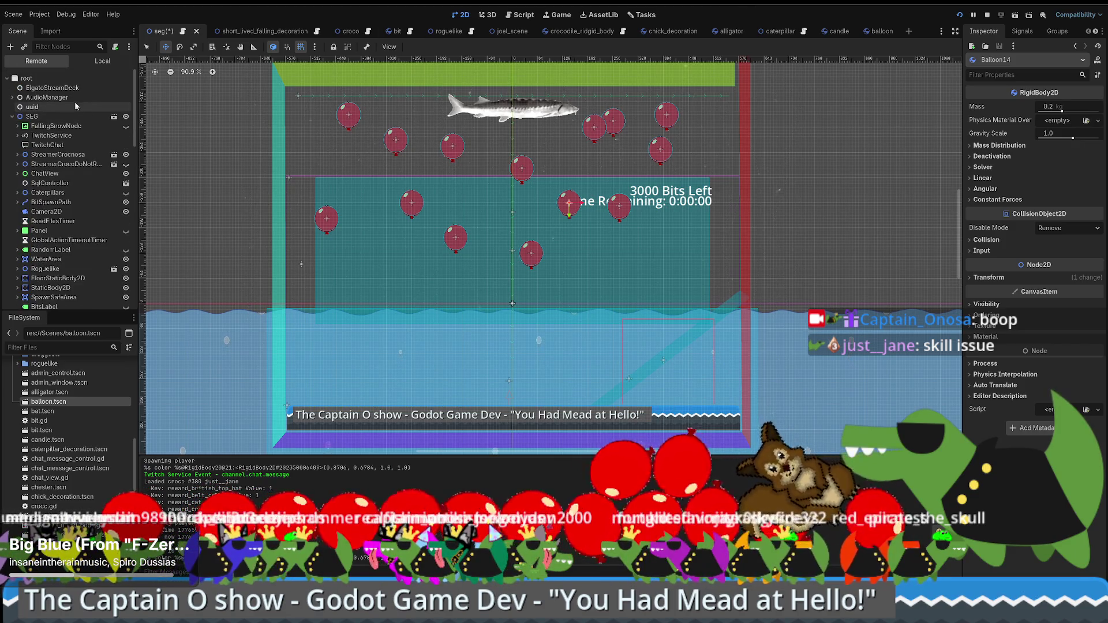
pyautogui.scroll(-15, 82, 143)
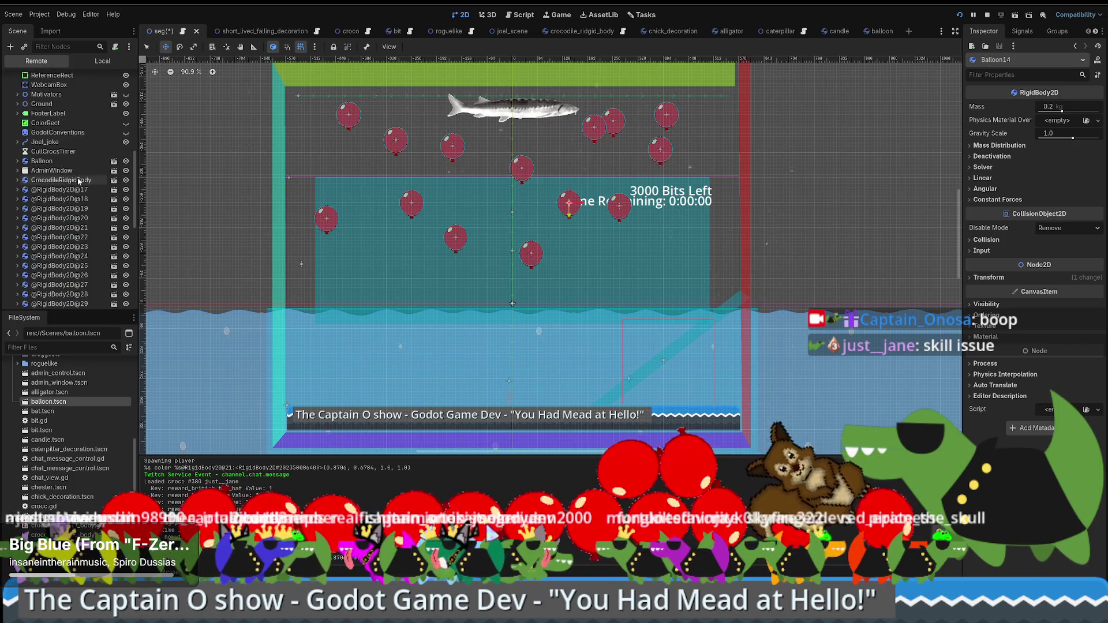
pyautogui.click(68, 196)
pyautogui.click(17, 196)
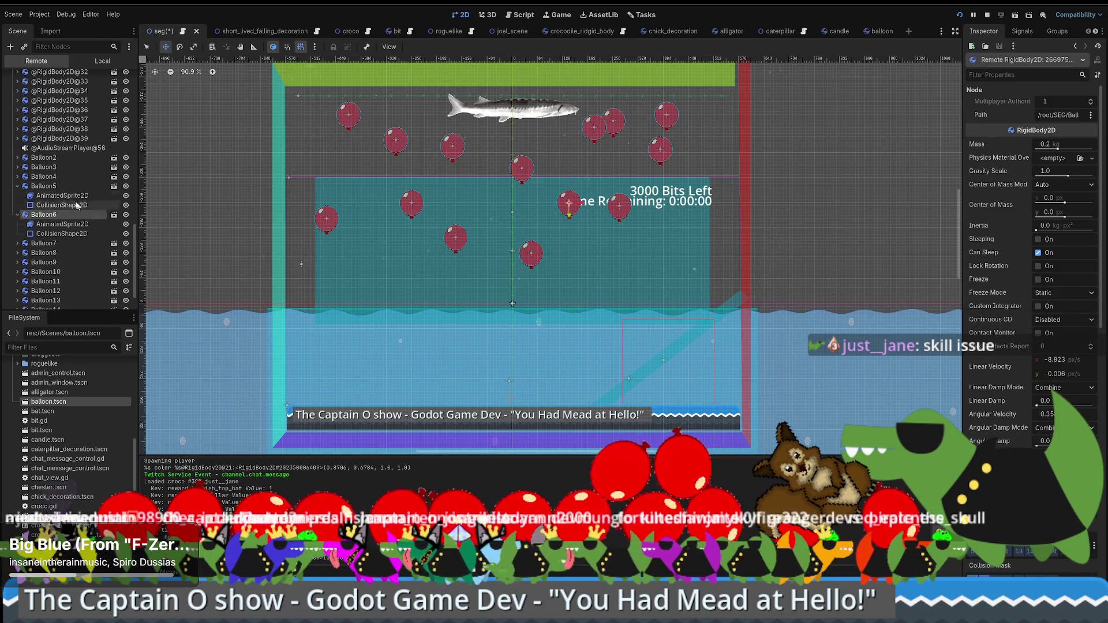
pyautogui.click(17, 186)
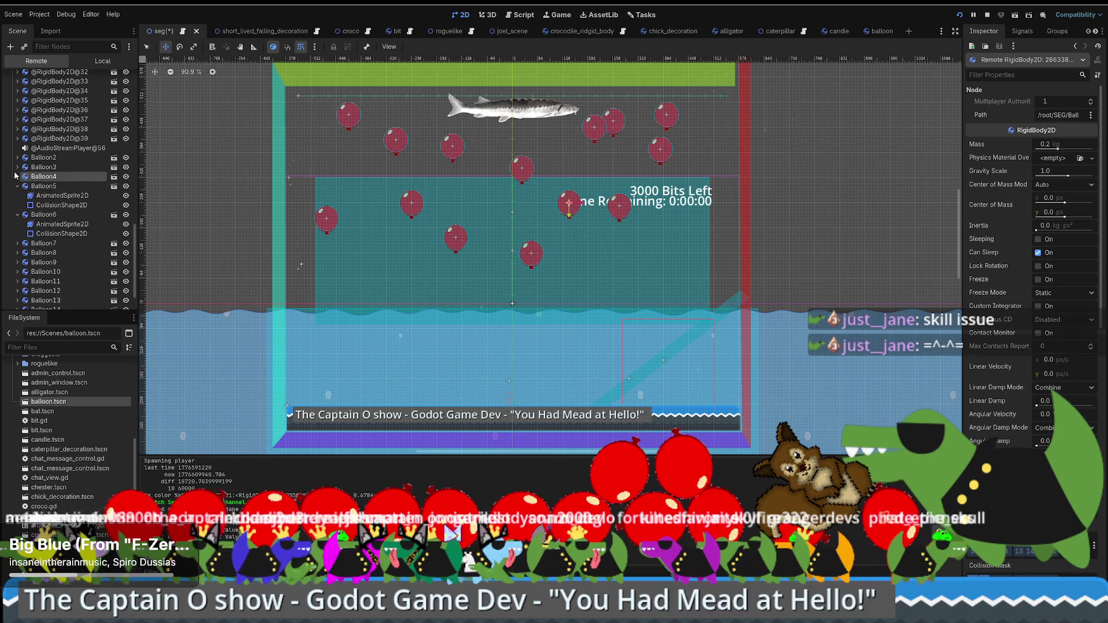
pyautogui.click(17, 186)
pyautogui.click(17, 196)
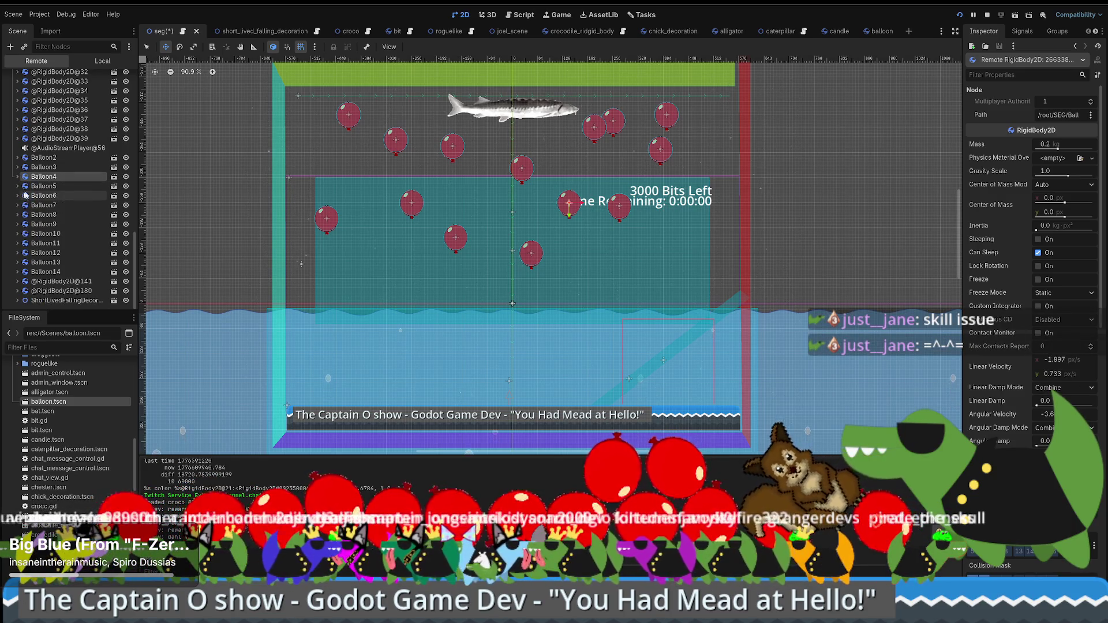
# Inspect Balloon13, then switch to the roguelike scene.
pyautogui.click(87, 262)
pyautogui.click(17, 262)
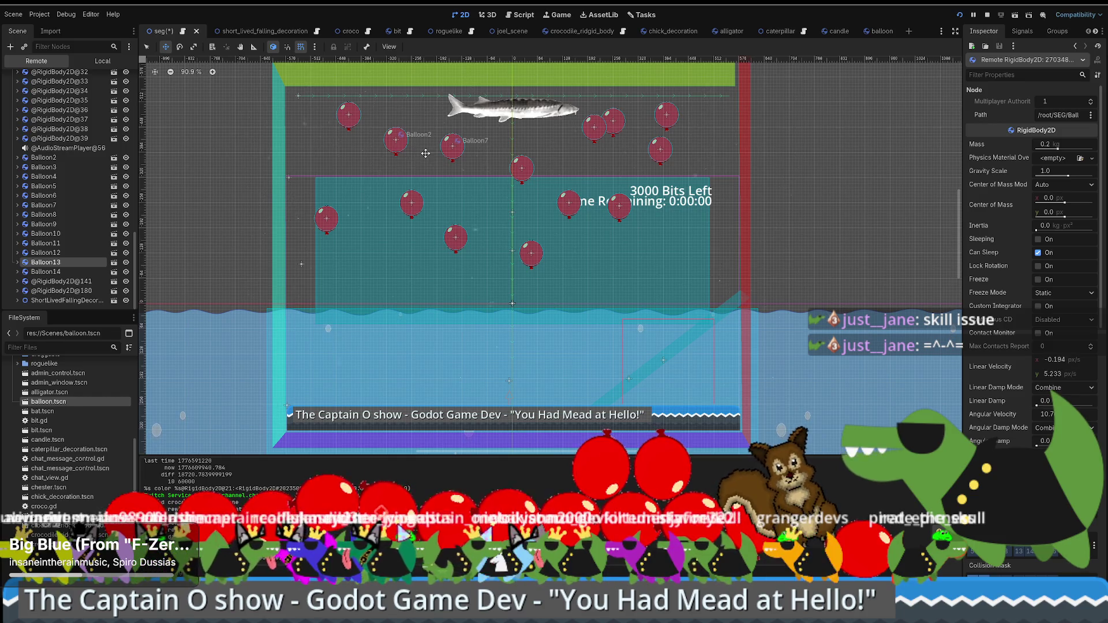
pyautogui.moveTo(454, 40)
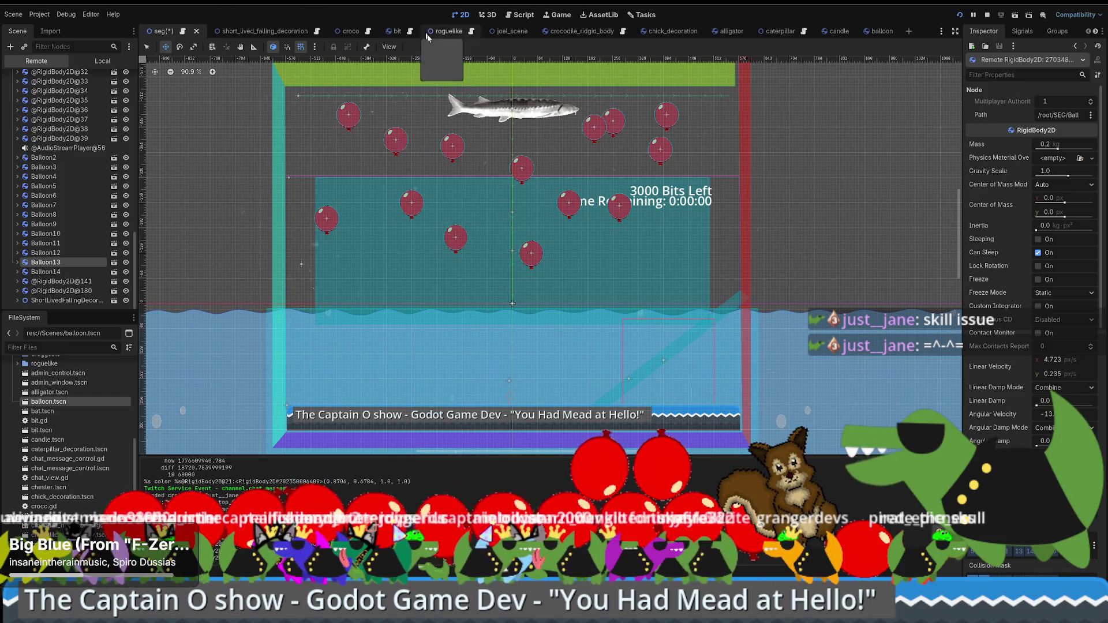
pyautogui.click(464, 36)
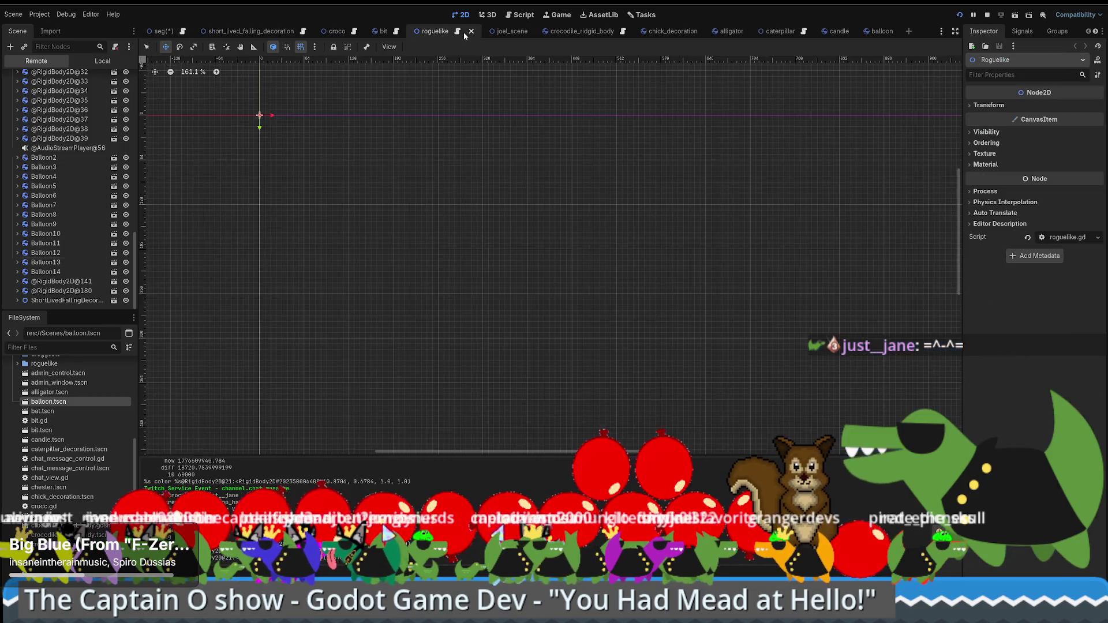
# Close the roguelike scene tab, view the chick_decoration scene, then return to seg.
pyautogui.click(471, 31)
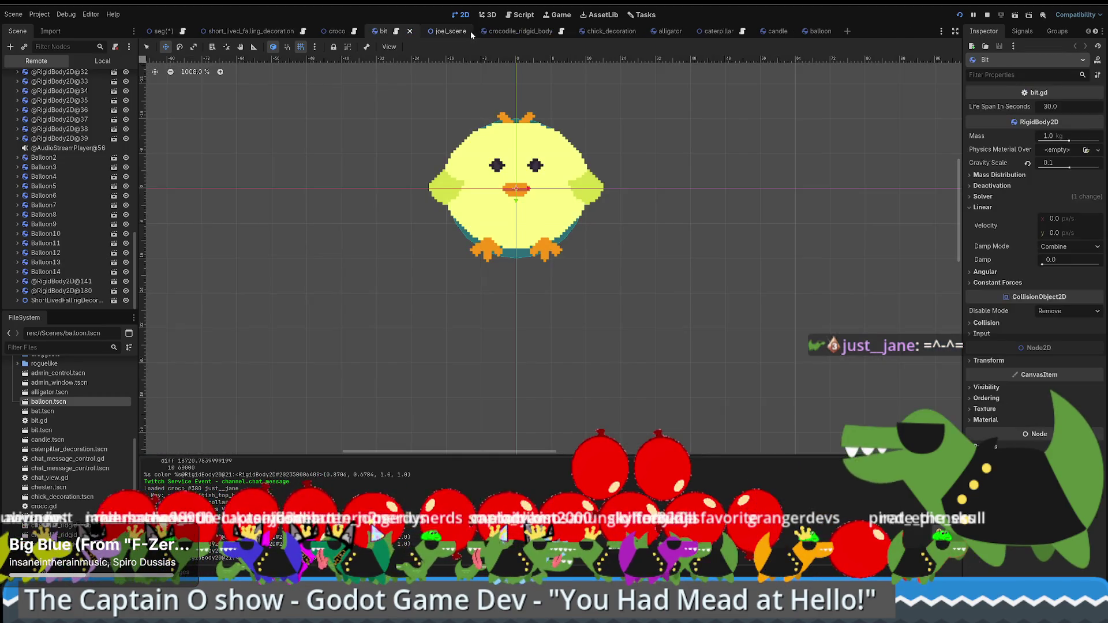
pyautogui.moveTo(152, 32)
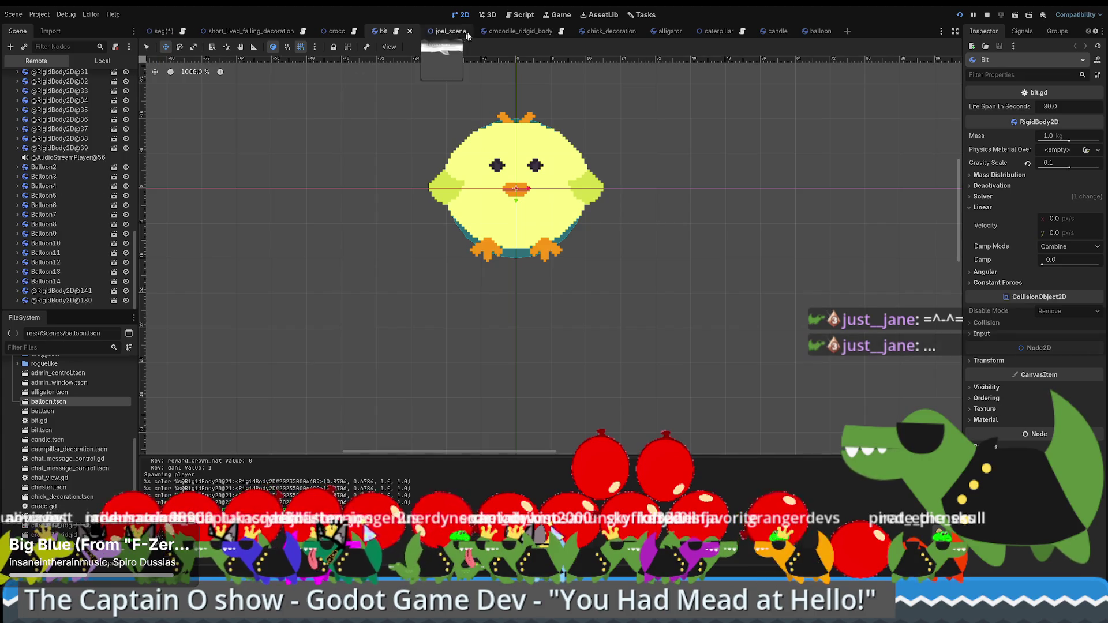
pyautogui.moveTo(618, 34)
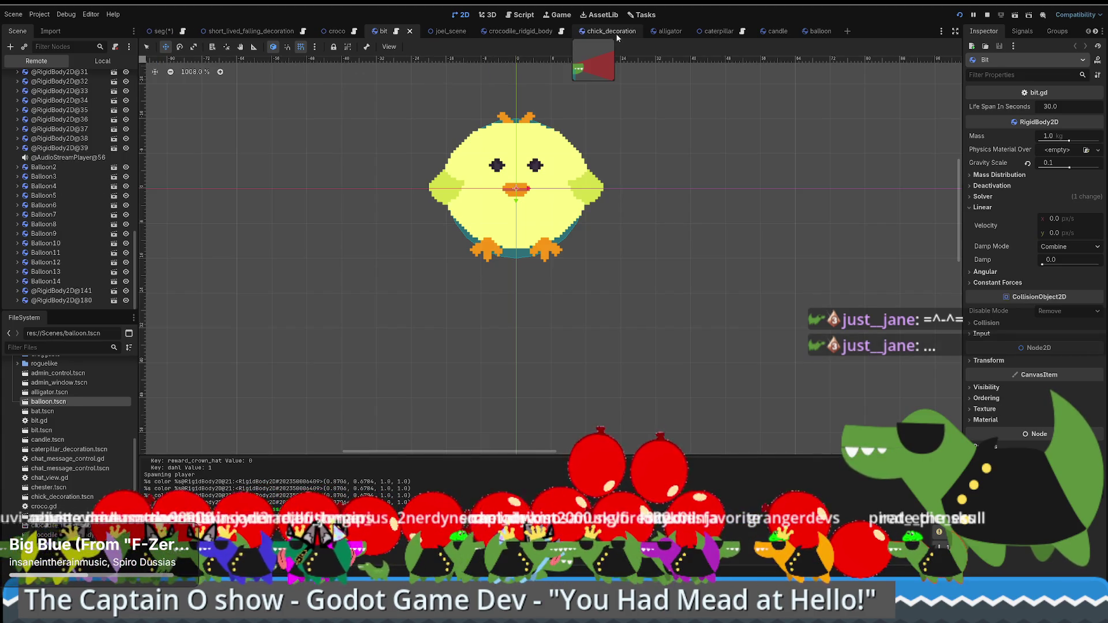
pyautogui.click(616, 33)
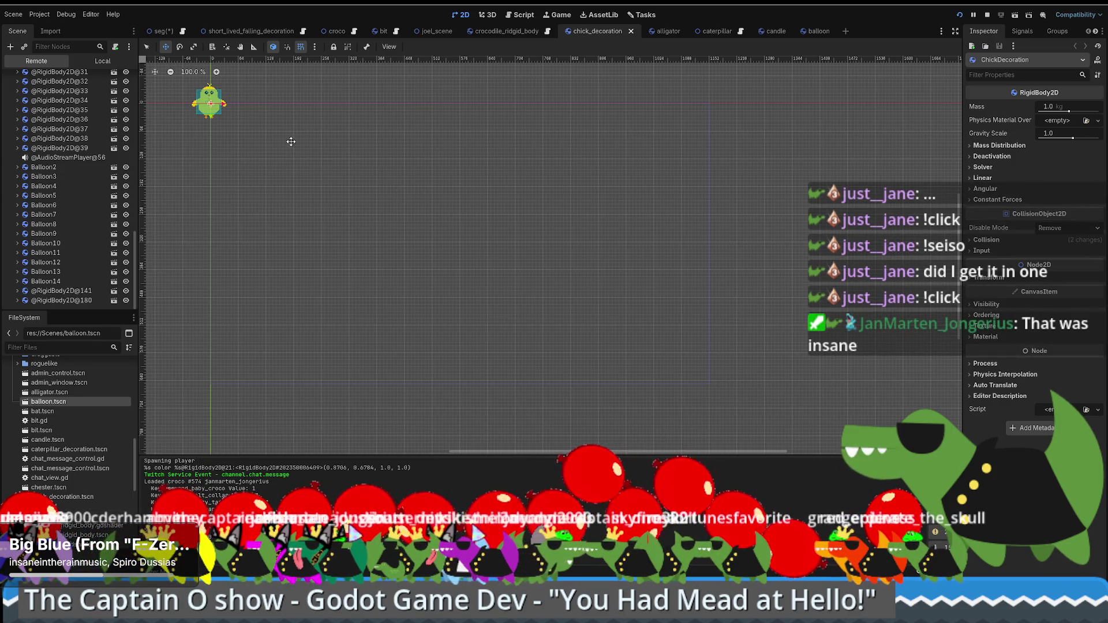
pyautogui.click(164, 32)
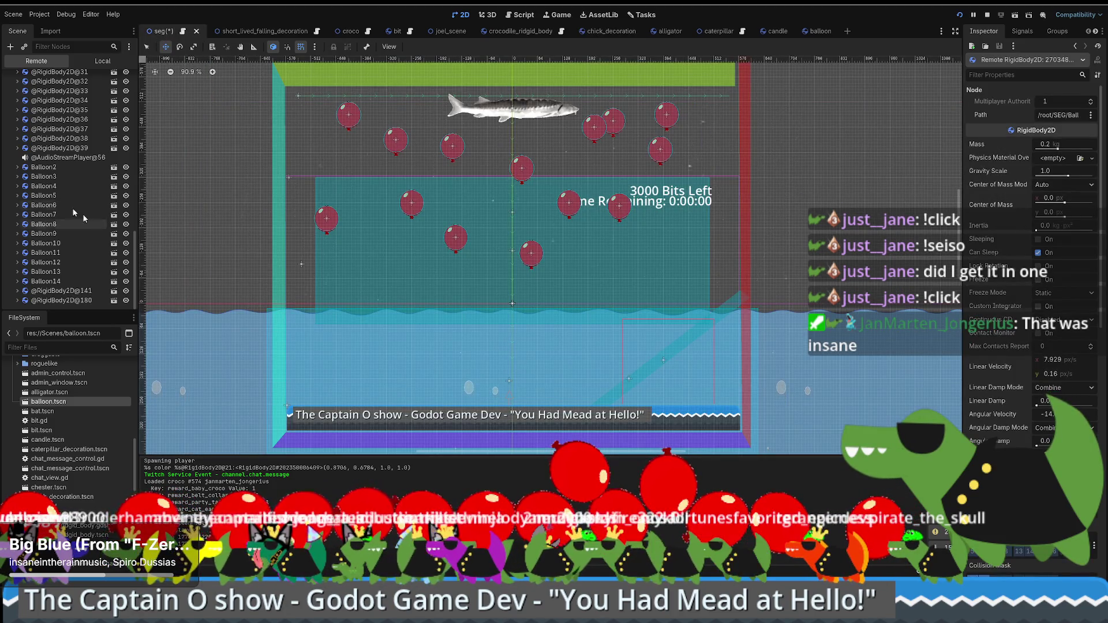
# Inspect Balloon2 remotely, then drag balloon.tscn onto the canvas as Balloon15 near the top.
pyautogui.scroll(10, 87, 209)
pyautogui.scroll(-10, 87, 209)
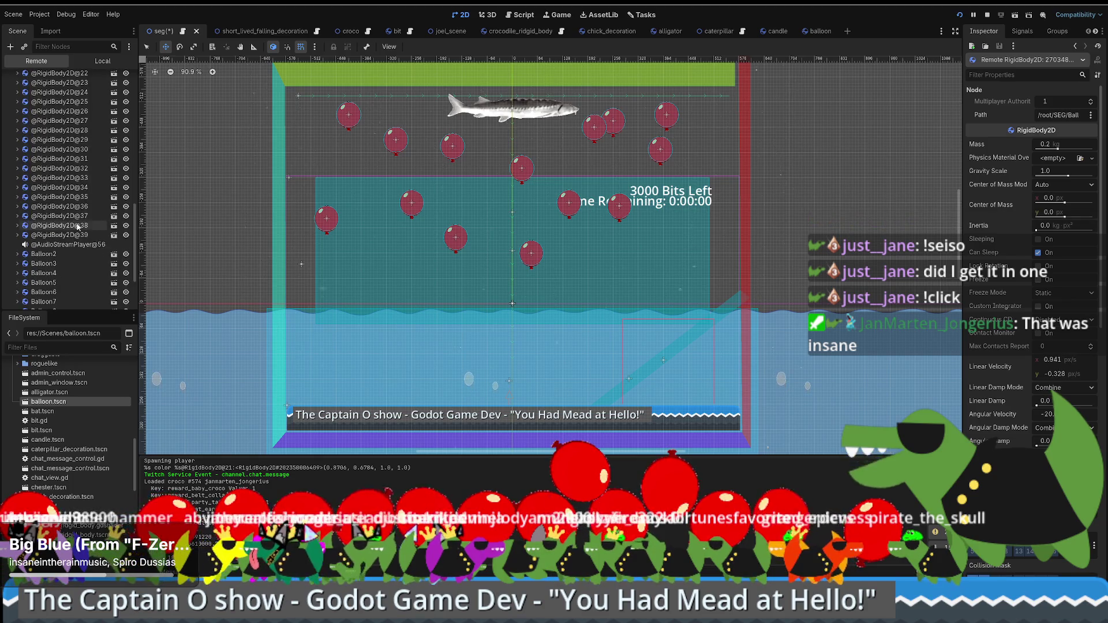
pyautogui.click(85, 170)
pyautogui.doubleClick(84, 171)
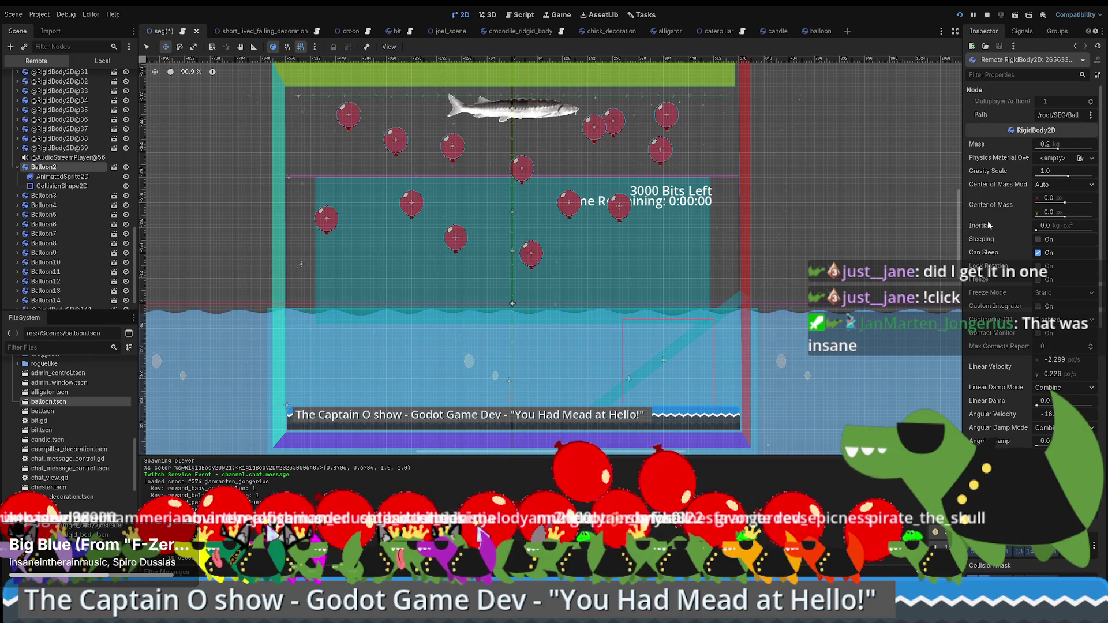
pyautogui.moveTo(1010, 211)
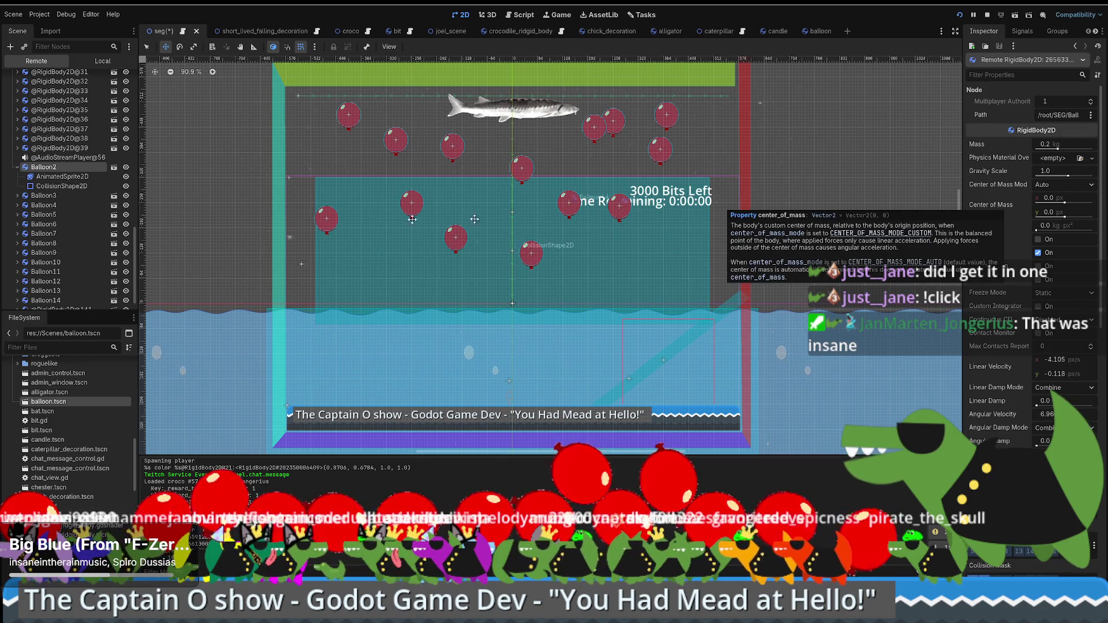
pyautogui.moveTo(33, 406)
pyautogui.mouseDown()
pyautogui.moveTo(185, 369)
pyautogui.moveTo(487, 147)
pyautogui.mouseUp()
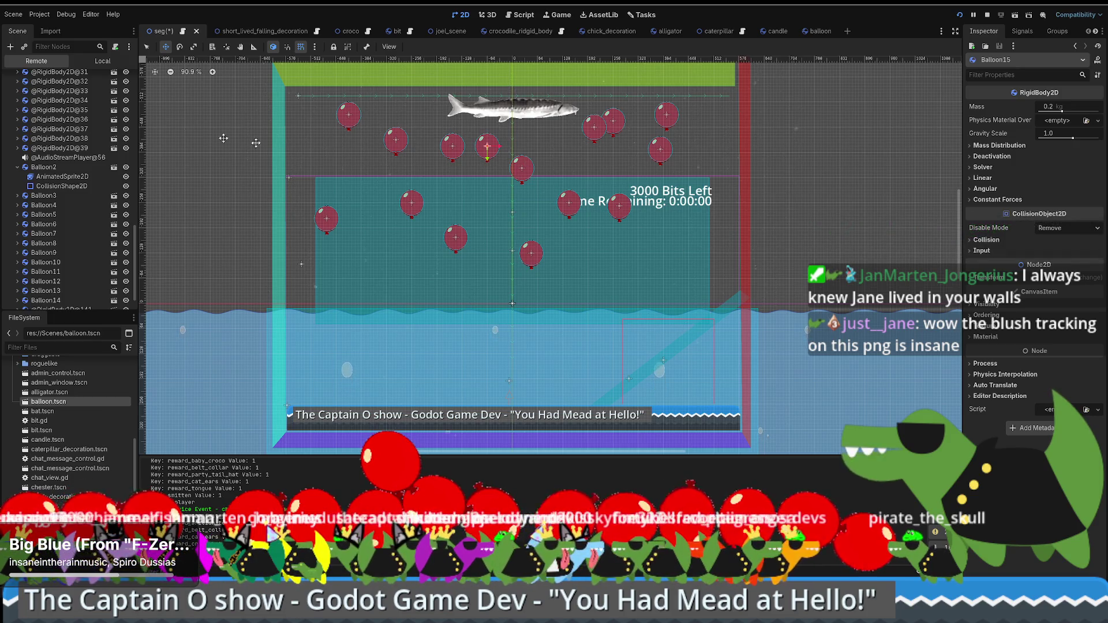
# Expand StreamerCrocnosa > Croco and push its tint saturation up to pure red in HSV.
pyautogui.scroll(10, 40, 179)
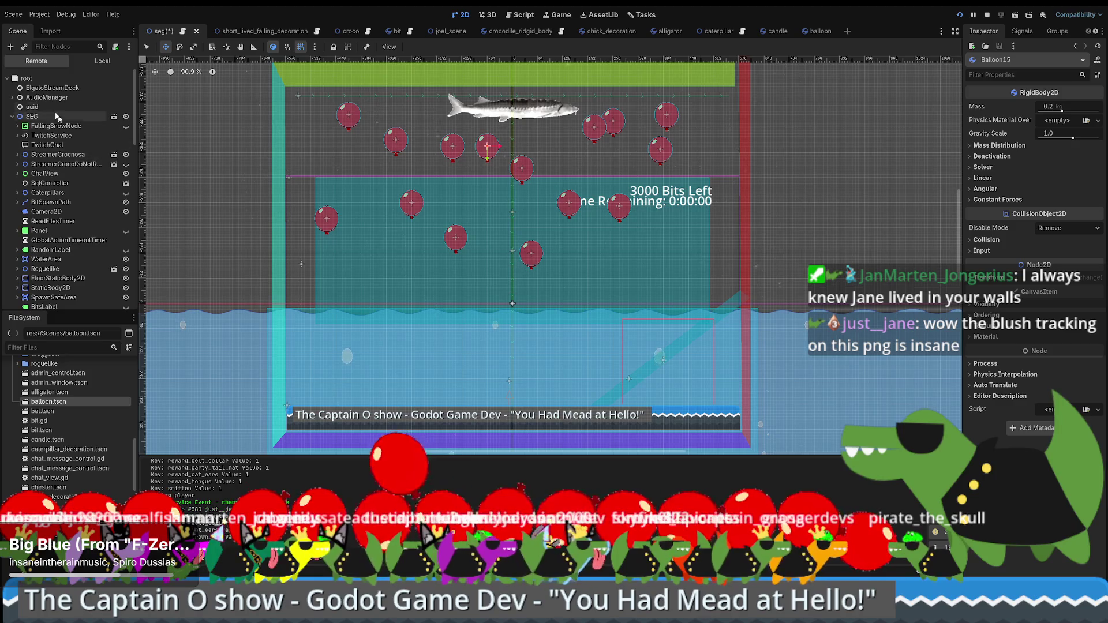
pyautogui.click(32, 118)
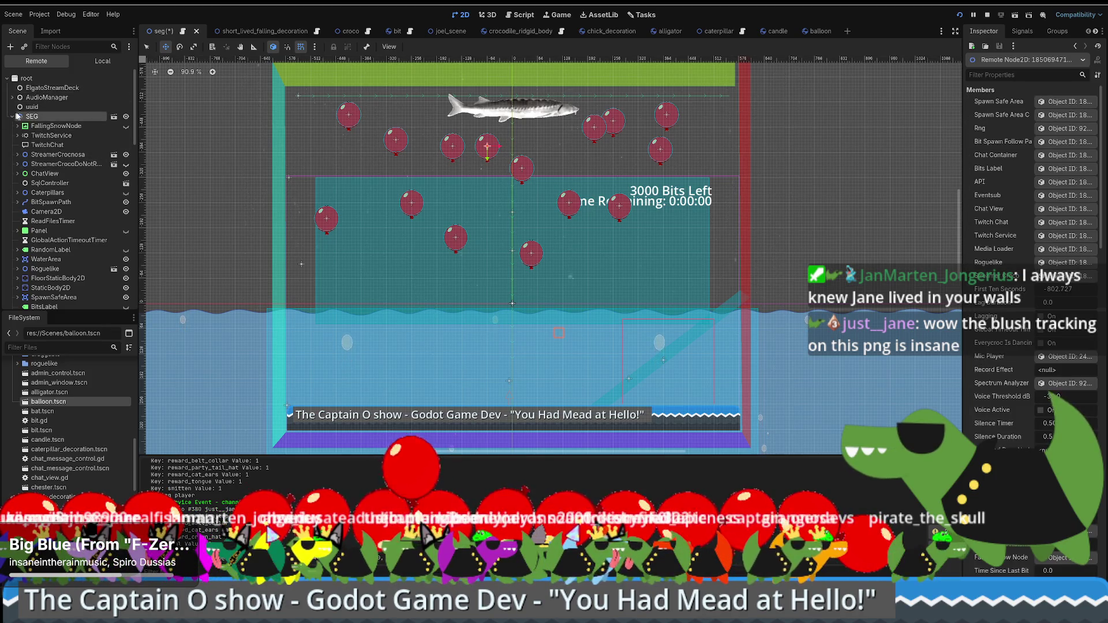
pyautogui.doubleClick(58, 155)
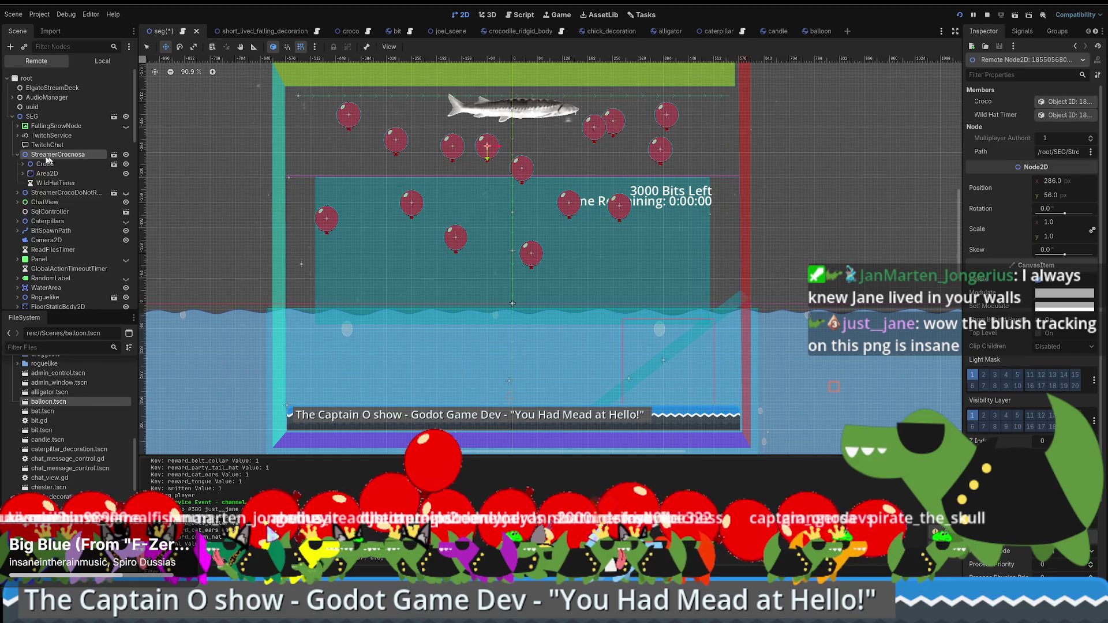
pyautogui.doubleClick(45, 164)
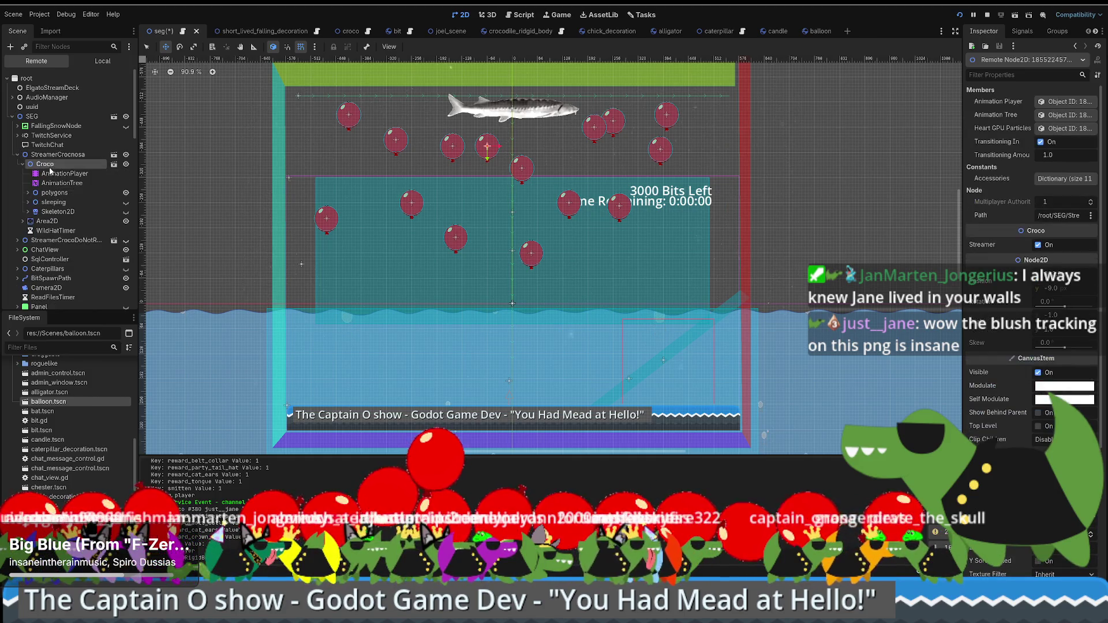
pyautogui.click(1049, 387)
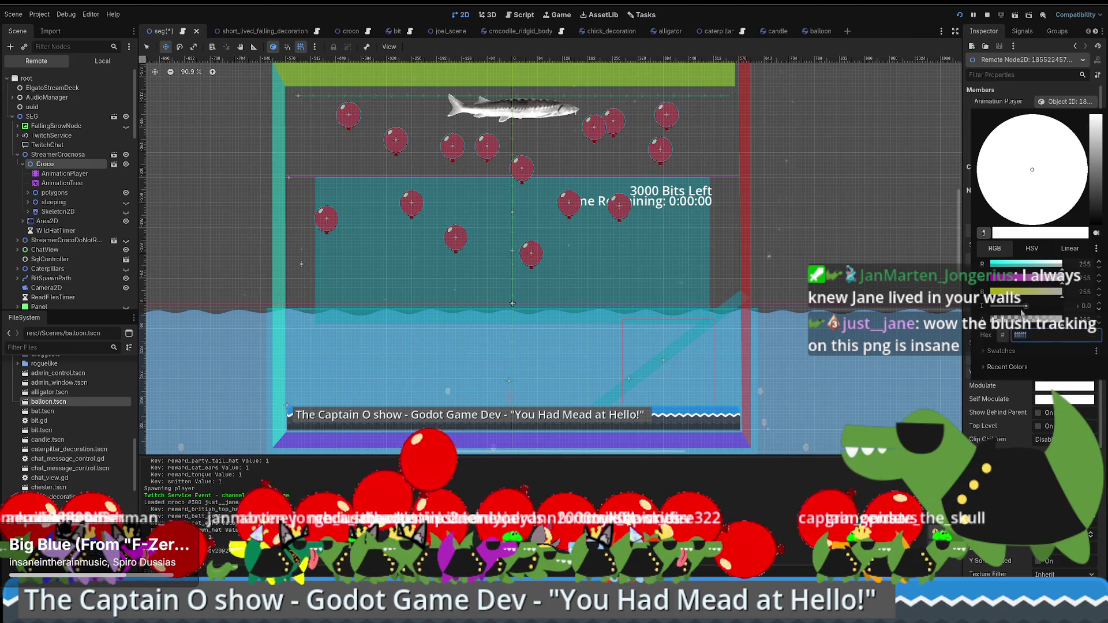
pyautogui.click(1032, 248)
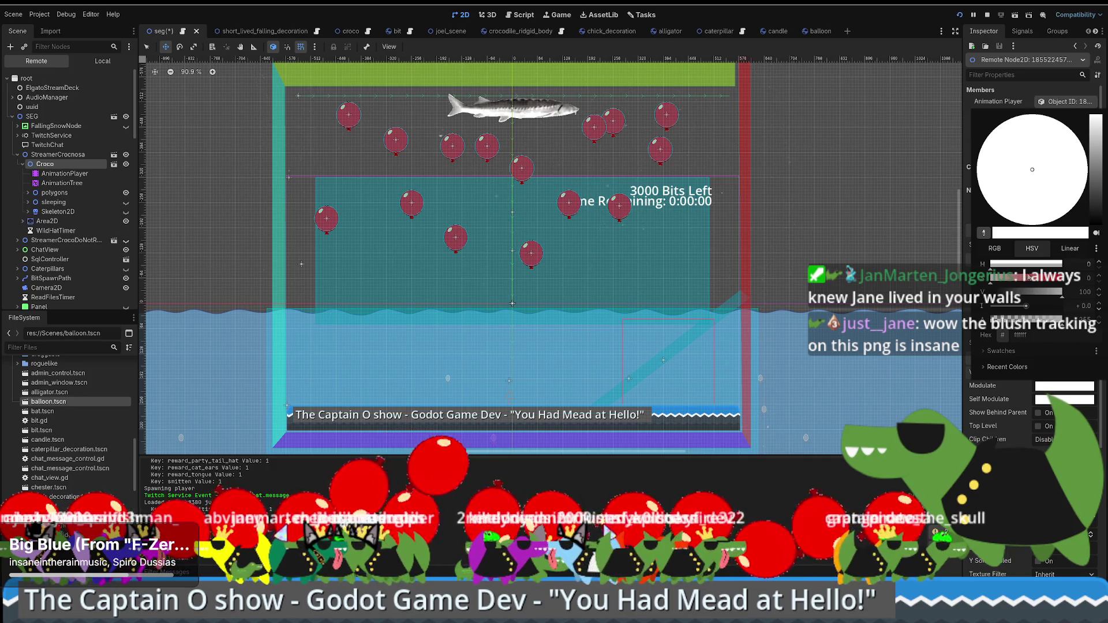
pyautogui.moveTo(992, 278)
pyautogui.mouseDown()
pyautogui.moveTo(1033, 278)
pyautogui.moveTo(990, 285)
pyautogui.mouseUp()
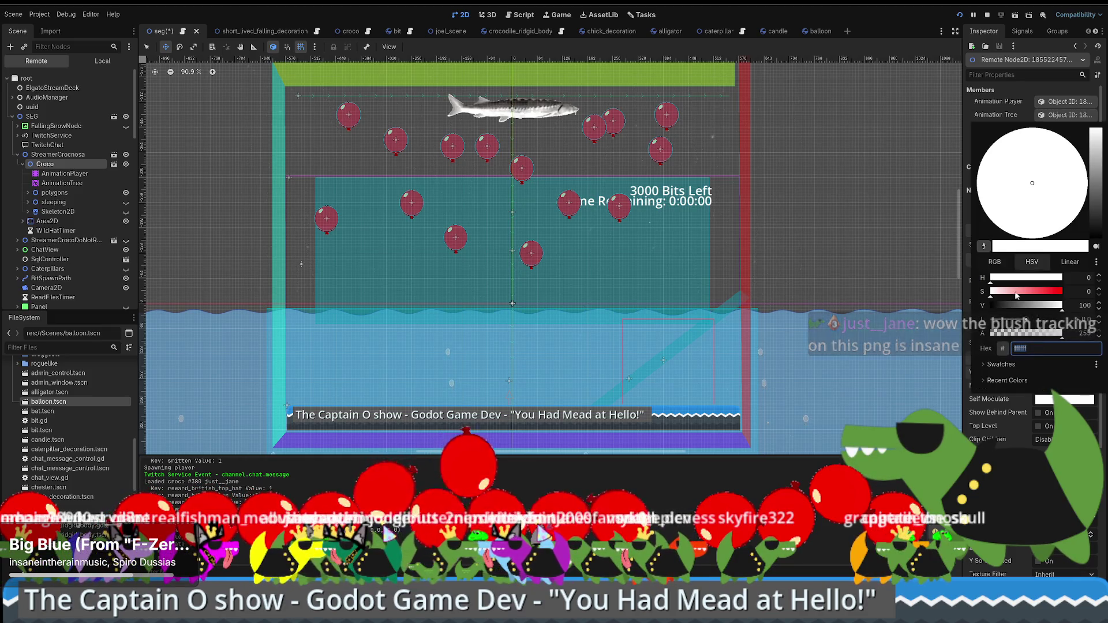
pyautogui.moveTo(991, 291)
pyautogui.mouseDown()
pyautogui.moveTo(1077, 293)
pyautogui.moveTo(968, 297)
pyautogui.mouseUp()
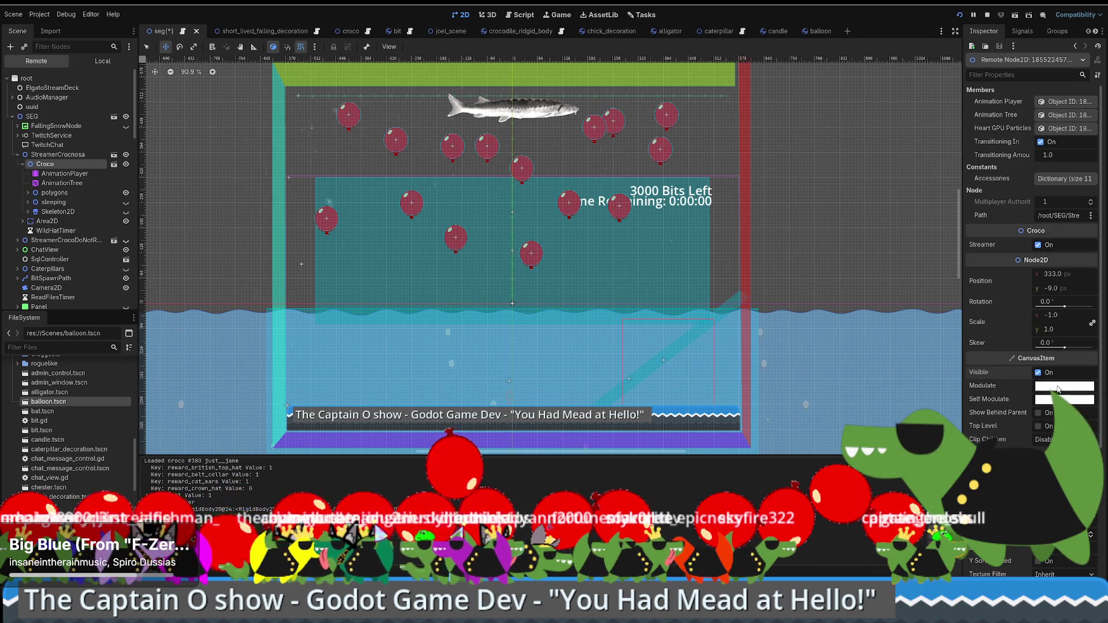
# Tint Croco's Modulate pale pink, then blue, then reset its hue to 0.
pyautogui.click(1065, 385)
pyautogui.moveTo(990, 278); pyautogui.dragTo(1014, 284)
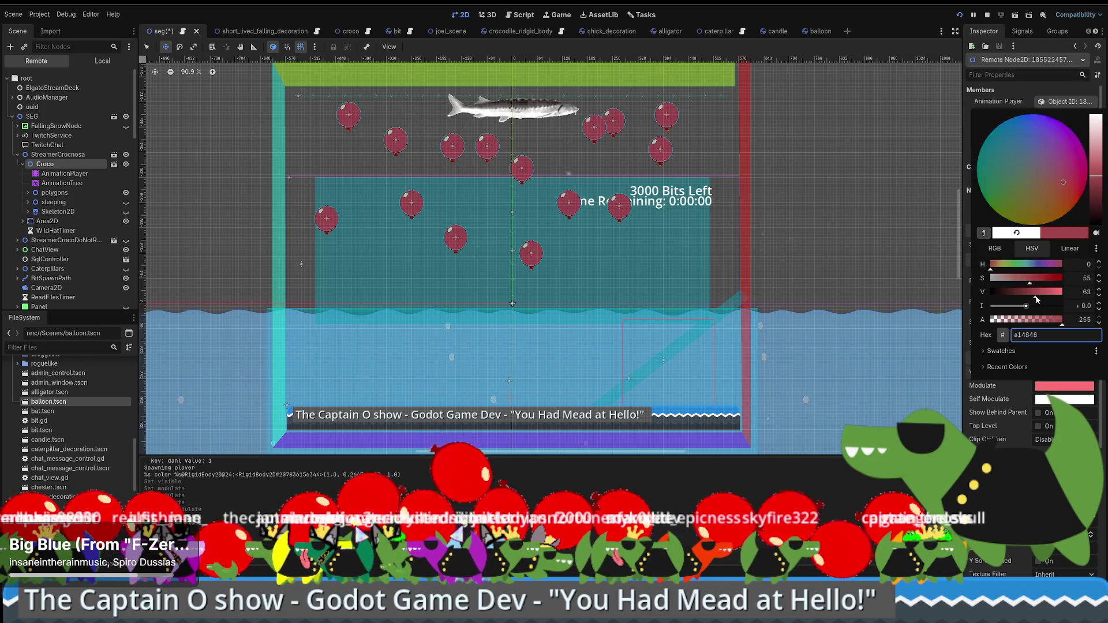
pyautogui.click(1034, 264)
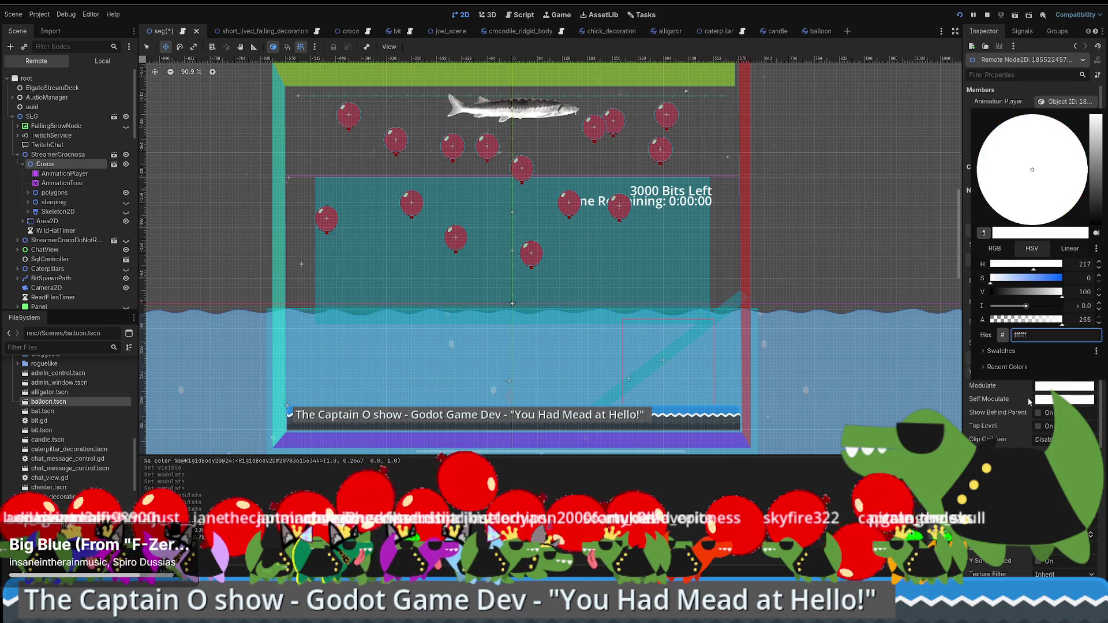
pyautogui.click(1054, 391)
pyautogui.click(1055, 388)
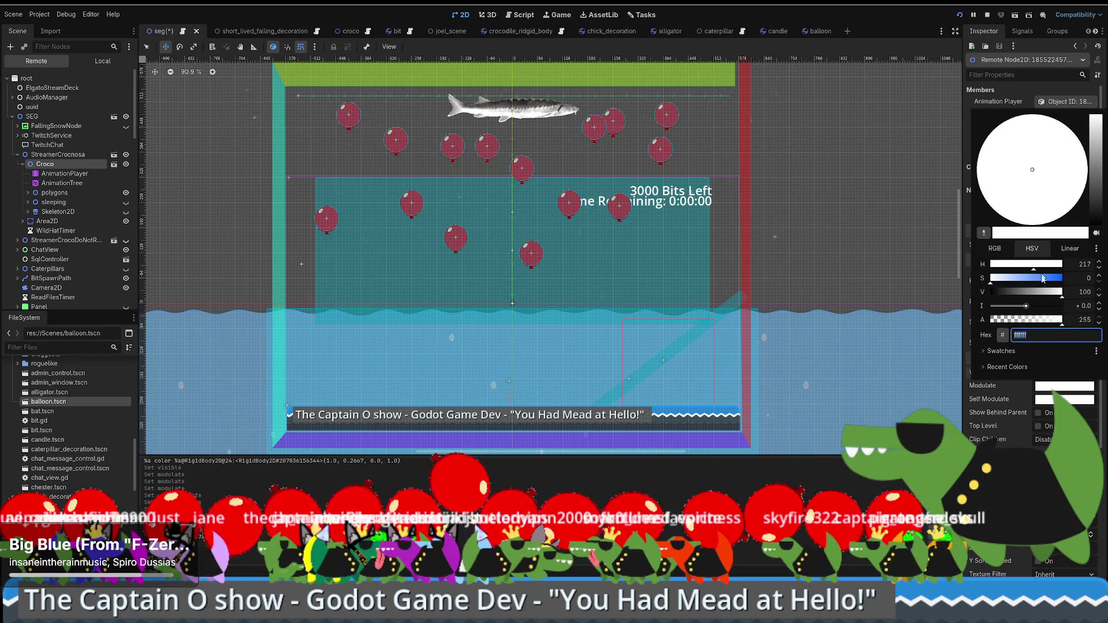
pyautogui.moveTo(1038, 263); pyautogui.dragTo(960, 270)
pyautogui.press('Escape')
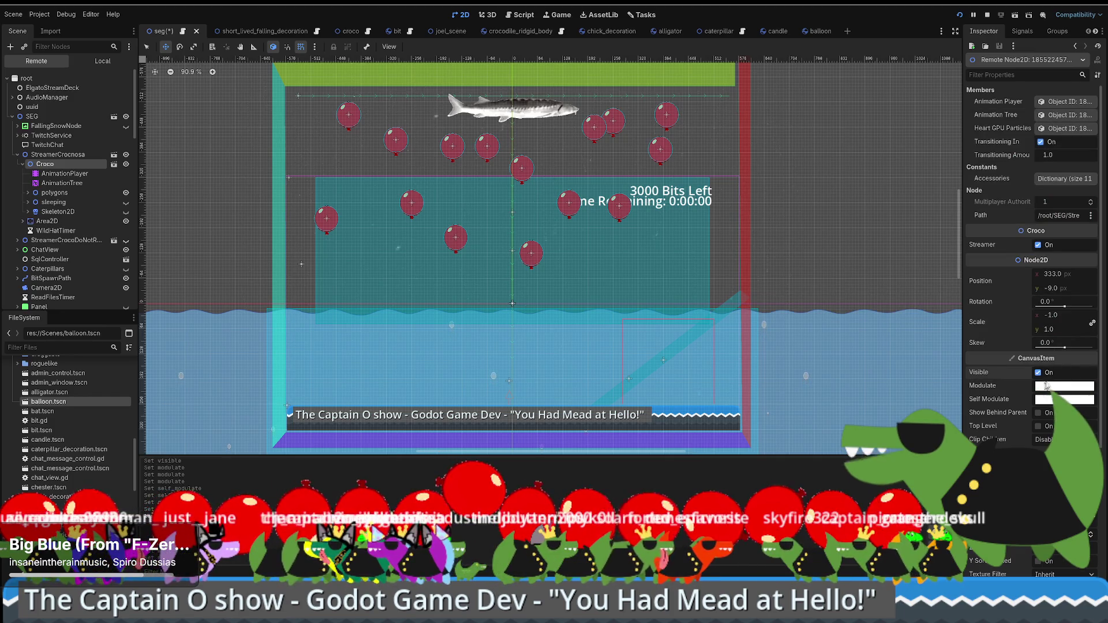
pyautogui.click(1065, 385)
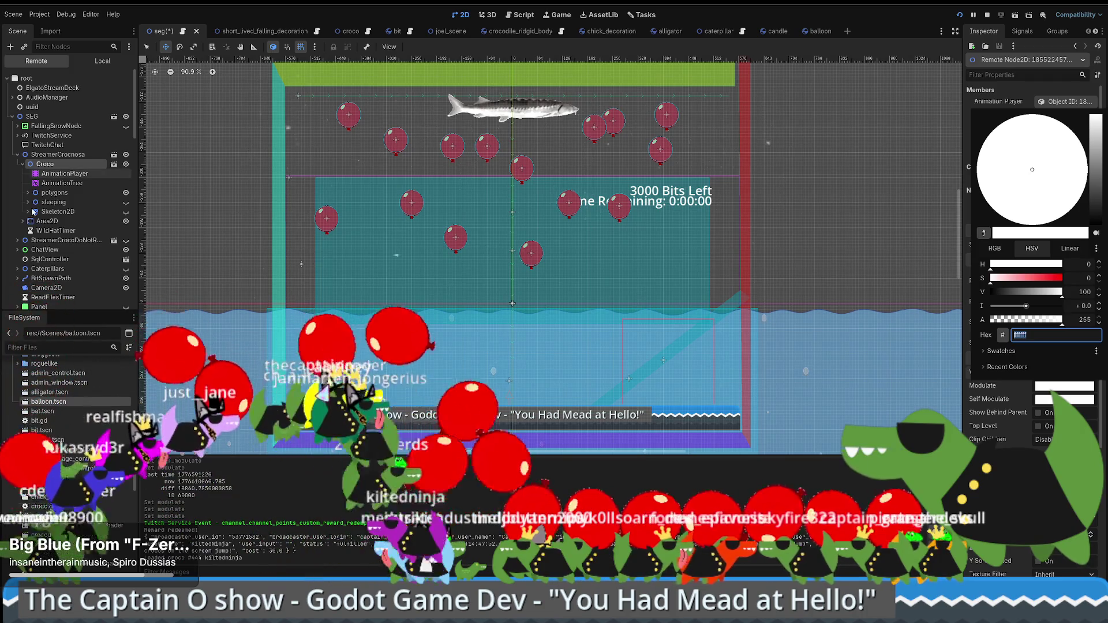
# Try a pink Modulate tint on StreamerCrocnosa, adjust its brightness, and close the picker.
pyautogui.click(58, 155)
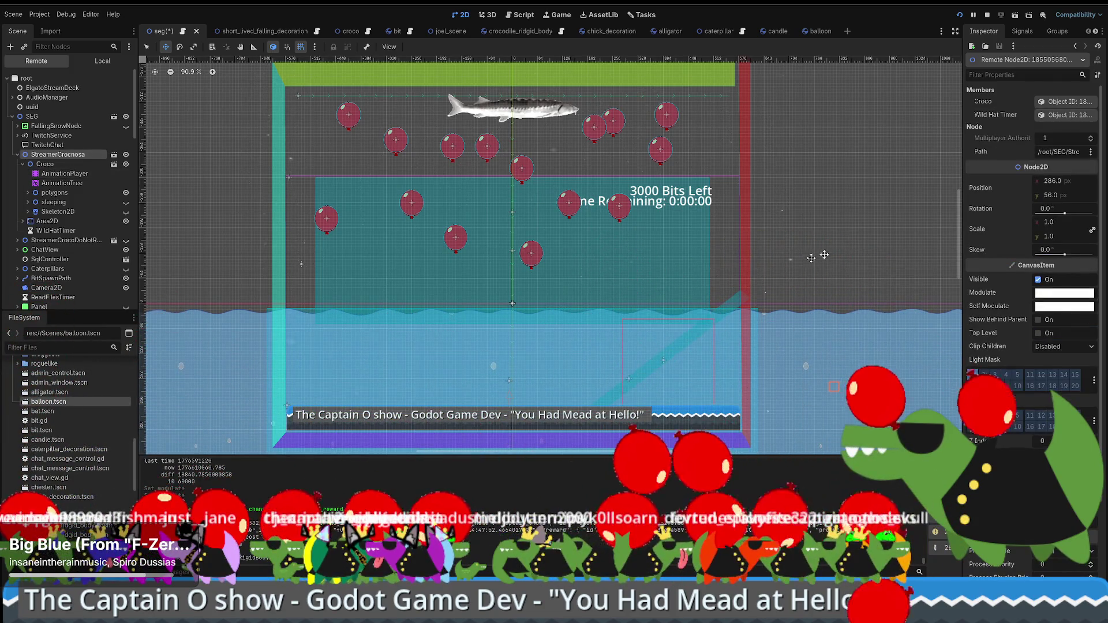
pyautogui.click(1065, 293)
pyautogui.moveTo(1078, 369)
pyautogui.mouseDown()
pyautogui.moveTo(1083, 340)
pyautogui.moveTo(1085, 379)
pyautogui.mouseUp()
pyautogui.moveTo(1096, 311)
pyautogui.mouseDown()
pyautogui.moveTo(1096, 376)
pyautogui.moveTo(1096, 308)
pyautogui.mouseUp()
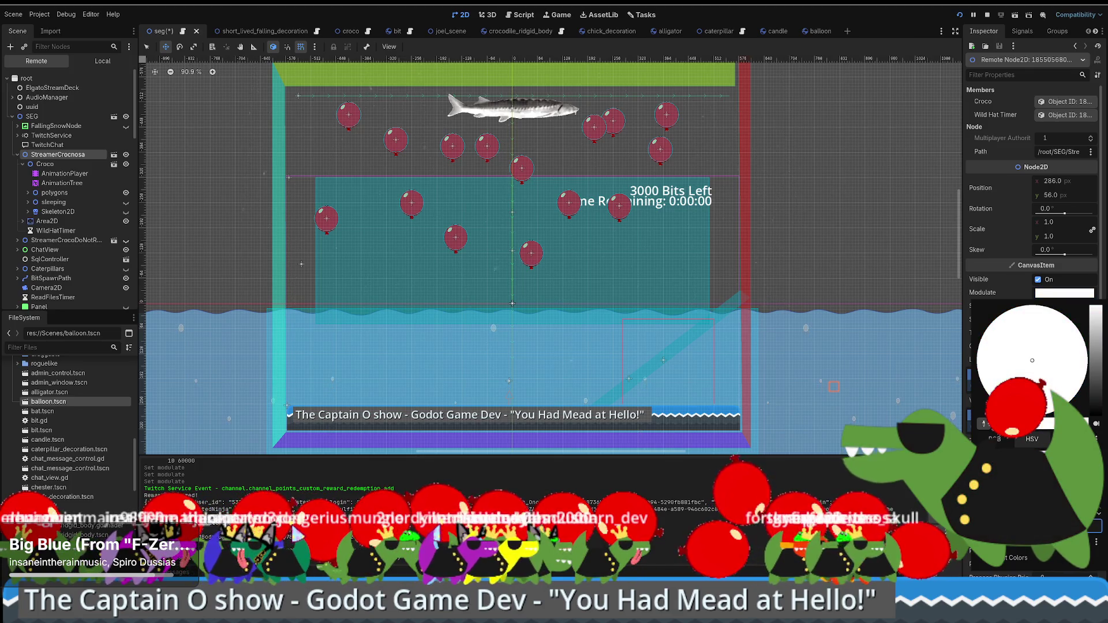
pyautogui.click(645, 8)
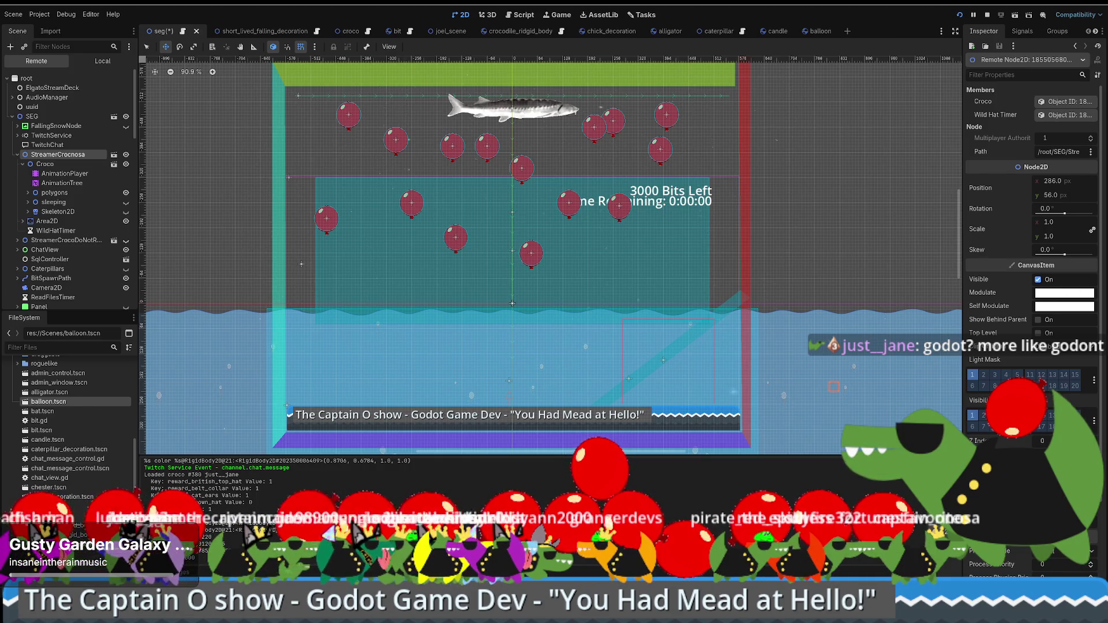
# Load the r/godot float-effect URL in a new Firefox tab and close the Google sign-in popup.
pyautogui.hotkey('alt', 'Tab')
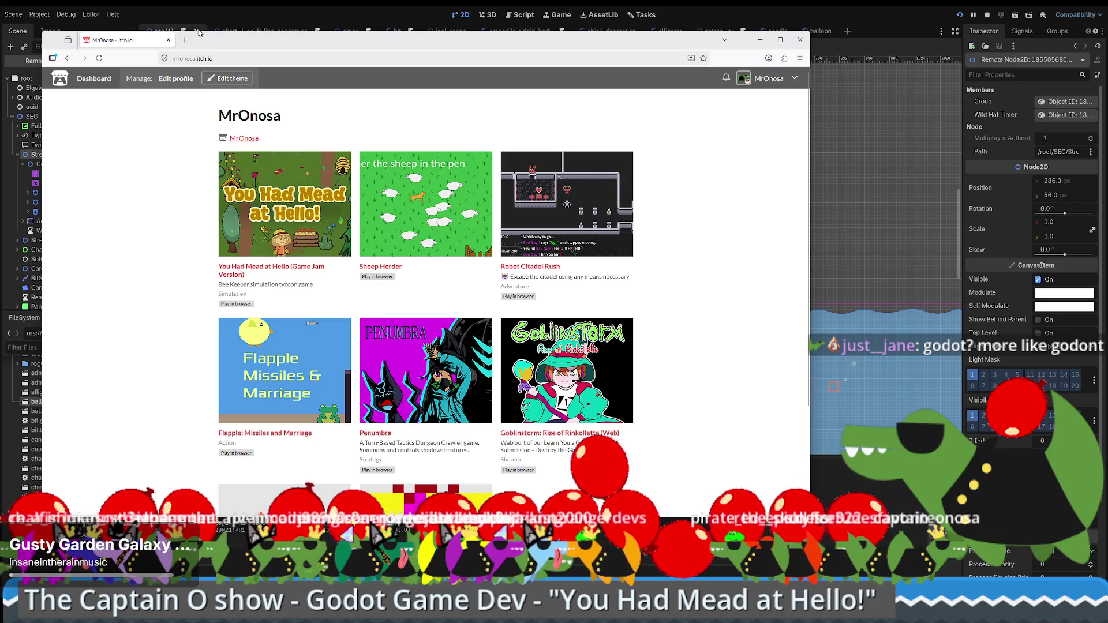
pyautogui.hotkey('ctrl', 't')
pyautogui.write('www.reddit.com/r/godot/comments/p72kj2/how_do_i_make_a_dropped_item_float_effect/')
pyautogui.press('Return')
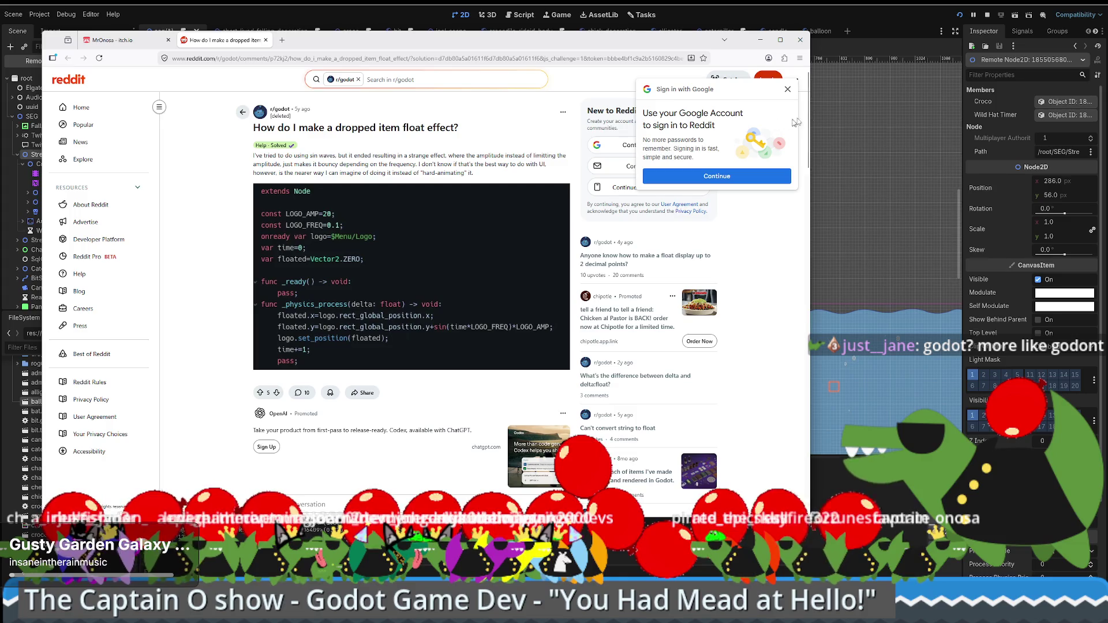
pyautogui.click(787, 89)
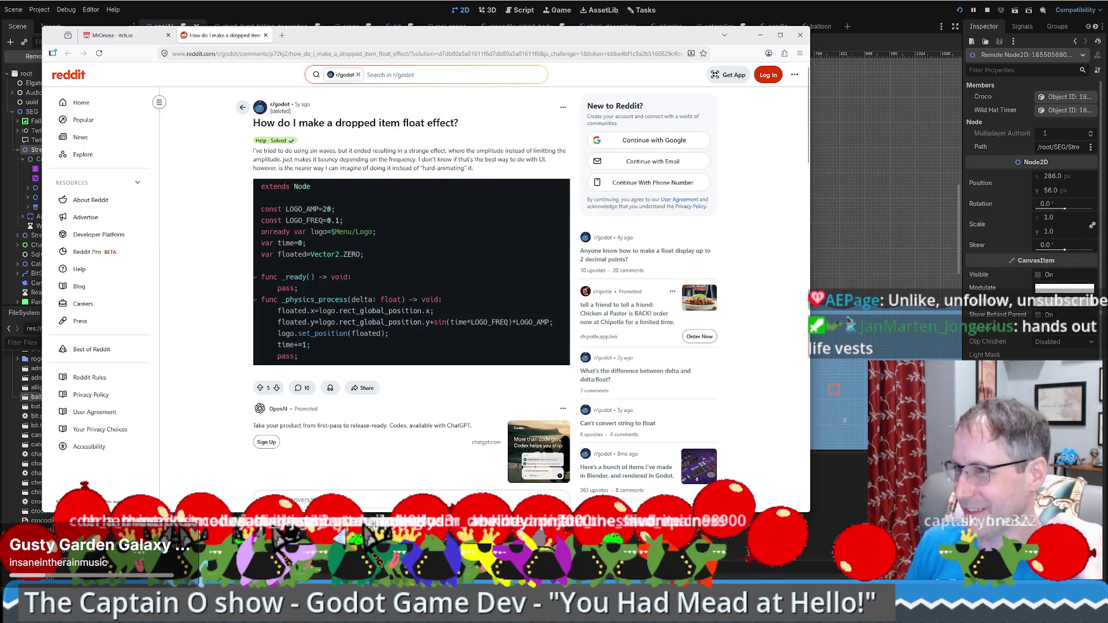
# Scroll the comments down to the shoulddev reply explaining static typing with :=.
pyautogui.scroll(-5, 456, 168)
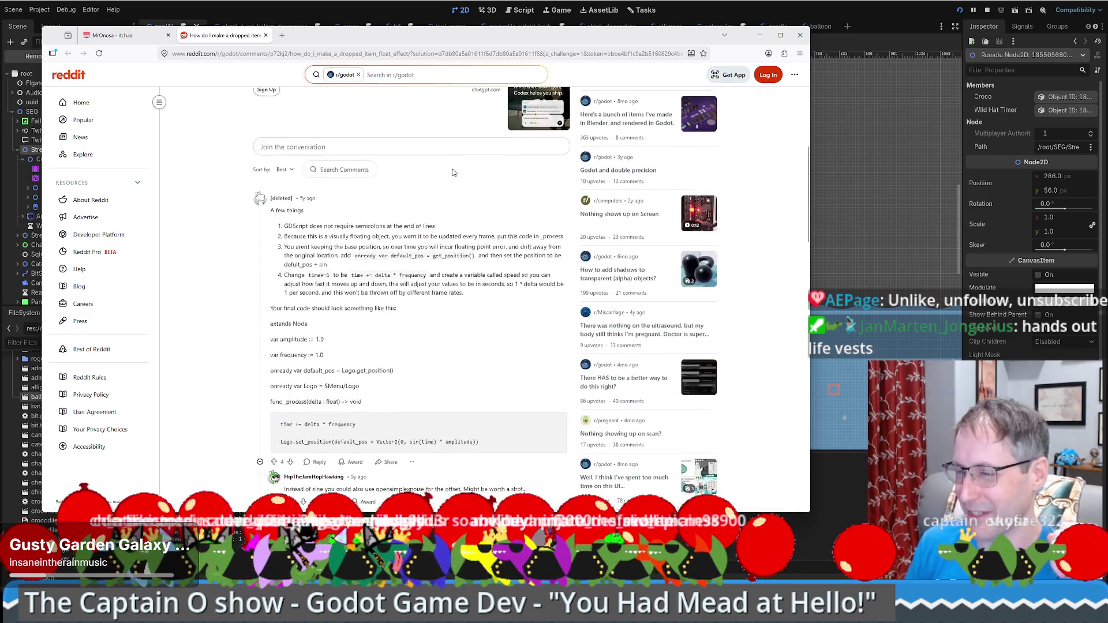
pyautogui.scroll(5, 453, 169)
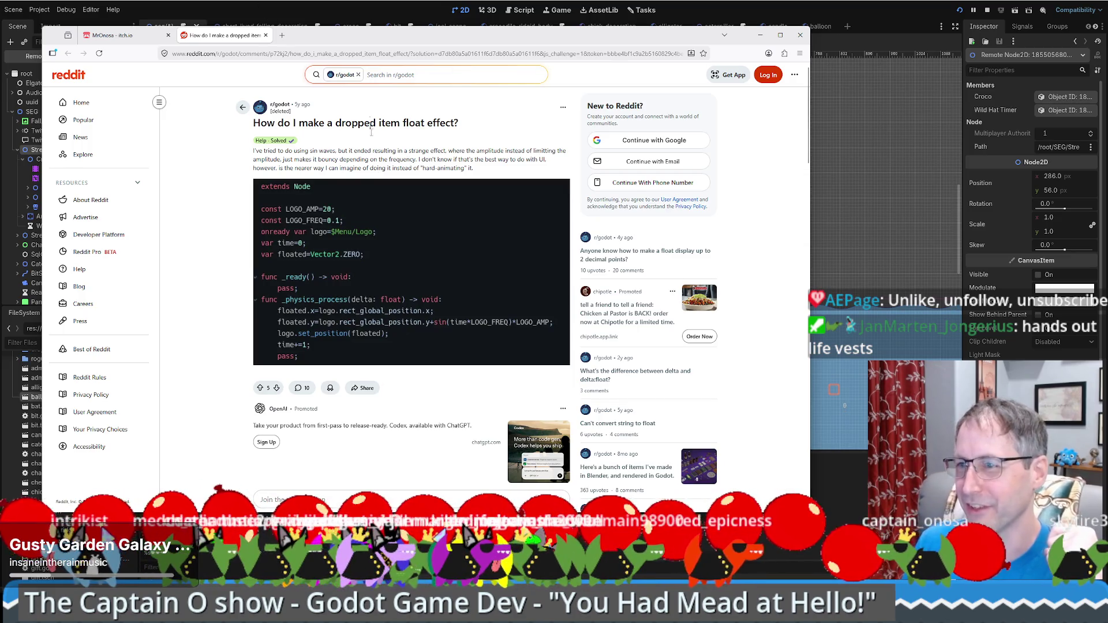
pyautogui.scroll(-3, 402, 202)
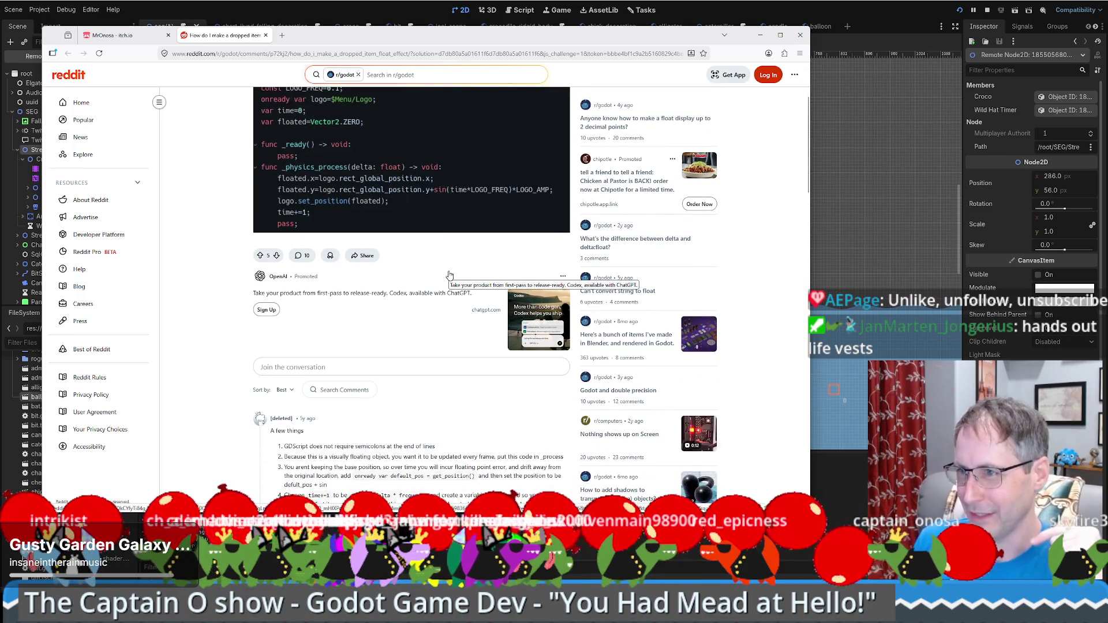
pyautogui.scroll(-3, 410, 254)
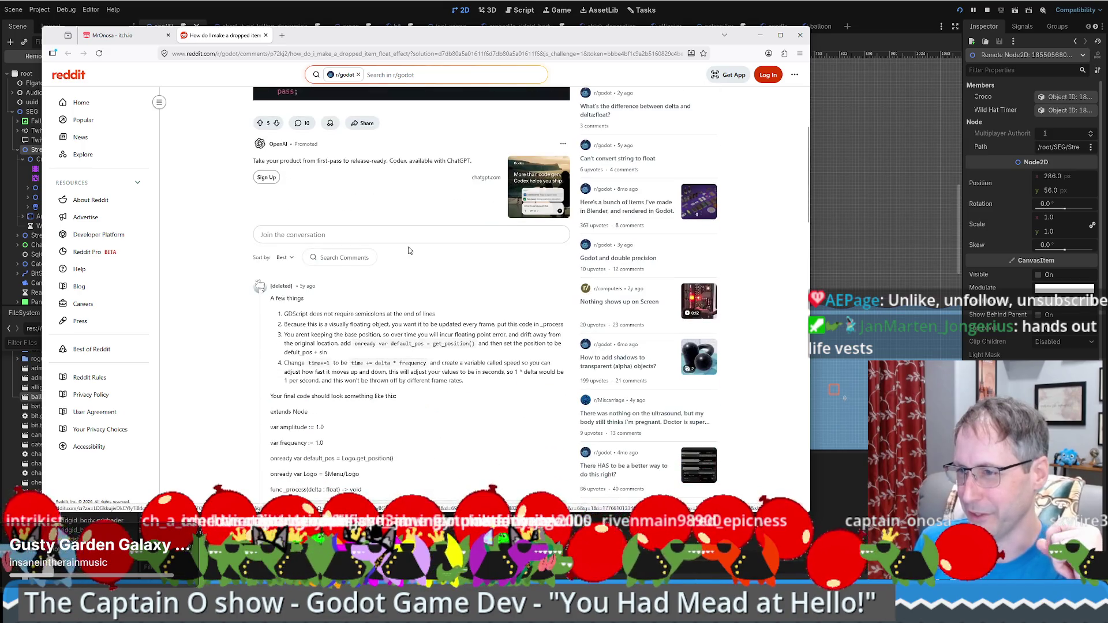
pyautogui.scroll(-3, 408, 250)
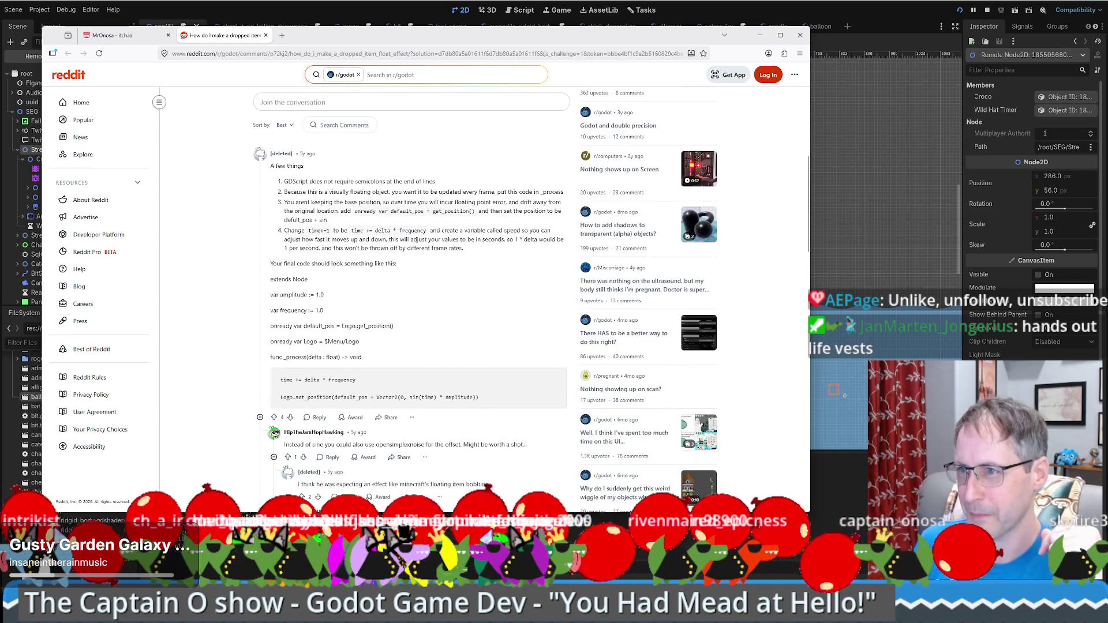
pyautogui.scroll(-8, 410, 254)
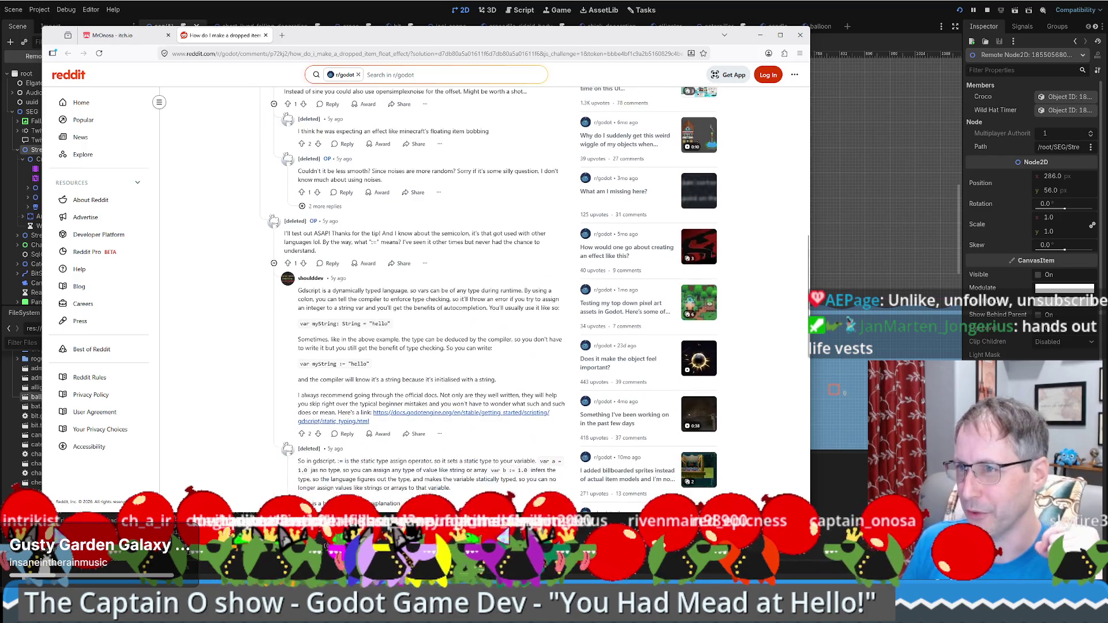
pyautogui.scroll(-4, 492, 239)
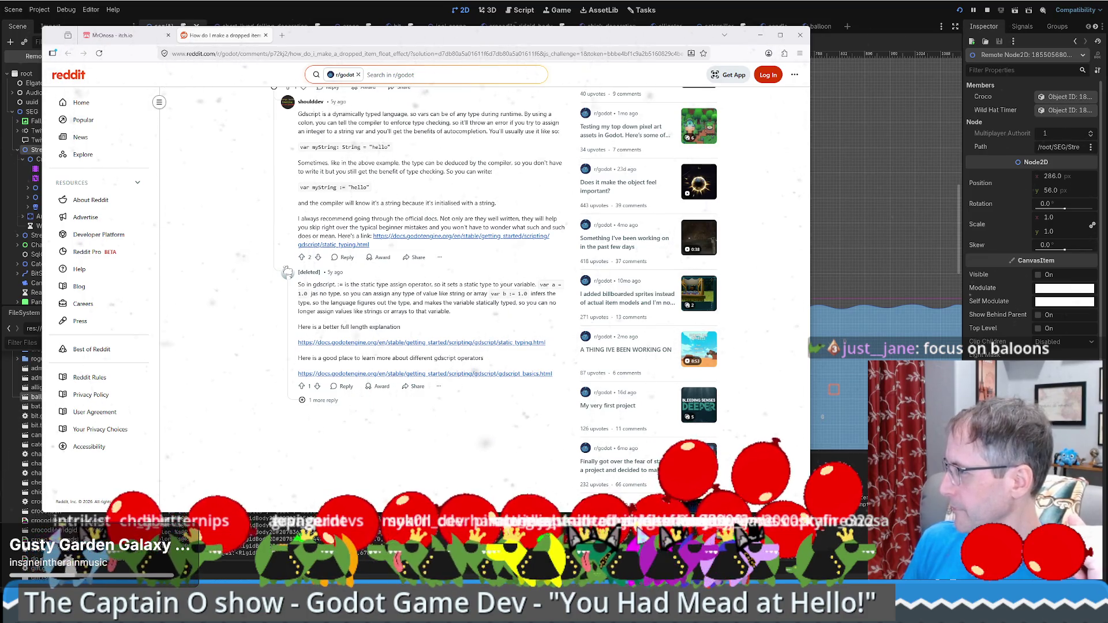
# Back in Godot, open the balloon scene and select its Balloon body.
pyautogui.click(858, 20)
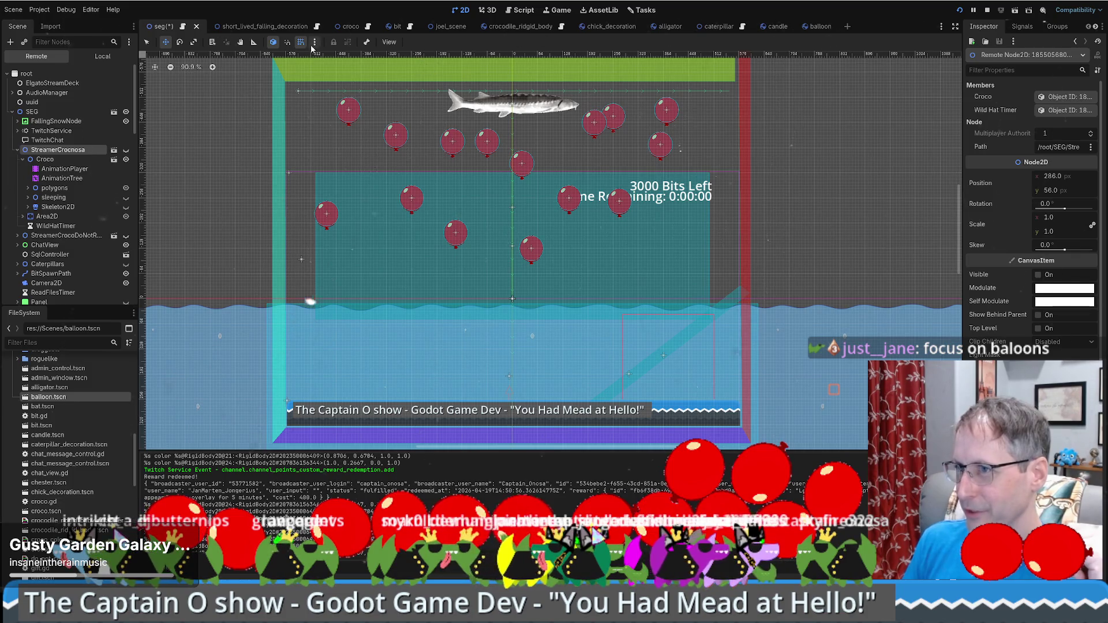
pyautogui.click(817, 26)
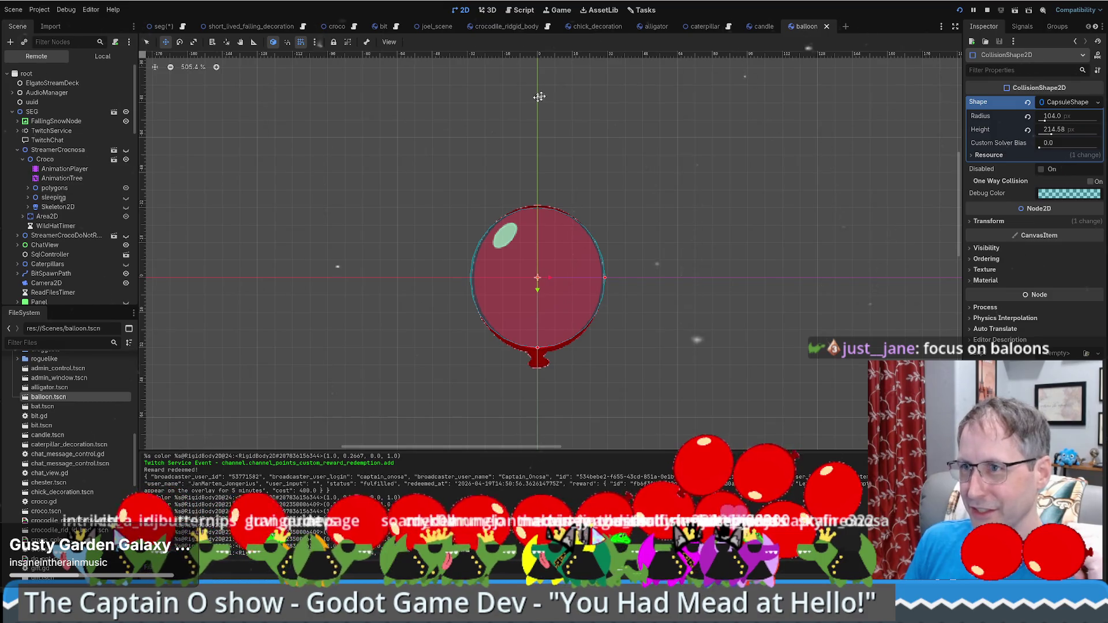
pyautogui.click(103, 56)
pyautogui.click(44, 75)
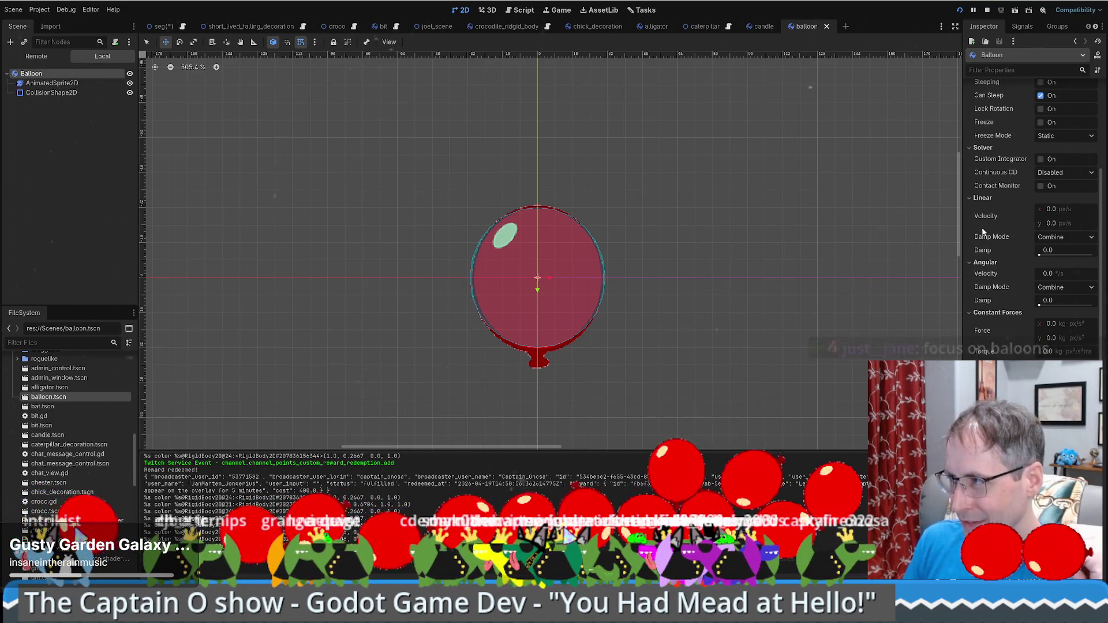
# Set the balloon's linear damp to 32 and velocity y to 10, then return to seg.
pyautogui.moveTo(987, 252)
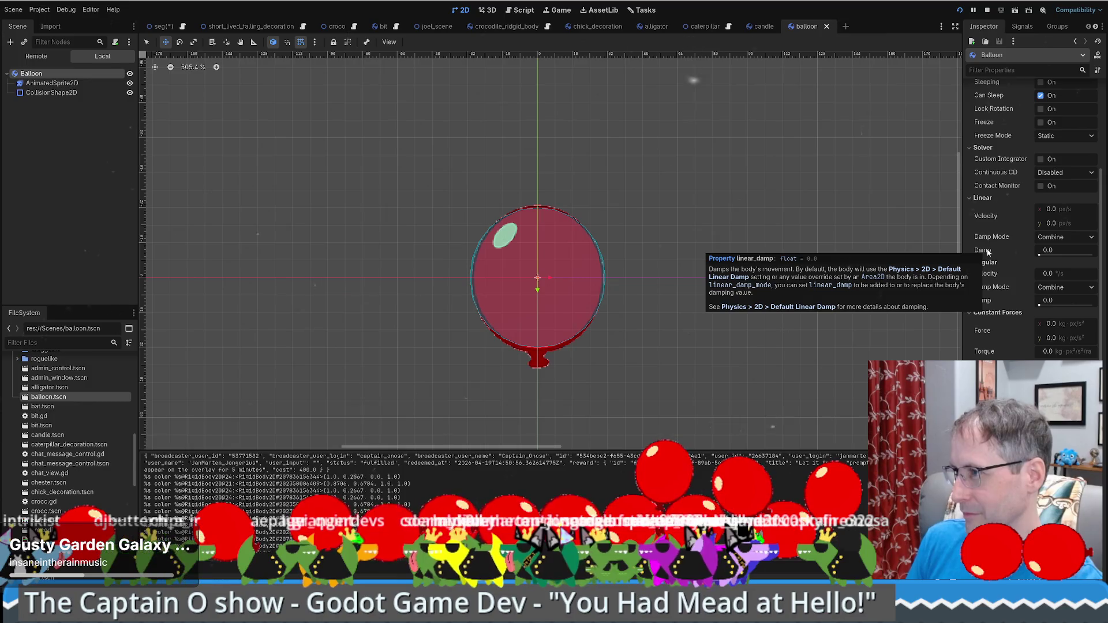
pyautogui.click(1058, 251)
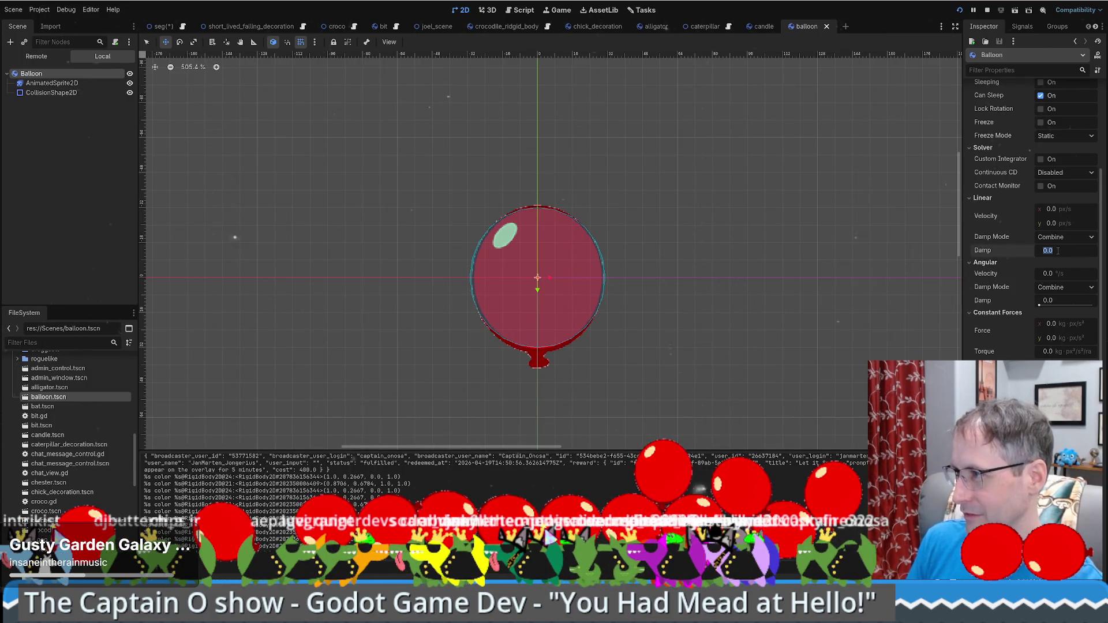
pyautogui.write('2.985')
pyautogui.moveTo(1048, 250); pyautogui.dragTo(1065, 251)
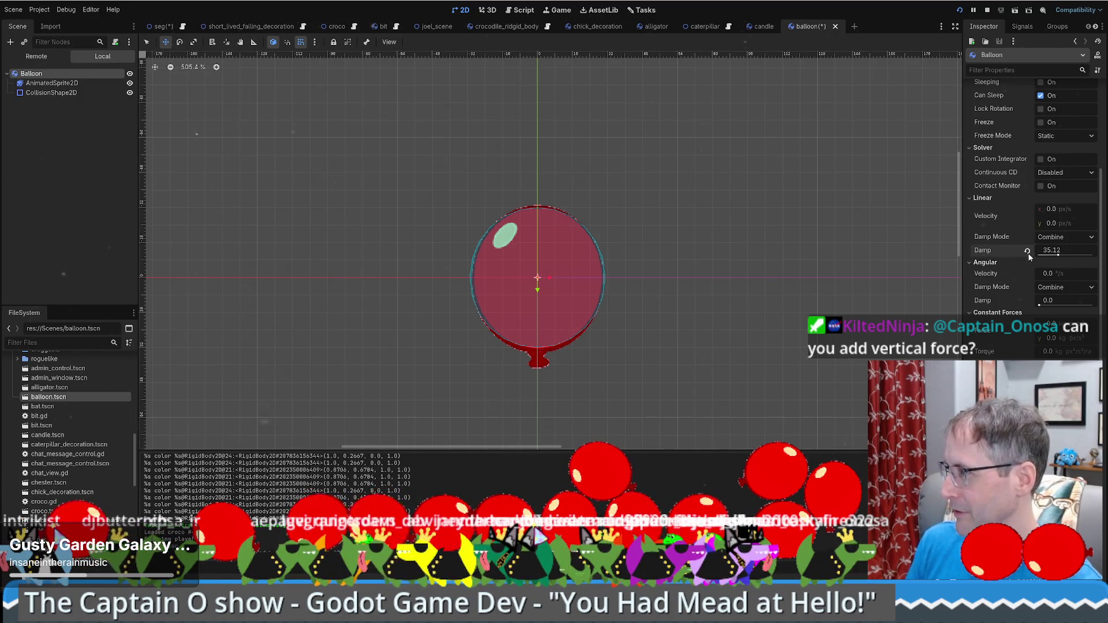
pyautogui.write('23')
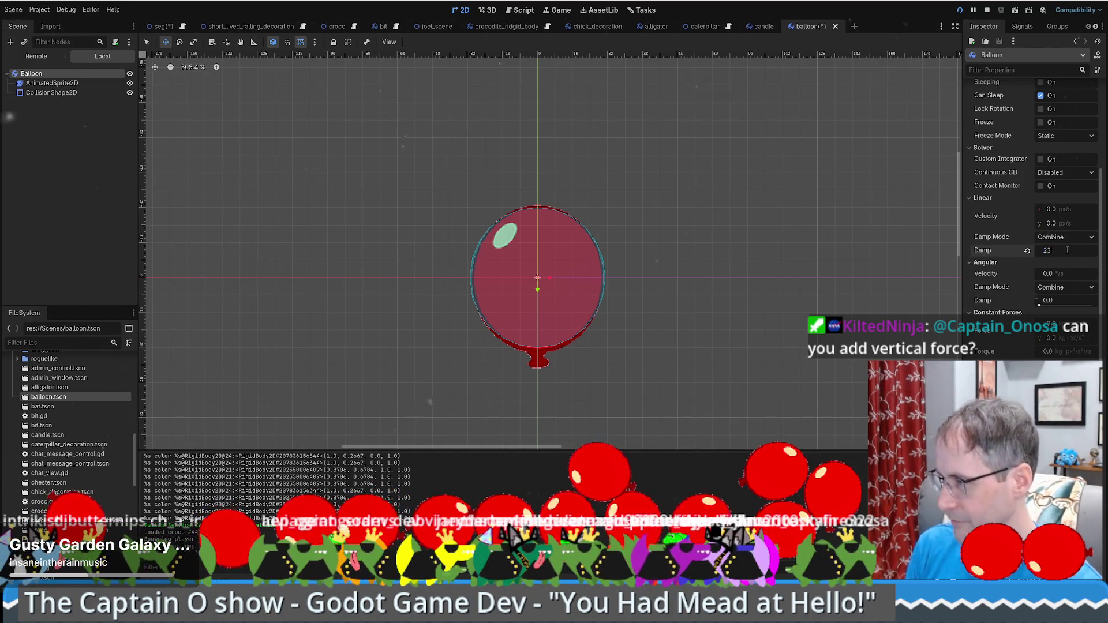
pyautogui.press('Return')
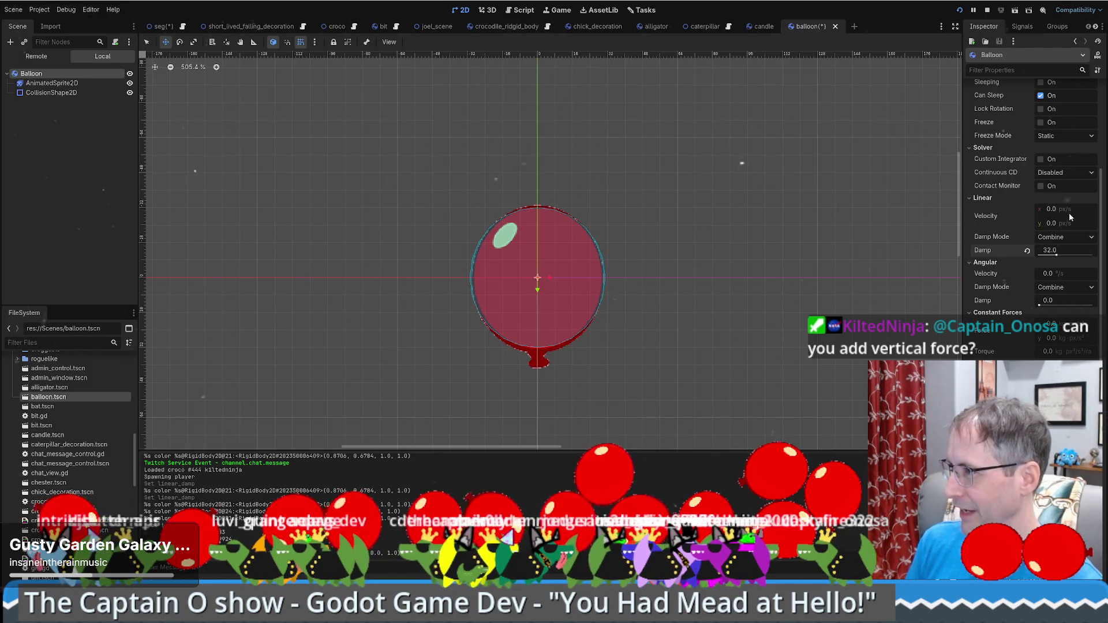
pyautogui.click(1051, 224)
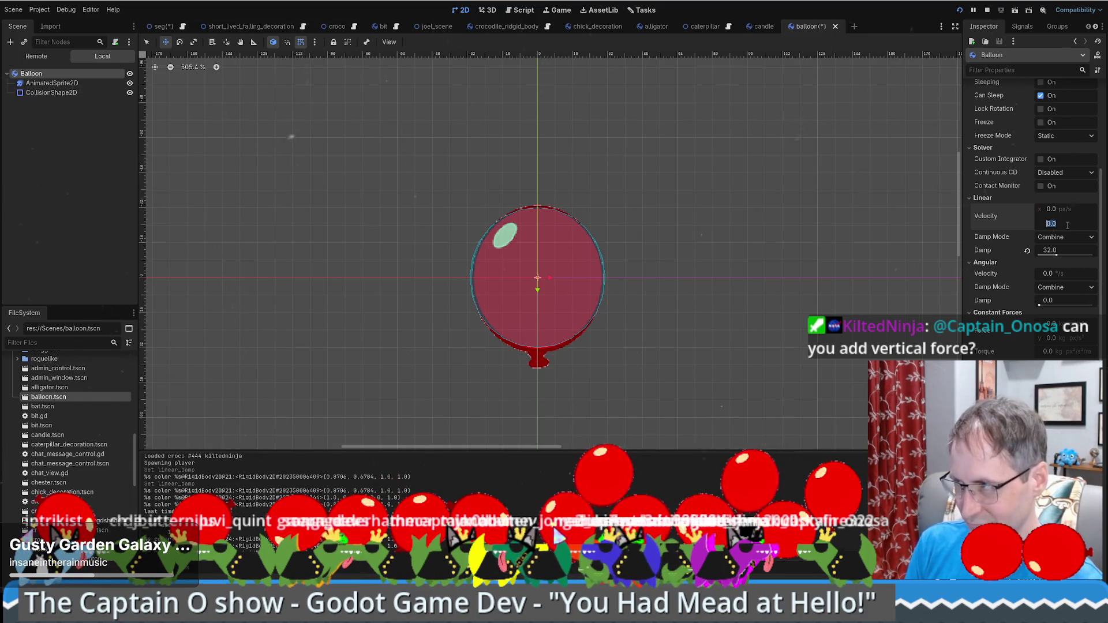
pyautogui.write('10')
pyautogui.press('Return')
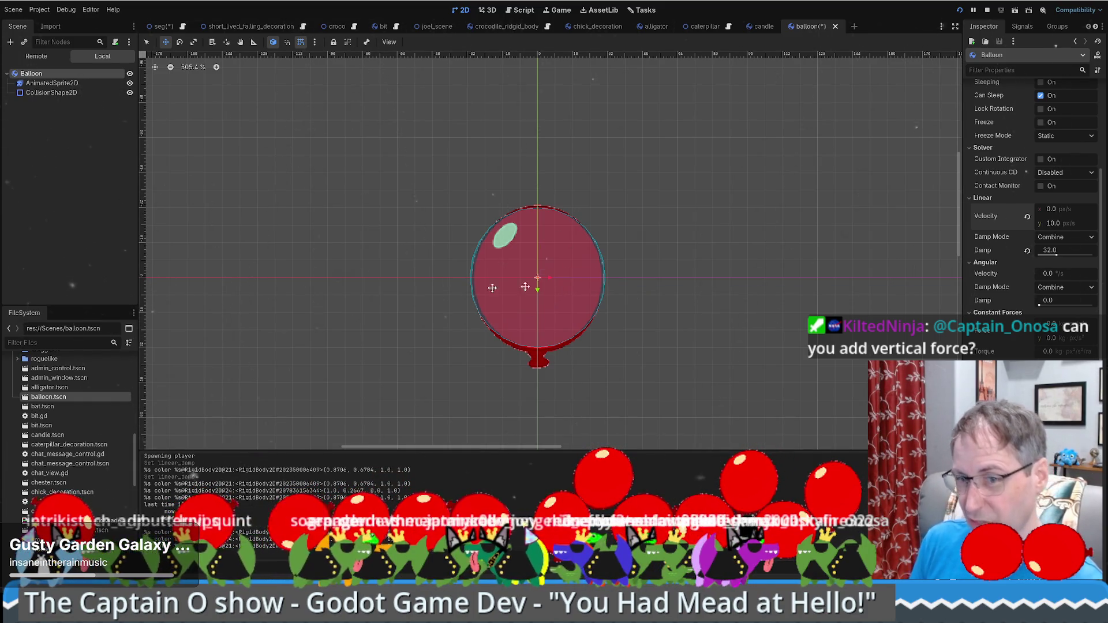
pyautogui.click(164, 26)
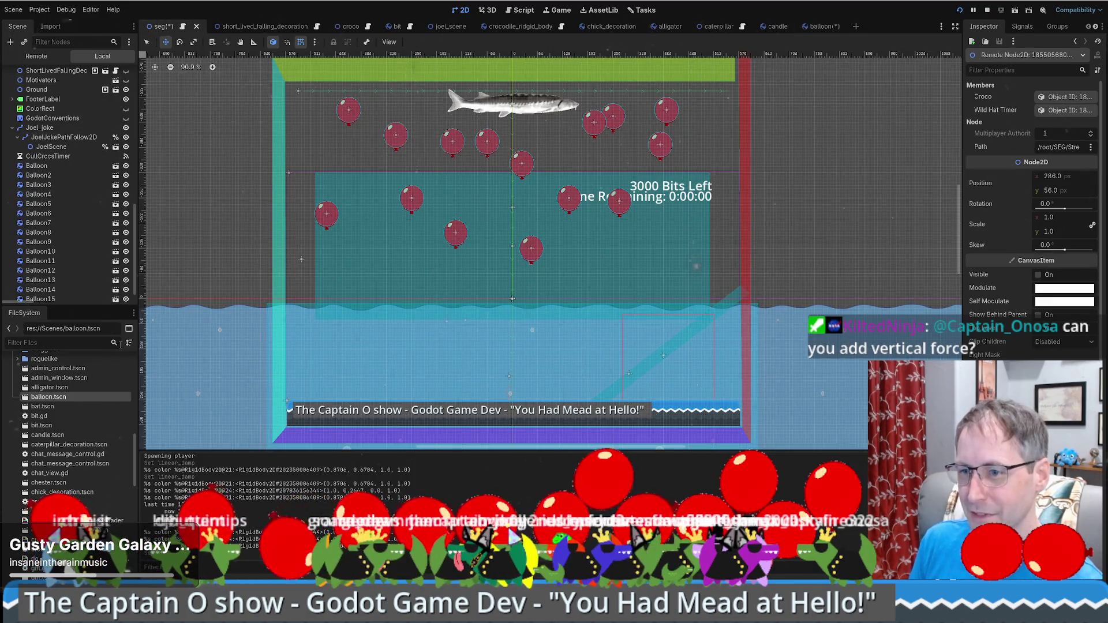
# Drop two more balloon.tscn instances into the seg level and restart the running game.
pyautogui.moveTo(52, 397); pyautogui.dragTo(556, 144)
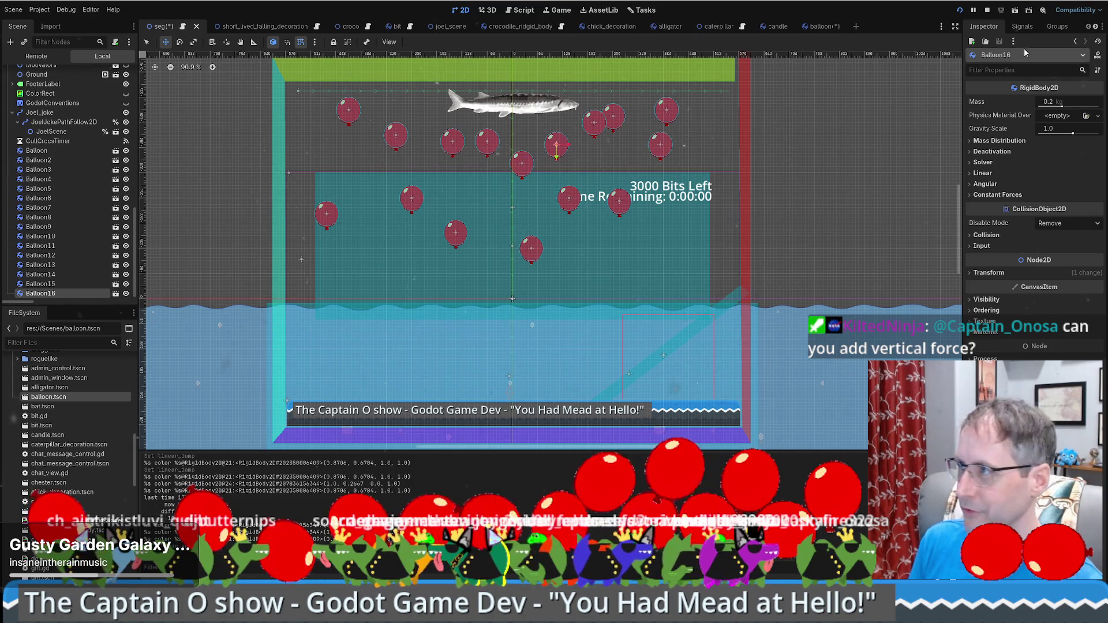
pyautogui.click(959, 10)
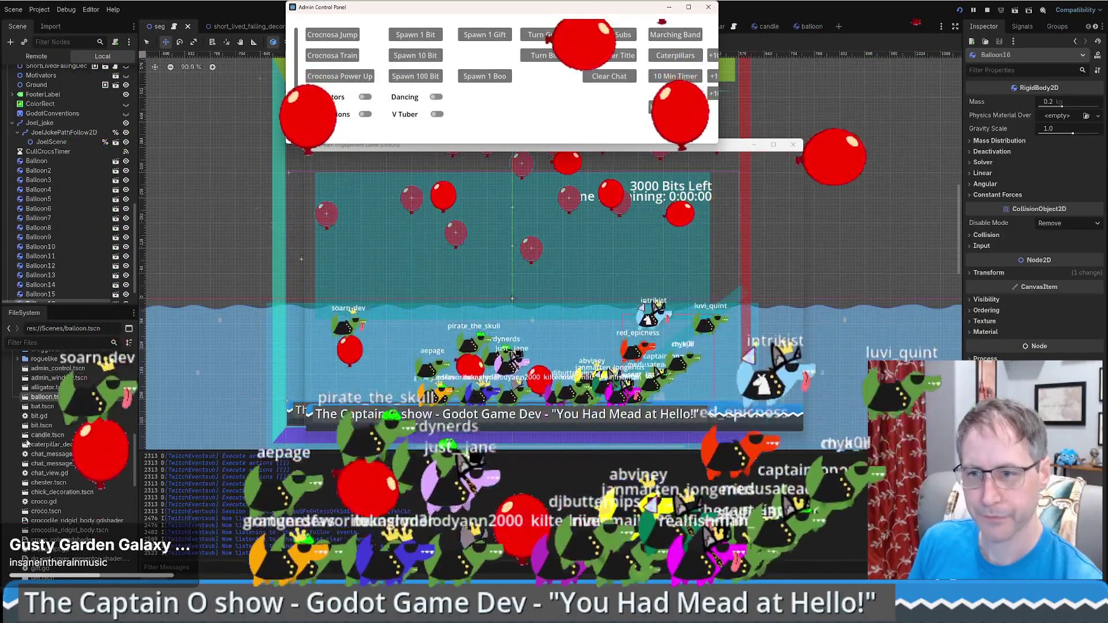
pyautogui.moveTo(143, 332)
pyautogui.mouseDown()
pyautogui.moveTo(503, 199)
pyautogui.moveTo(55, 218)
pyautogui.mouseUp()
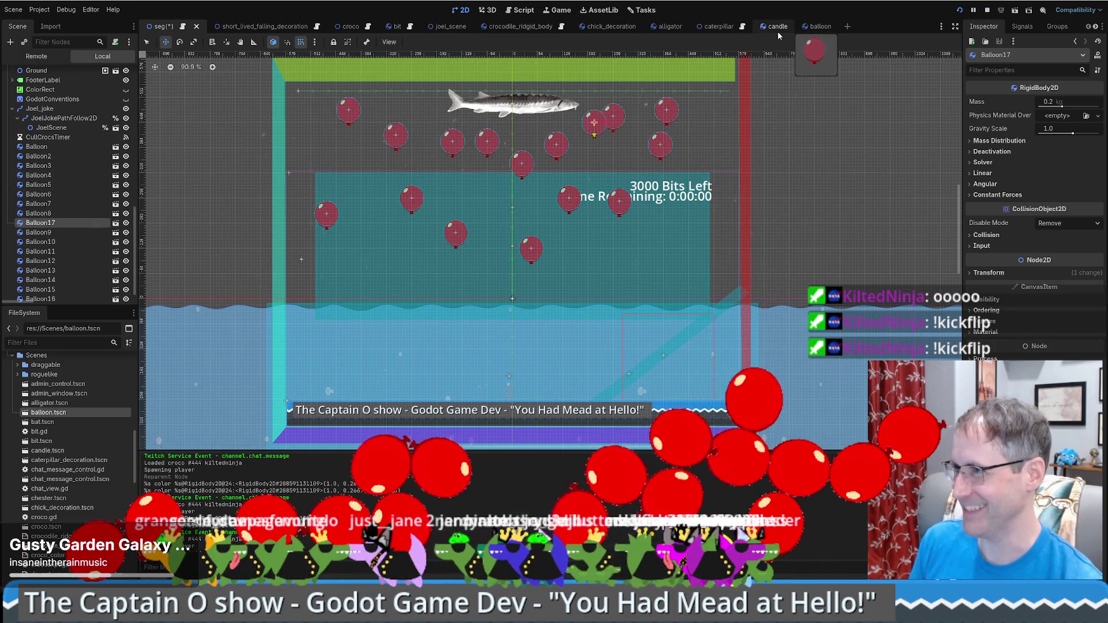
# In the balloon scene, revert Damp to default, set velocity y to 20, and launch the game.
pyautogui.click(820, 26)
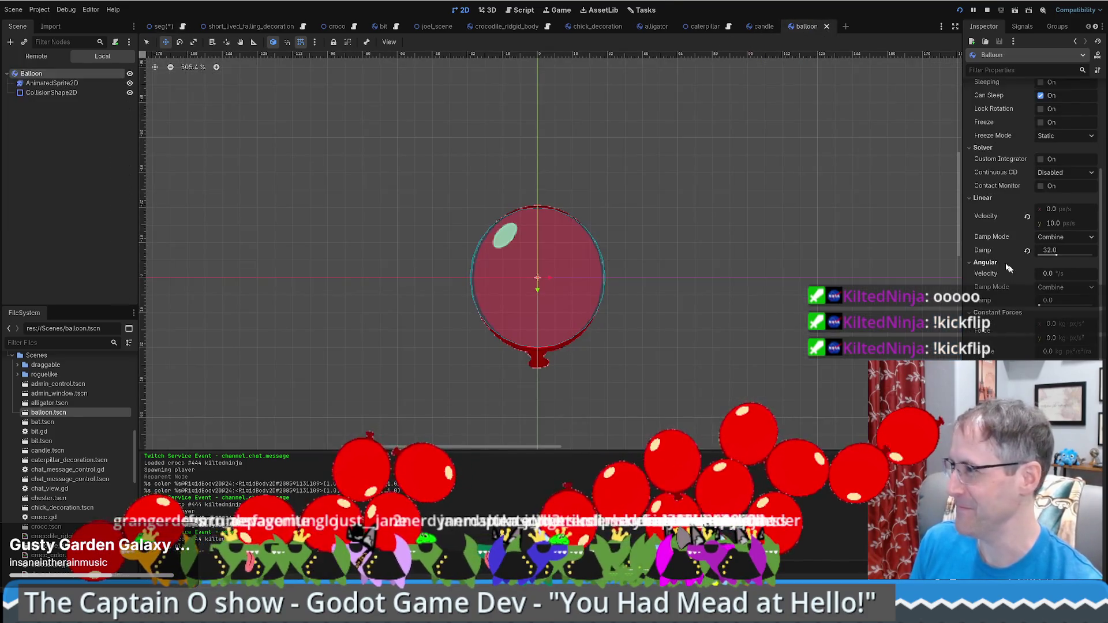
pyautogui.click(1028, 251)
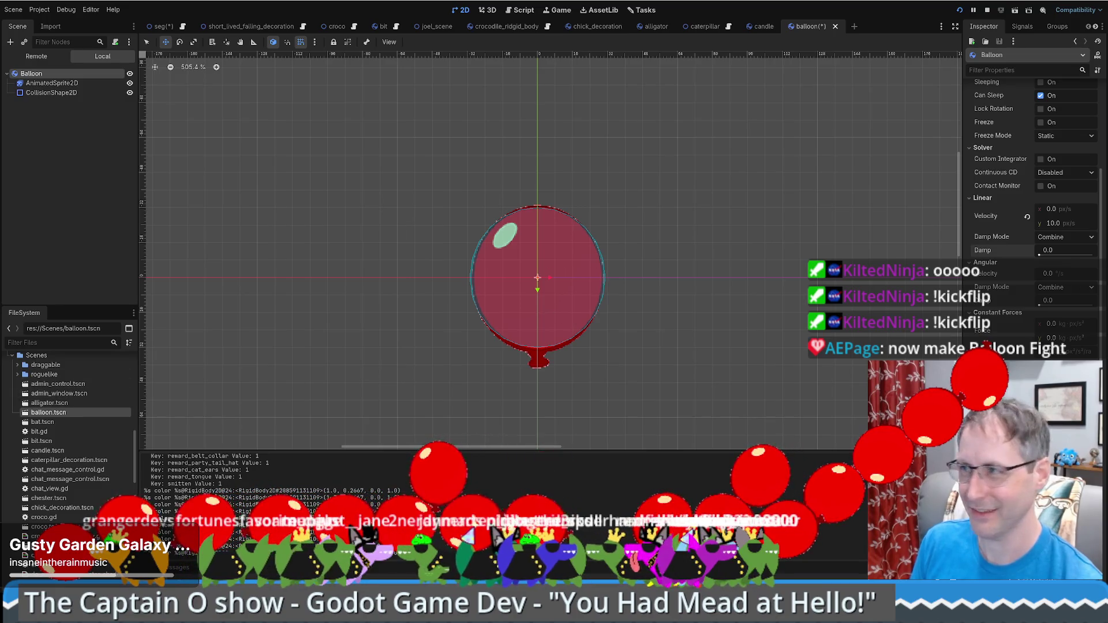
pyautogui.moveTo(1075, 229); pyautogui.dragTo(1089, 227)
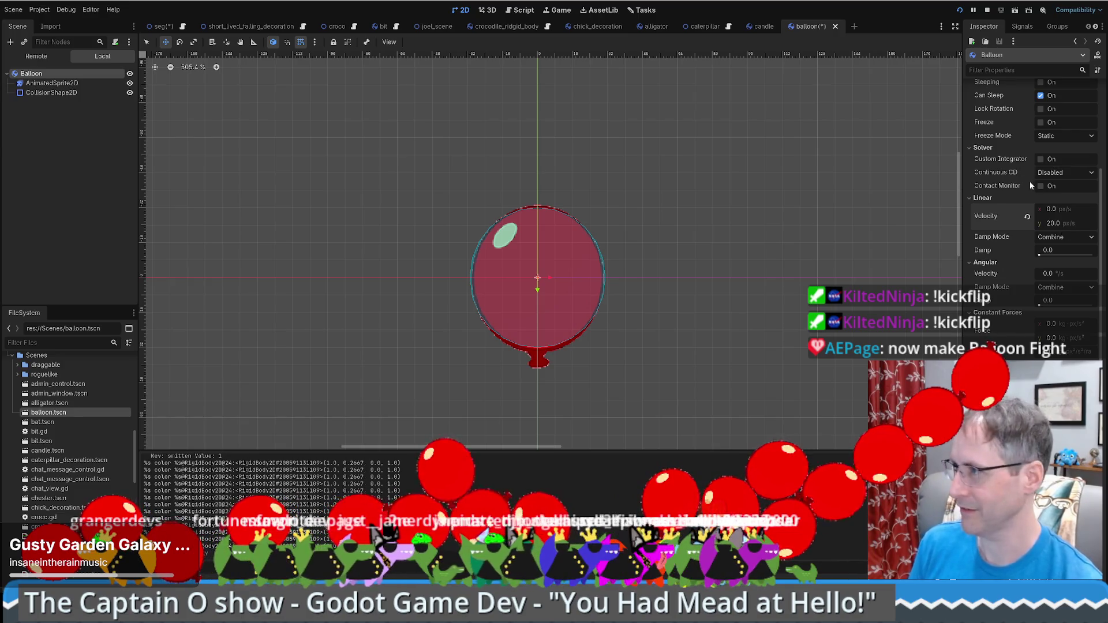
pyautogui.press('F5')
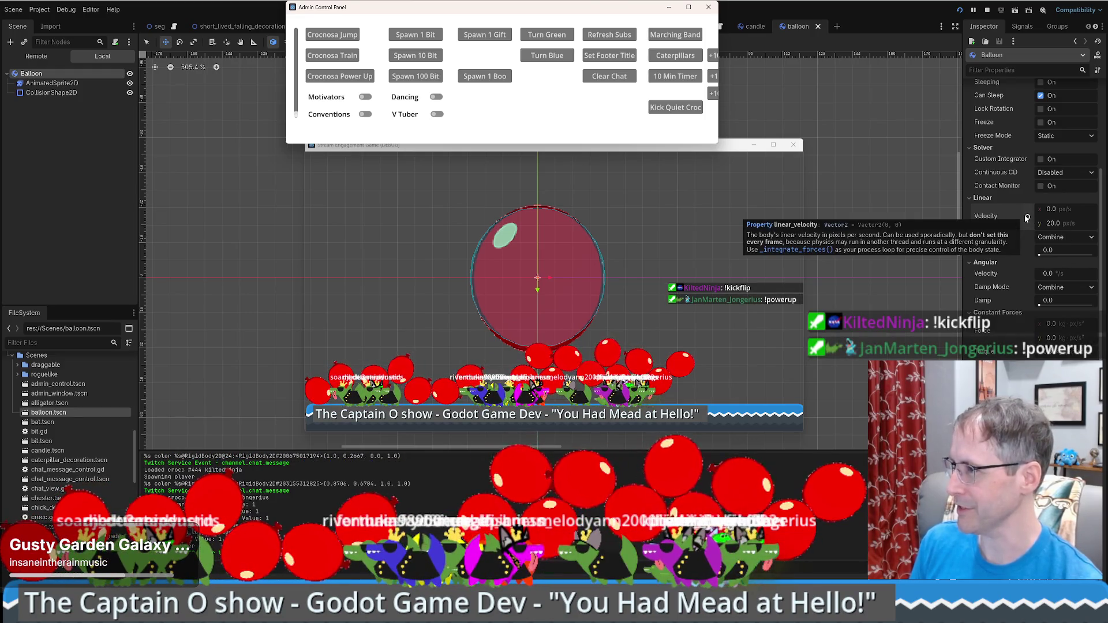
# Zero the balloon's vertical velocity, set linear damp to 32 and constant force y to 10, then relaunch.
pyautogui.click(1028, 217)
pyautogui.click(1058, 252)
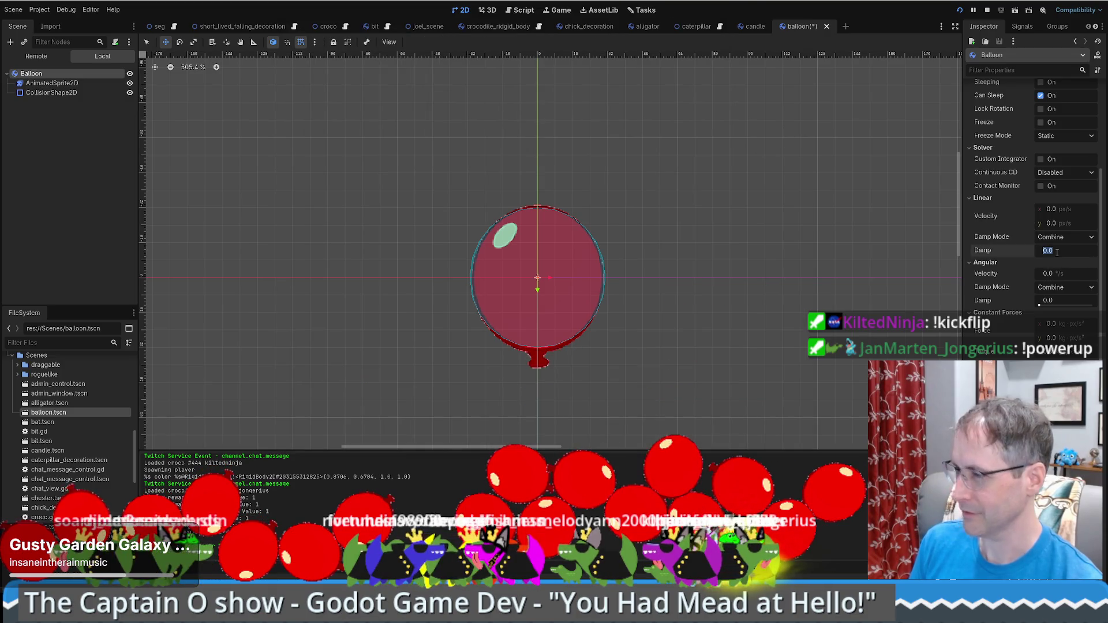
pyautogui.write('32')
pyautogui.press('Return')
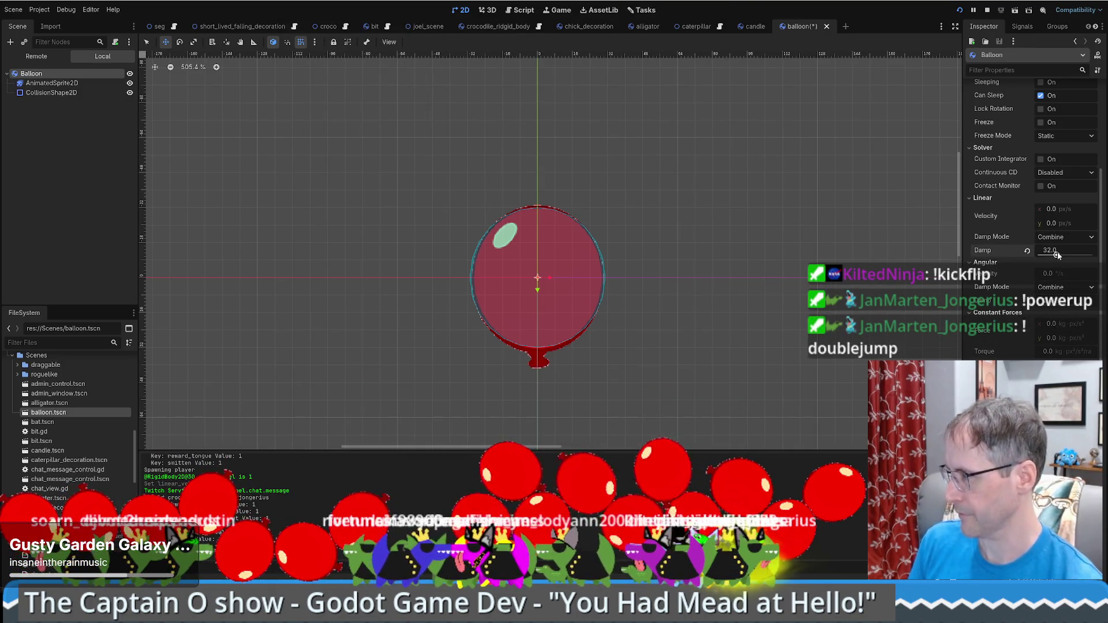
pyautogui.click(1054, 338)
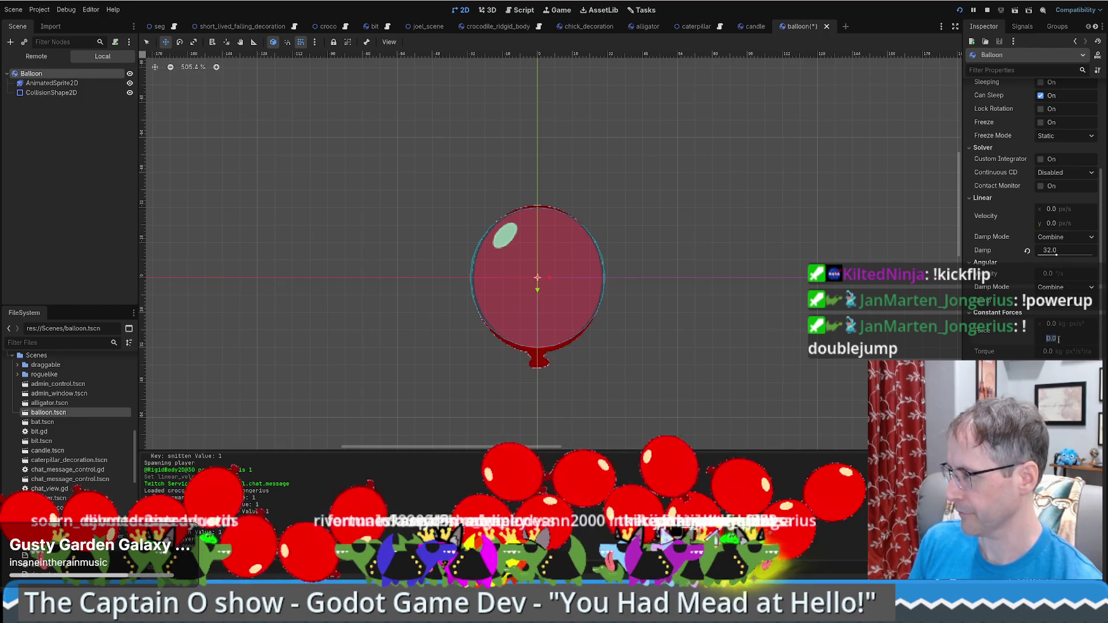
pyautogui.write('10')
pyautogui.press('Return')
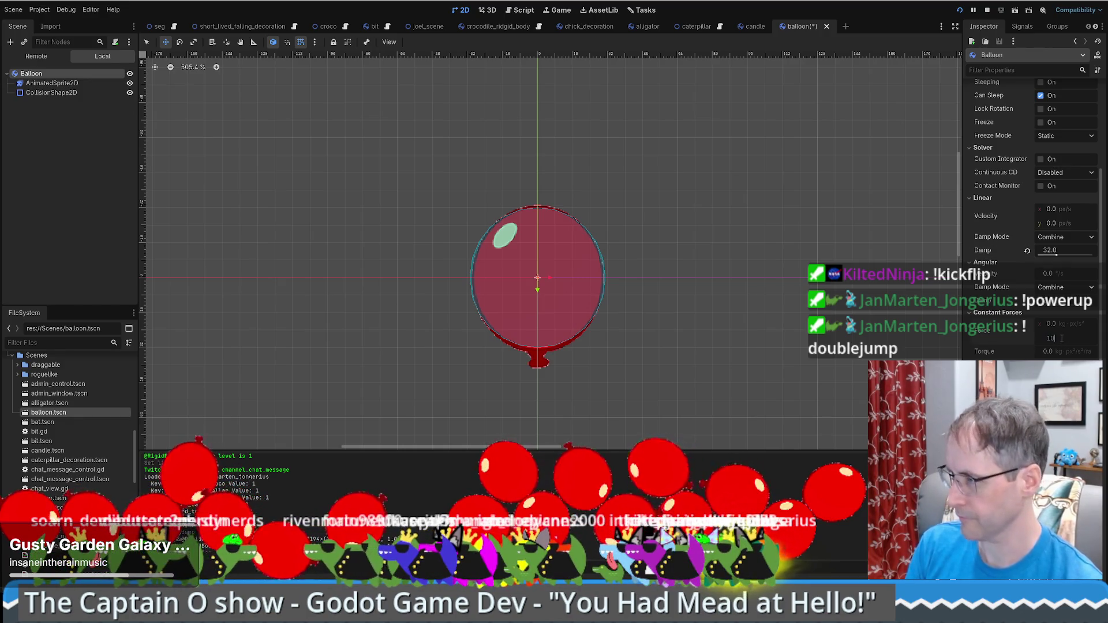
pyautogui.click(958, 11)
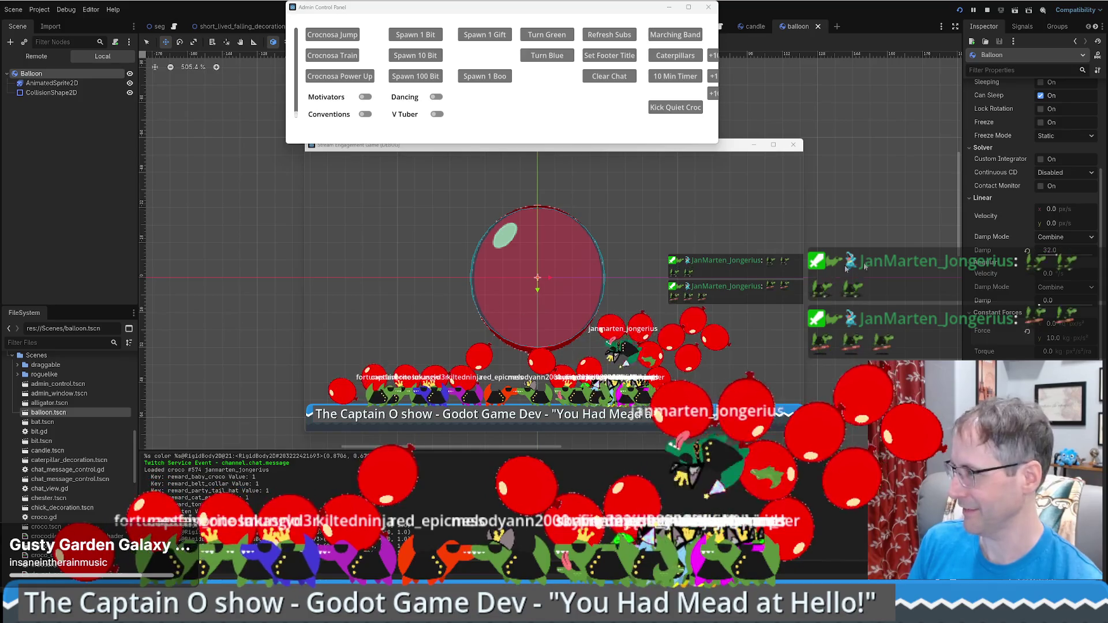
# Reset the balloon's linear damp and enter 10, then drag constant force y up to 20.
pyautogui.click(1057, 251)
pyautogui.moveTo(1057, 251); pyautogui.dragTo(1064, 252)
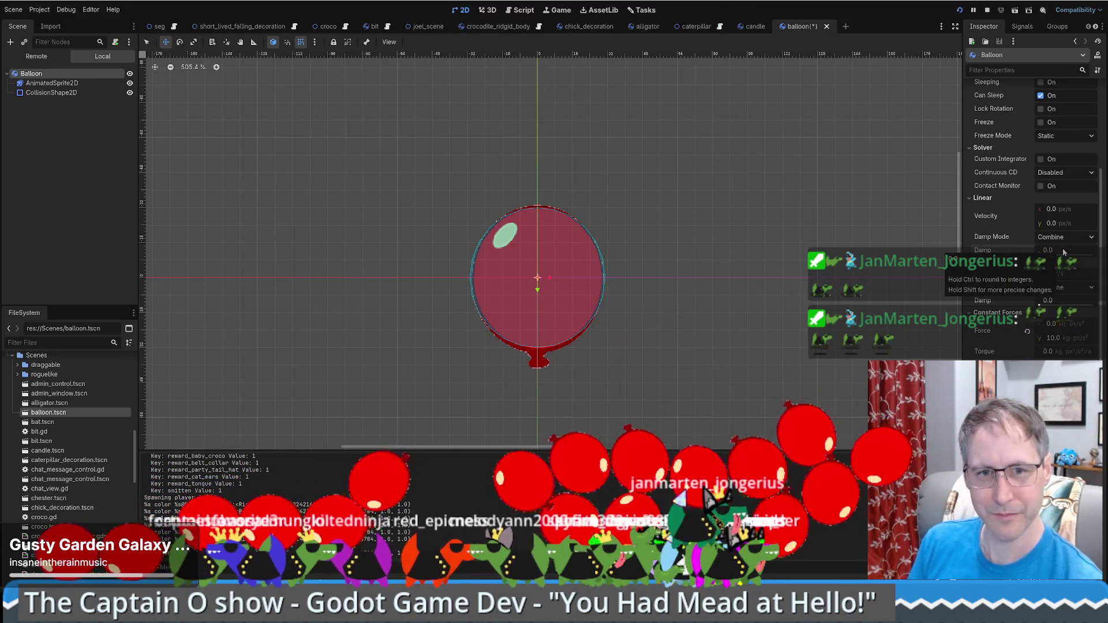
pyautogui.click(1068, 251)
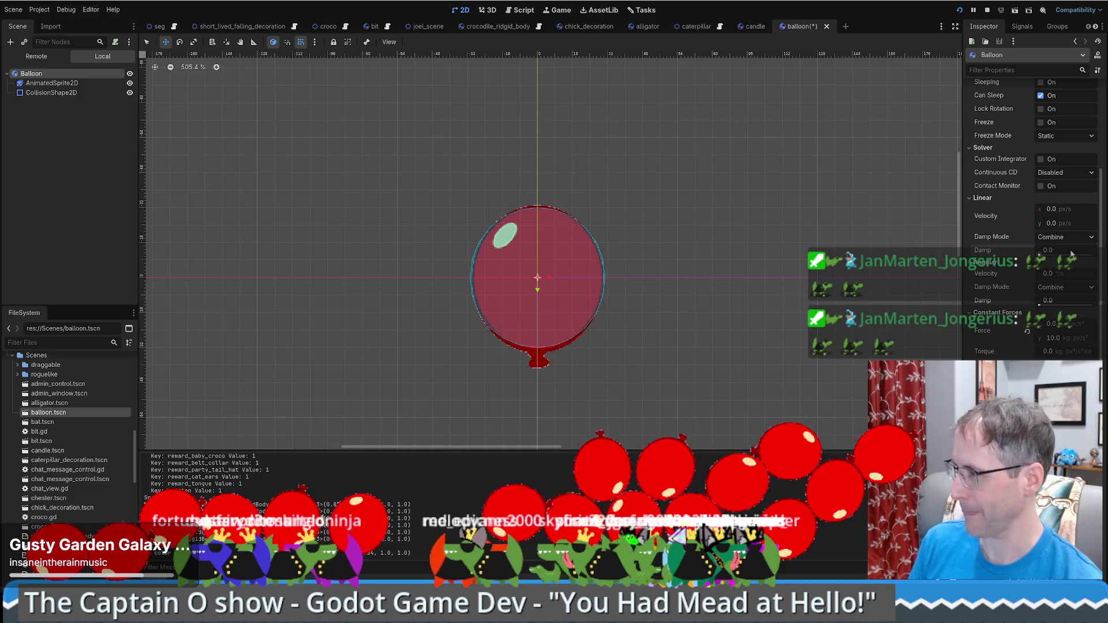
pyautogui.write('10')
pyautogui.press('Return')
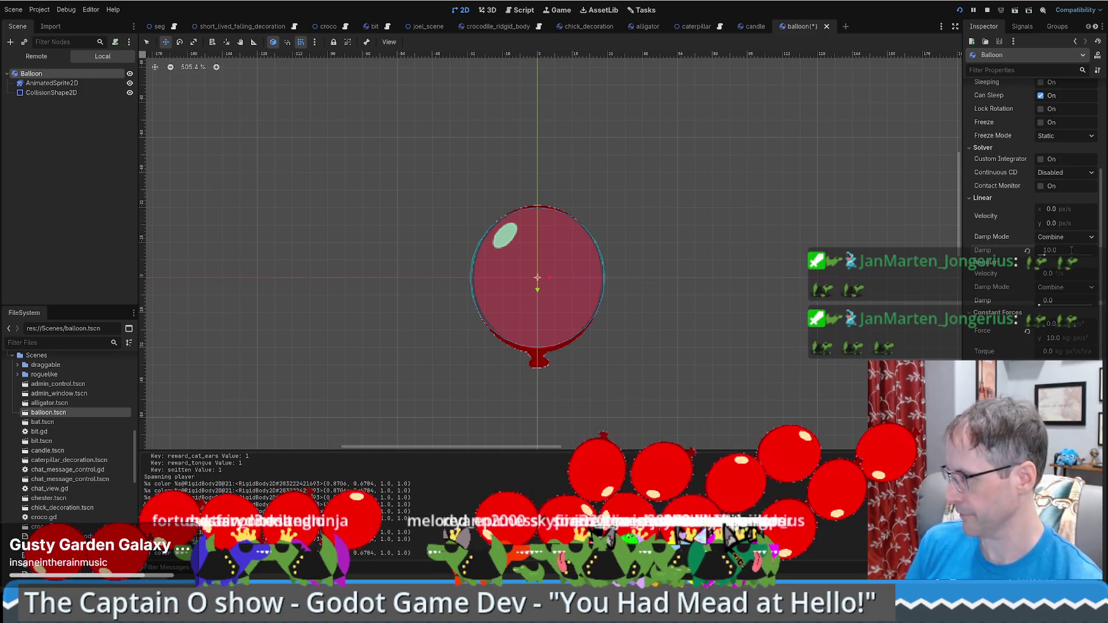
pyautogui.moveTo(1050, 338); pyautogui.dragTo(1054, 341)
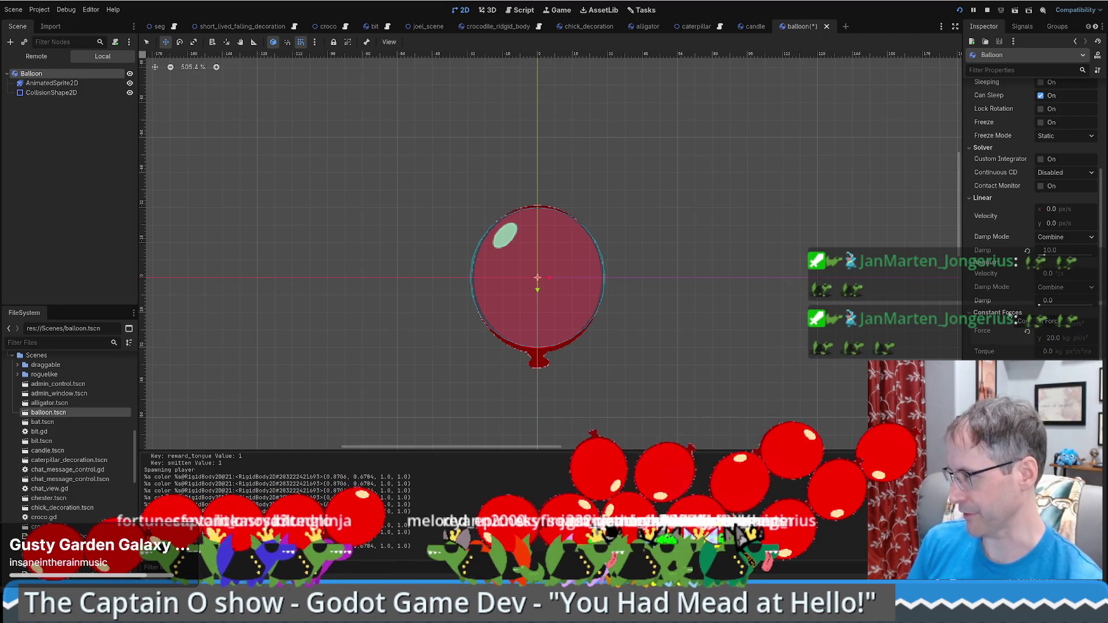
pyautogui.moveTo(1005, 336)
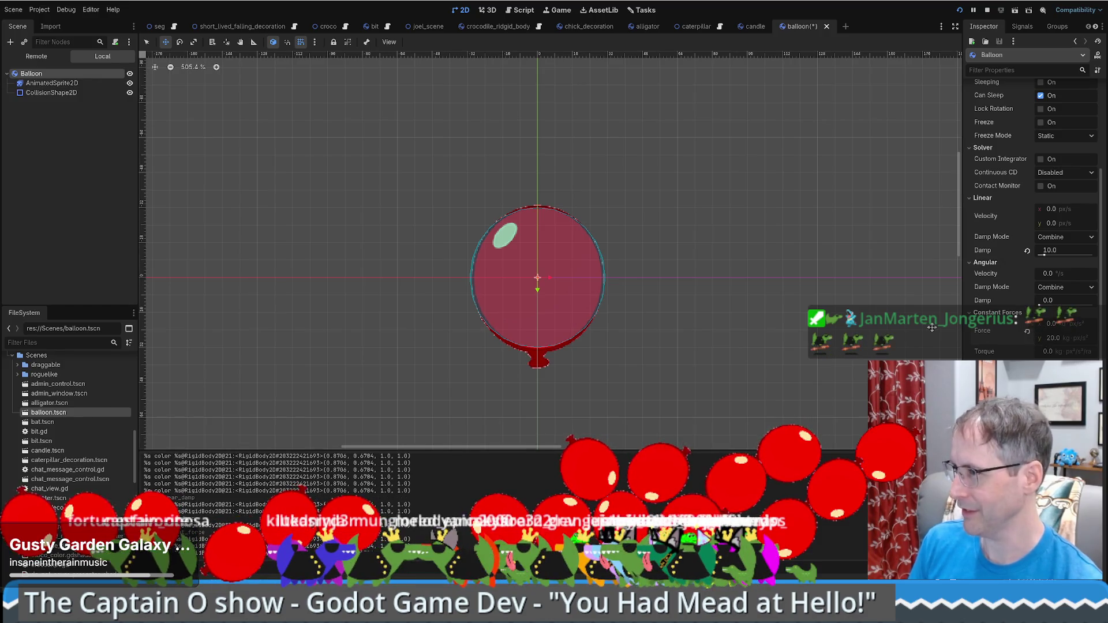
pyautogui.click(1052, 339)
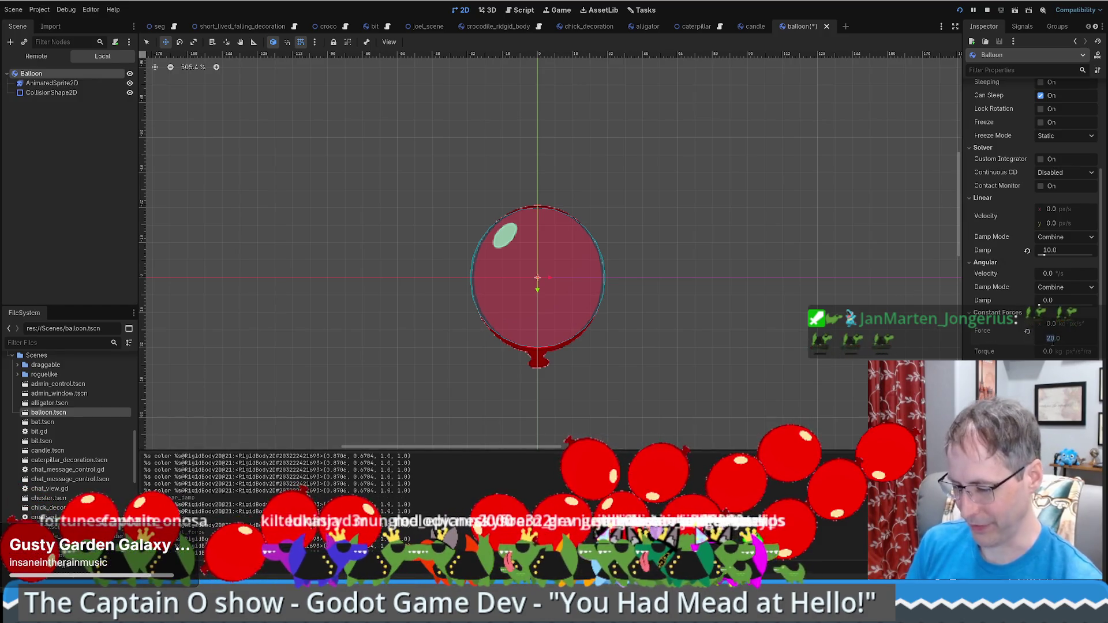
# Change the balloon's constant force y to 200 and run the game to watch it float.
pyautogui.write('0')
pyautogui.press('Return')
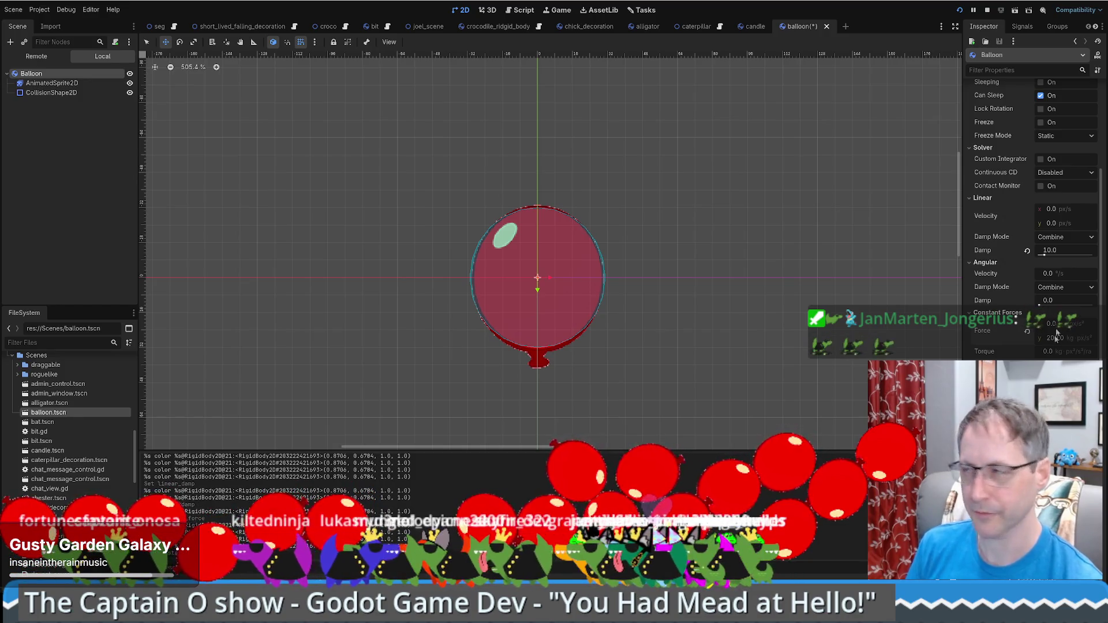
pyautogui.click(958, 9)
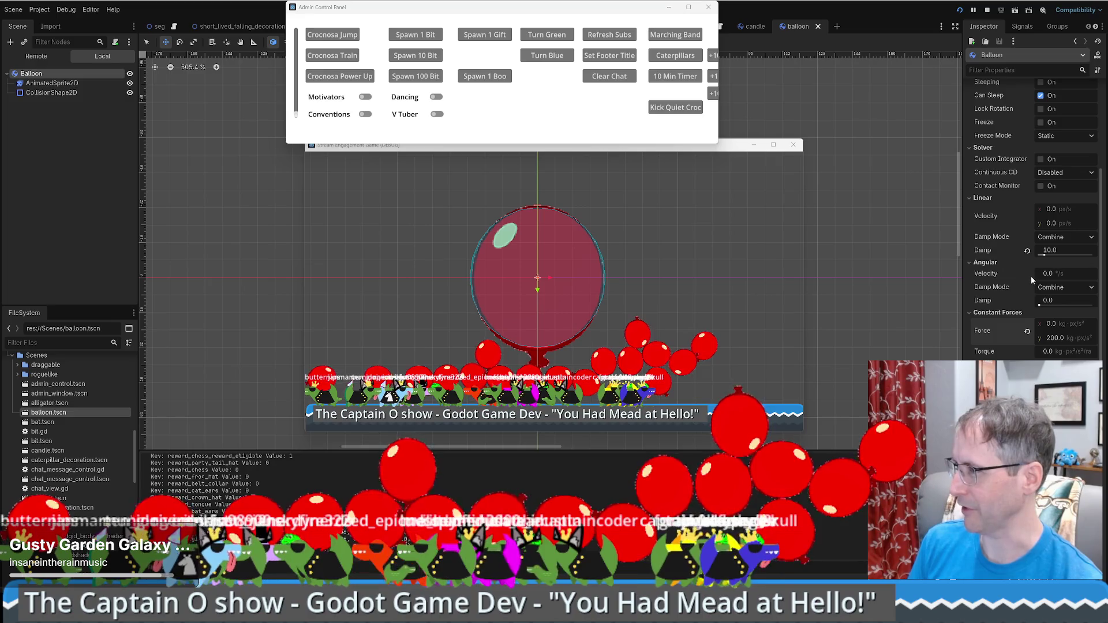
pyautogui.click(1065, 237)
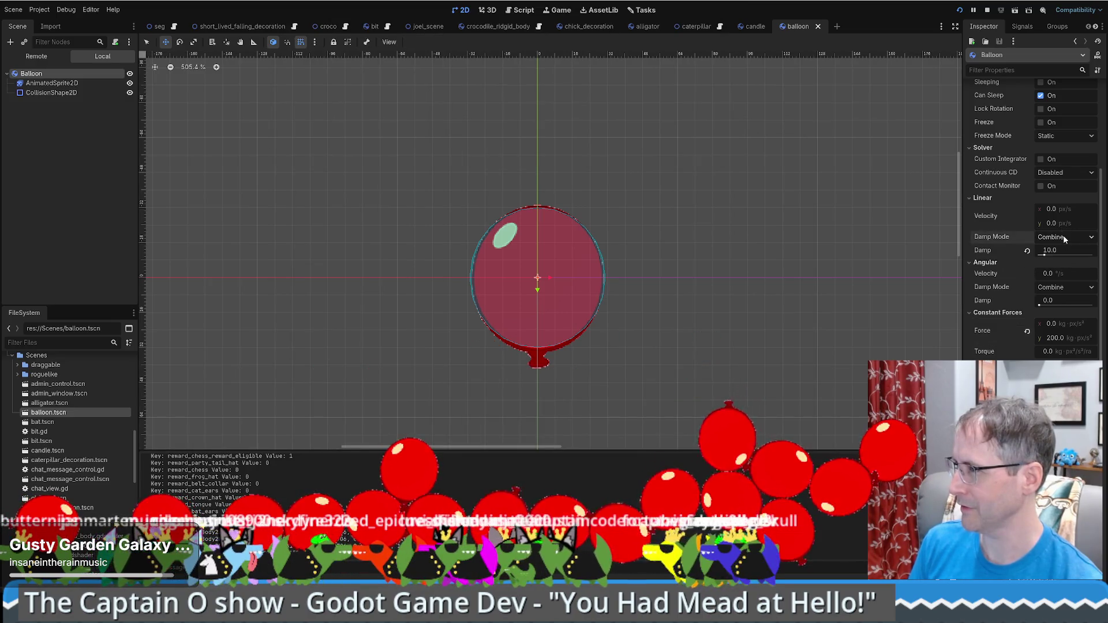
# Give the balloon a starting vertical velocity of 2000 and restart the running game.
pyautogui.click(1060, 224)
pyautogui.write('2000')
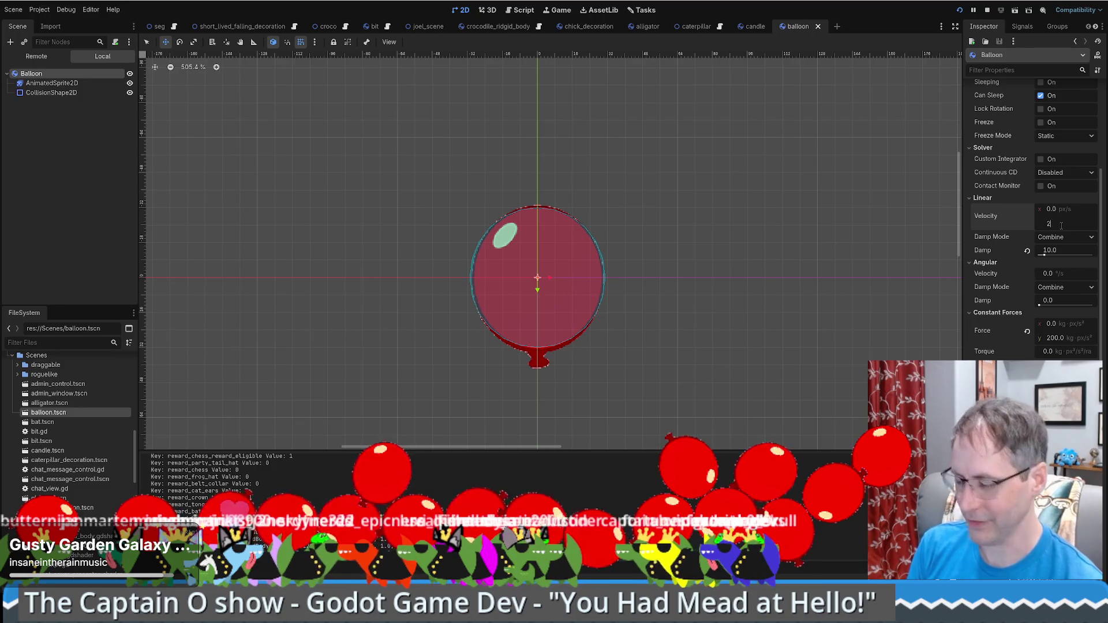
pyautogui.press('Return')
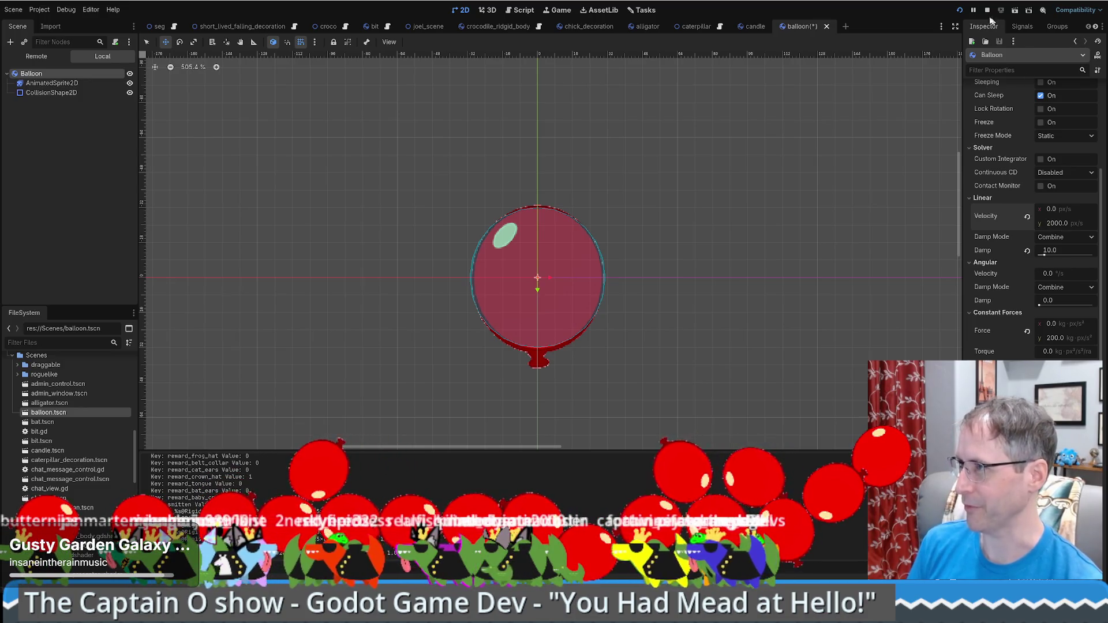
pyautogui.click(959, 10)
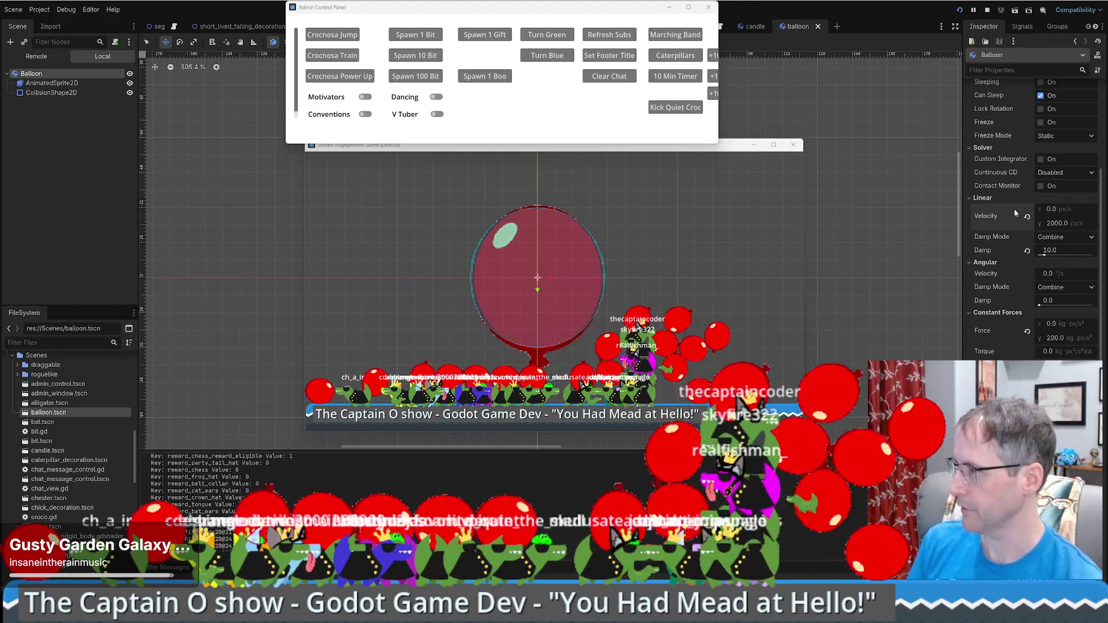
# Set the Balloon rigid body's angular velocity to 1 in the Inspector.
pyautogui.scroll(3, 1019, 205)
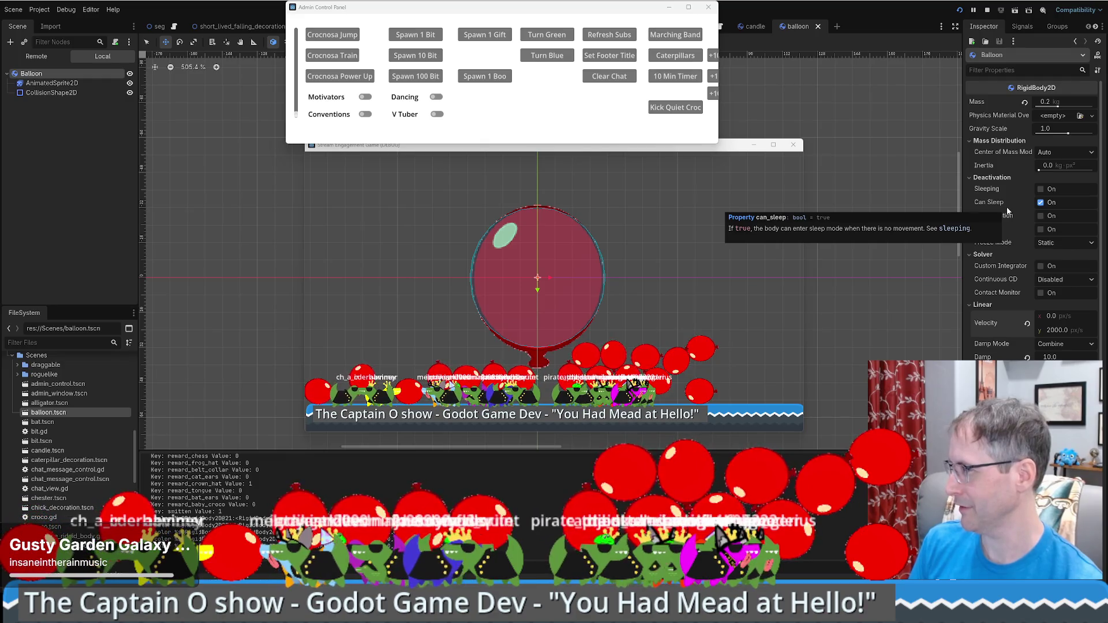
pyautogui.scroll(-2, 1006, 206)
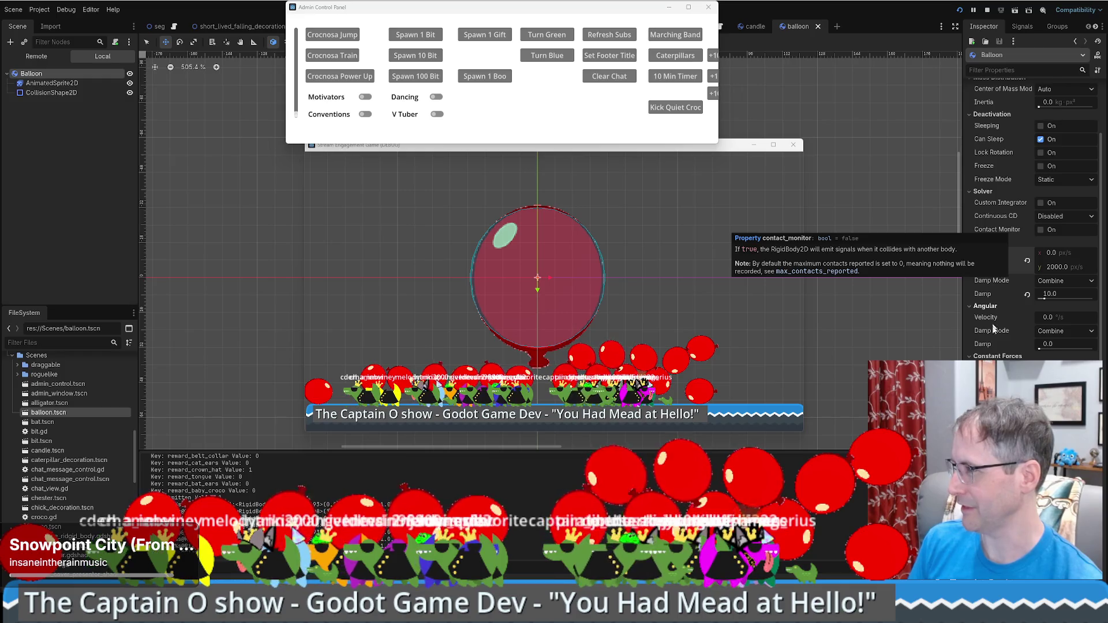
pyautogui.click(1056, 317)
pyautogui.write('1')
pyautogui.press('Return')
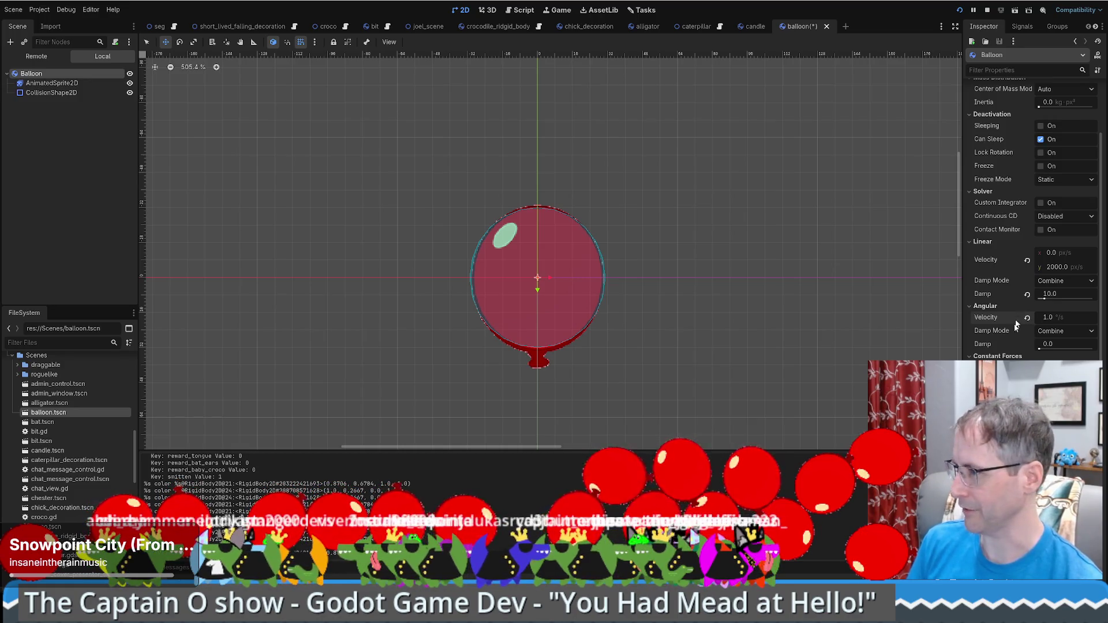
# Revert the balloon's linear velocity y from 2000.0 to its default 0.0.
pyautogui.scroll(-2, 1033, 219)
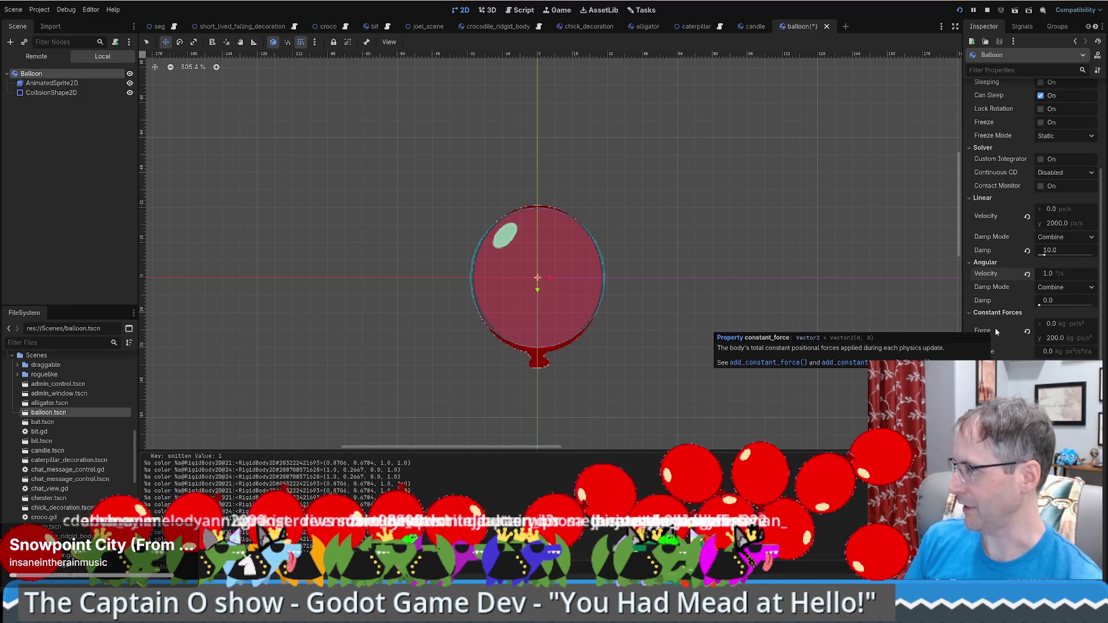
pyautogui.moveTo(997, 218)
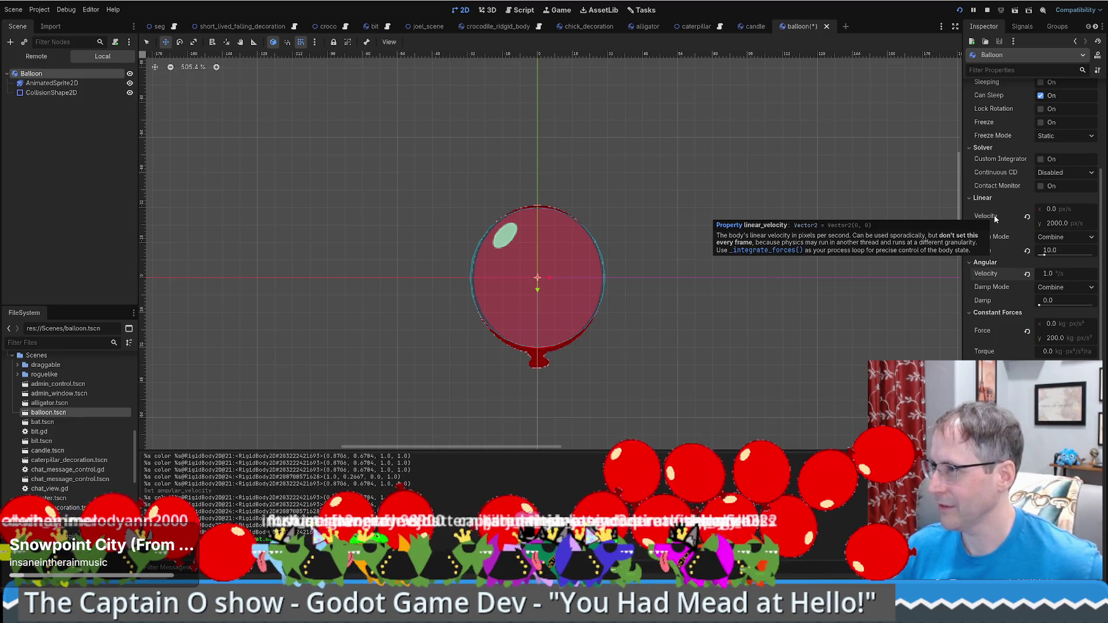
pyautogui.click(1027, 218)
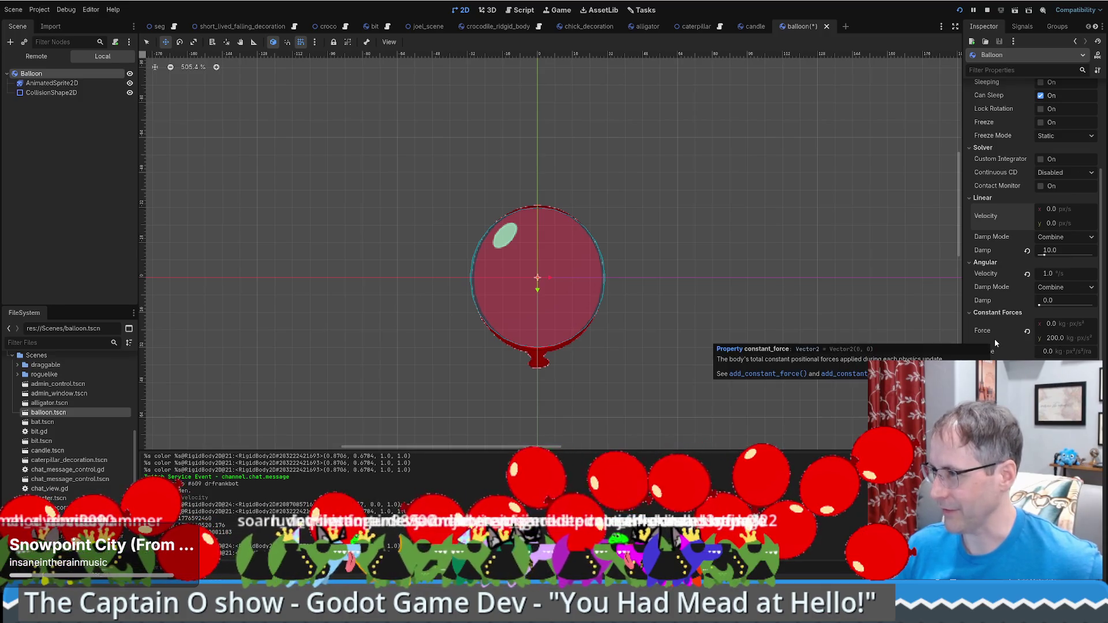
pyautogui.scroll(3, 996, 342)
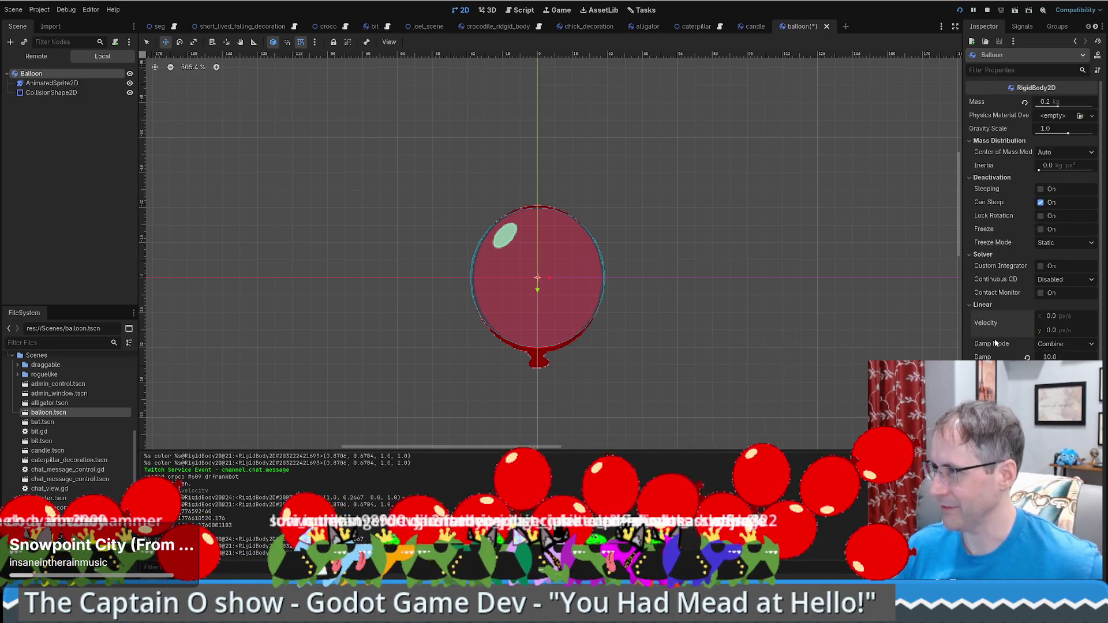
# Restore and re-maximize the editor window, then restart the game with the updated balloon.
pyautogui.scroll(-3, 995, 343)
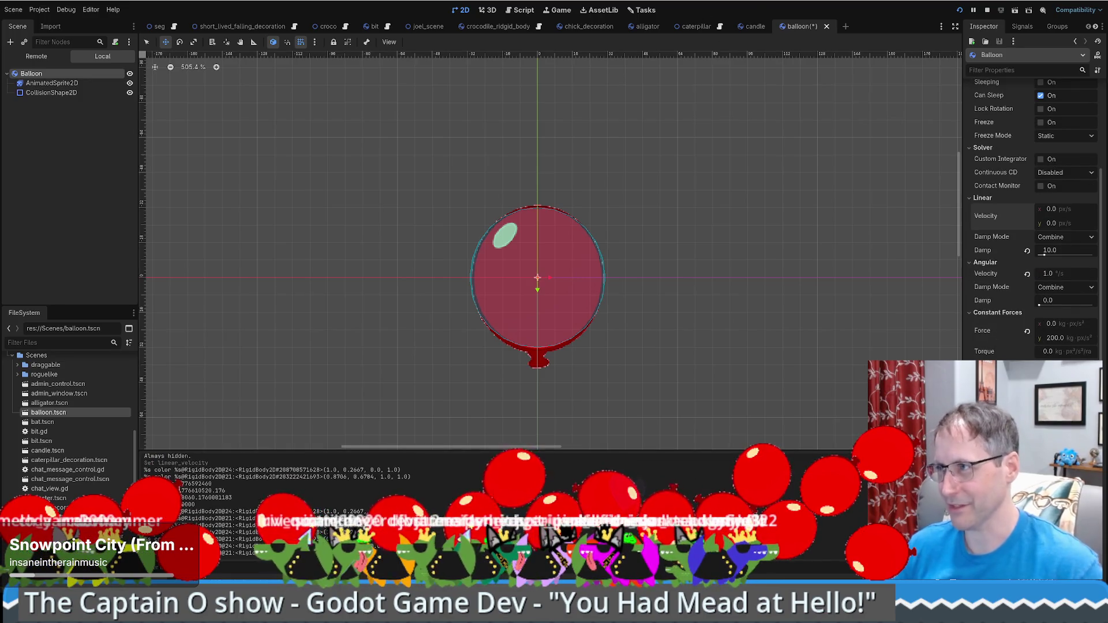
pyautogui.doubleClick(756, 3)
pyautogui.doubleClick(755, 3)
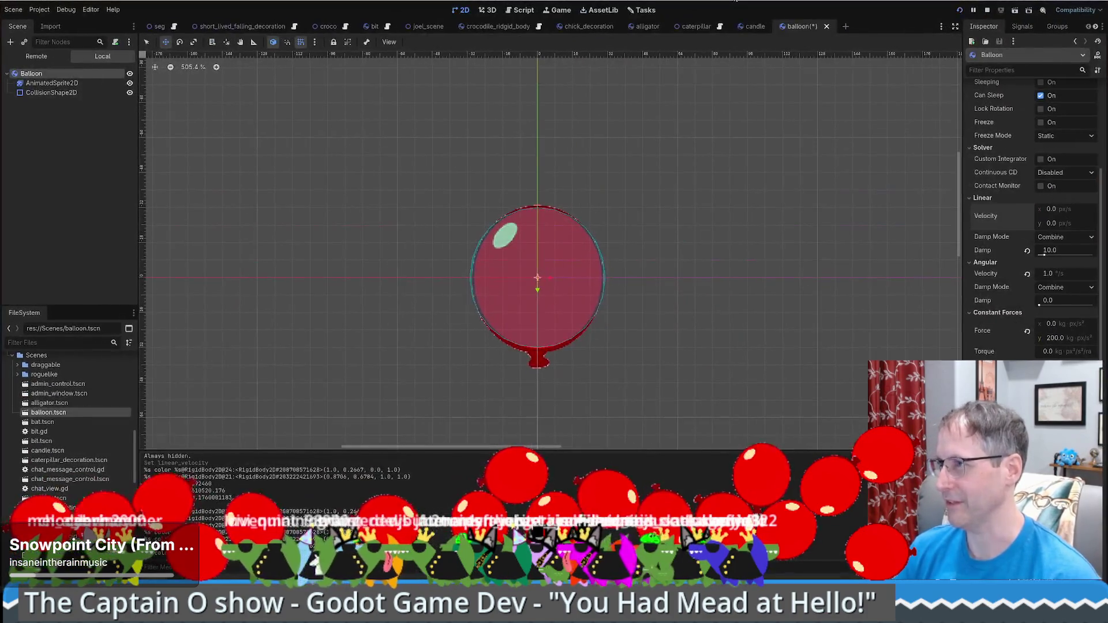
pyautogui.click(959, 10)
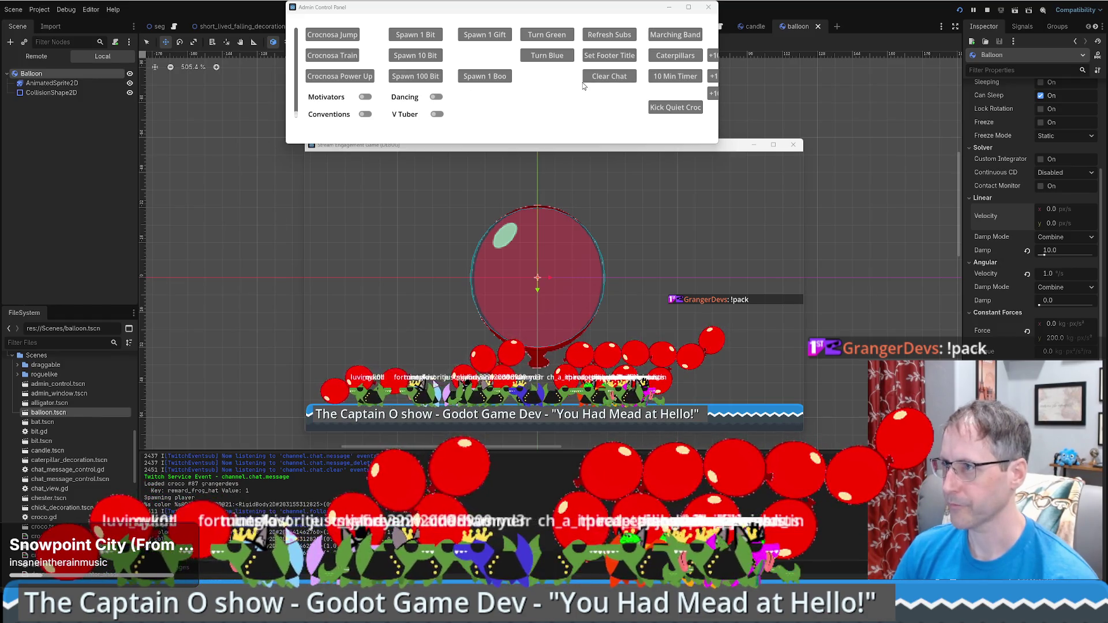
# Trigger Crocnosa Jump in the Admin Control Panel so all crocodiles jump.
pyautogui.click(604, 100)
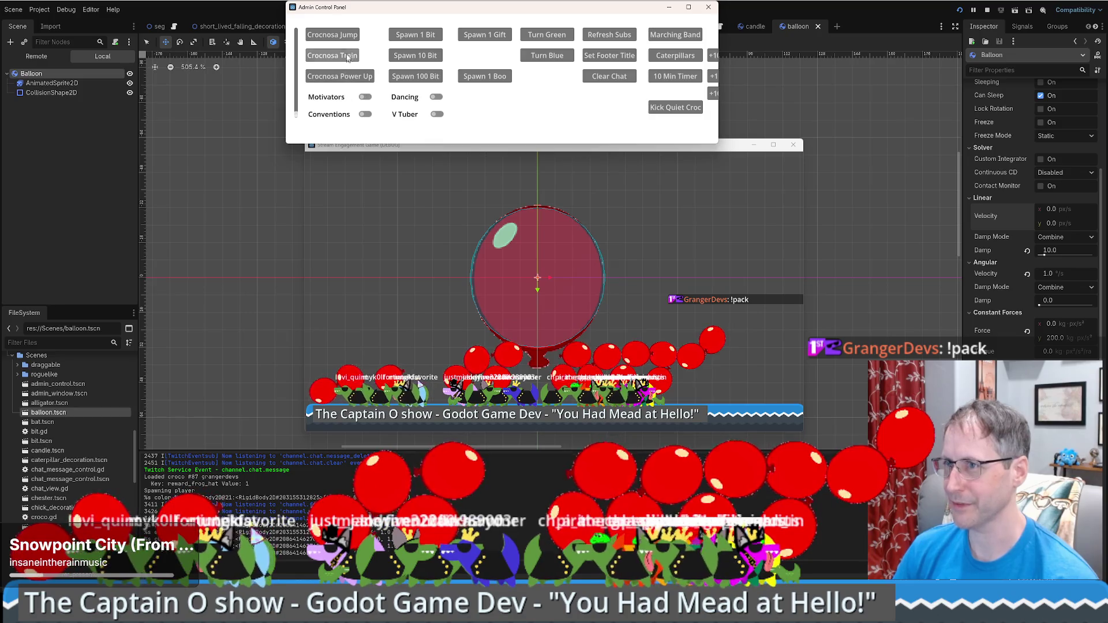
pyautogui.click(348, 38)
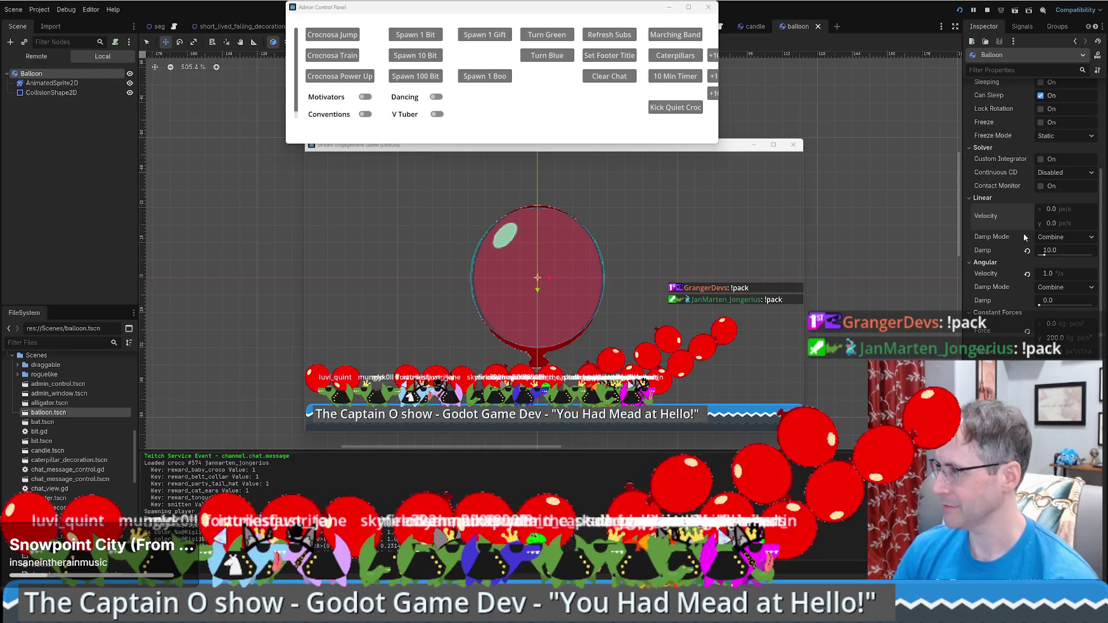
pyautogui.moveTo(1025, 237)
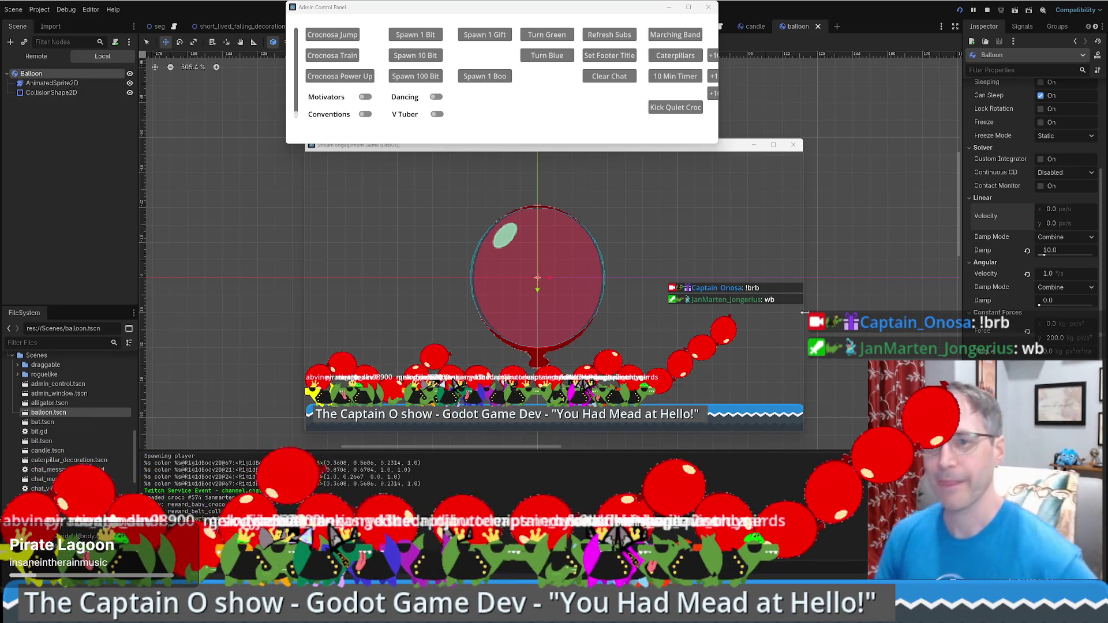
# Nudge the running game window slightly right while watching the balloons rise.
pyautogui.moveTo(988, 352)
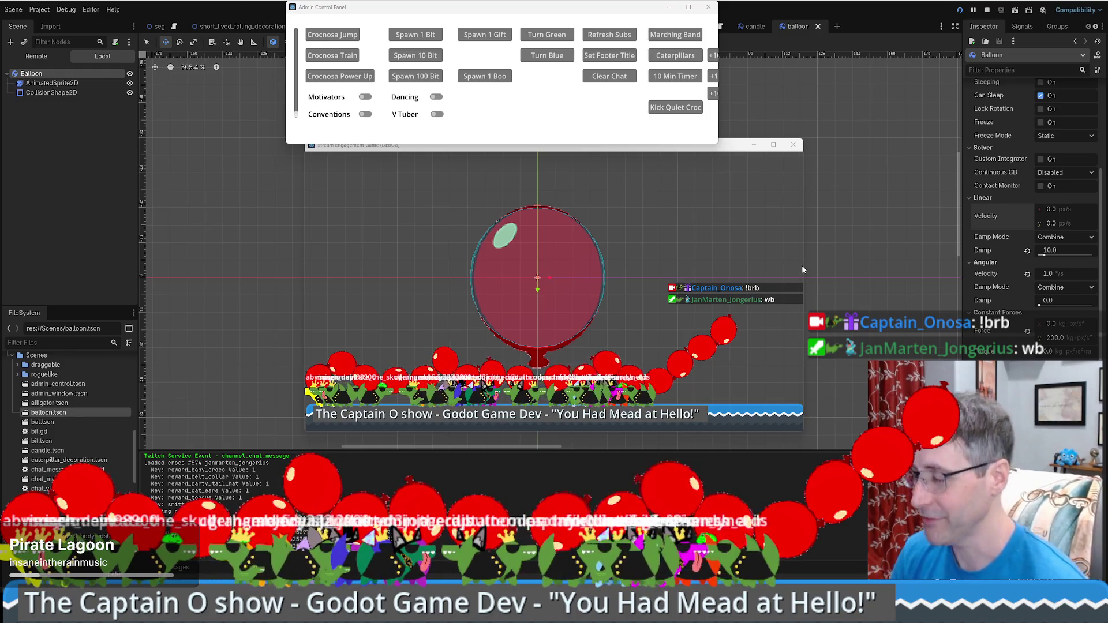
pyautogui.moveTo(729, 147); pyautogui.dragTo(762, 150)
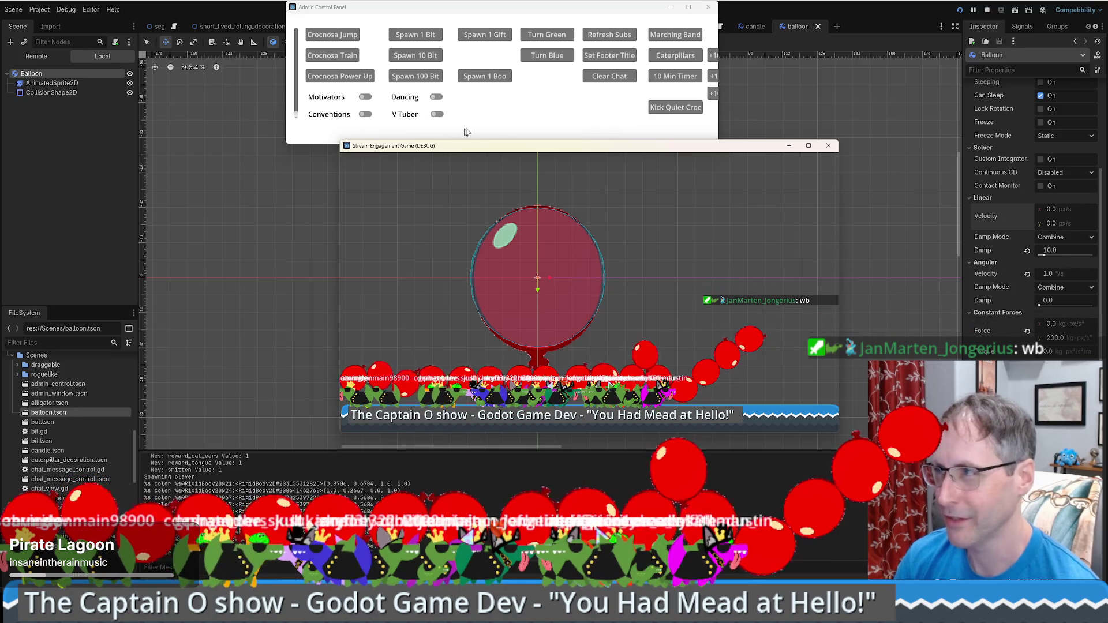
# Stop the game and delete Balloon3 through Balloon16 from the seg scene.
pyautogui.click(987, 11)
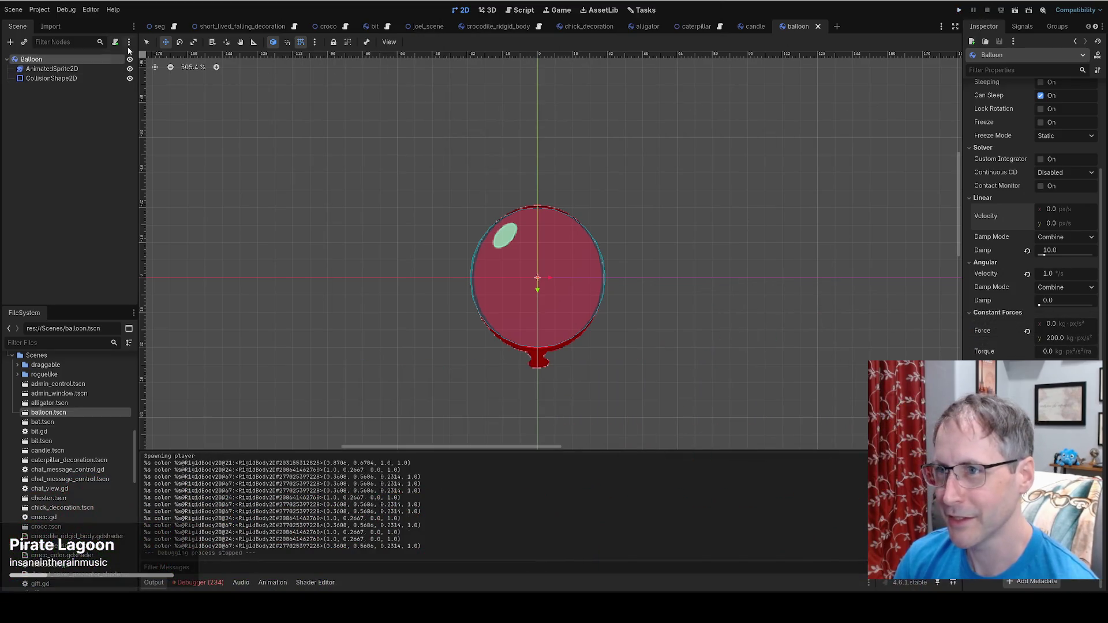
pyautogui.click(157, 30)
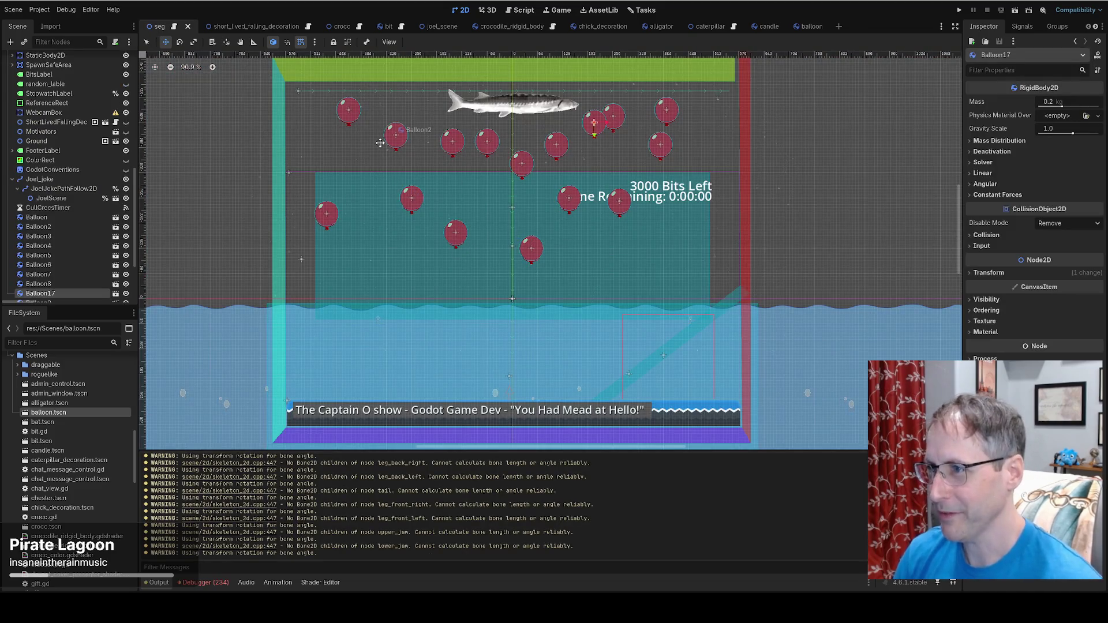
pyautogui.click(60, 236)
pyautogui.scroll(-1, 60, 242)
pyautogui.scroll(-2, 59, 241)
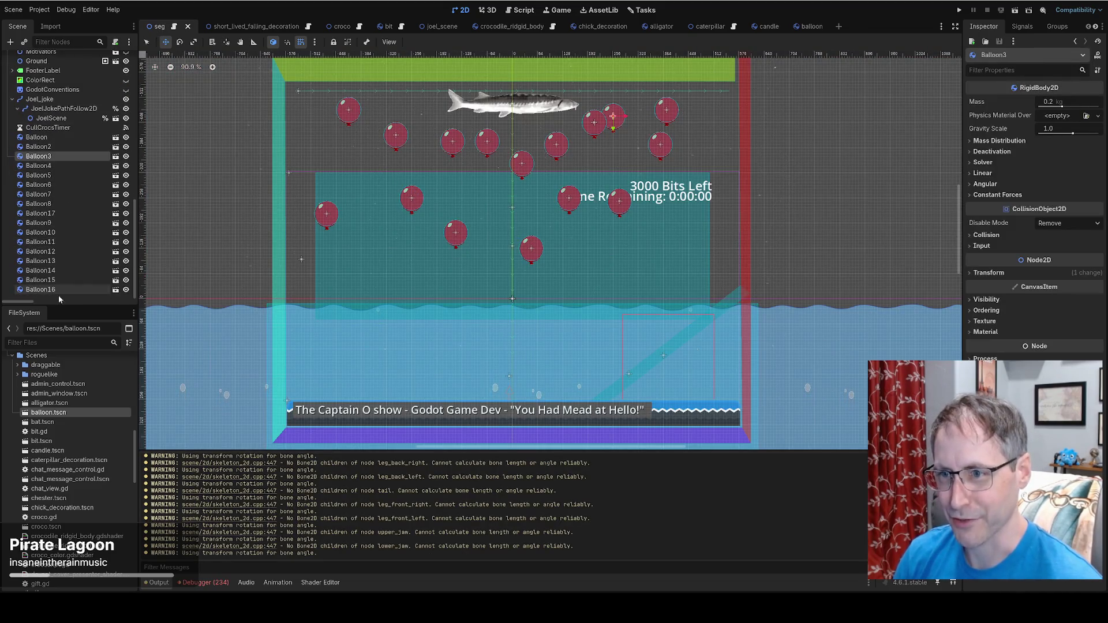
pyautogui.keyDown('shift'); pyautogui.click(58, 290); pyautogui.keyUp('shift')
pyautogui.press('Delete')
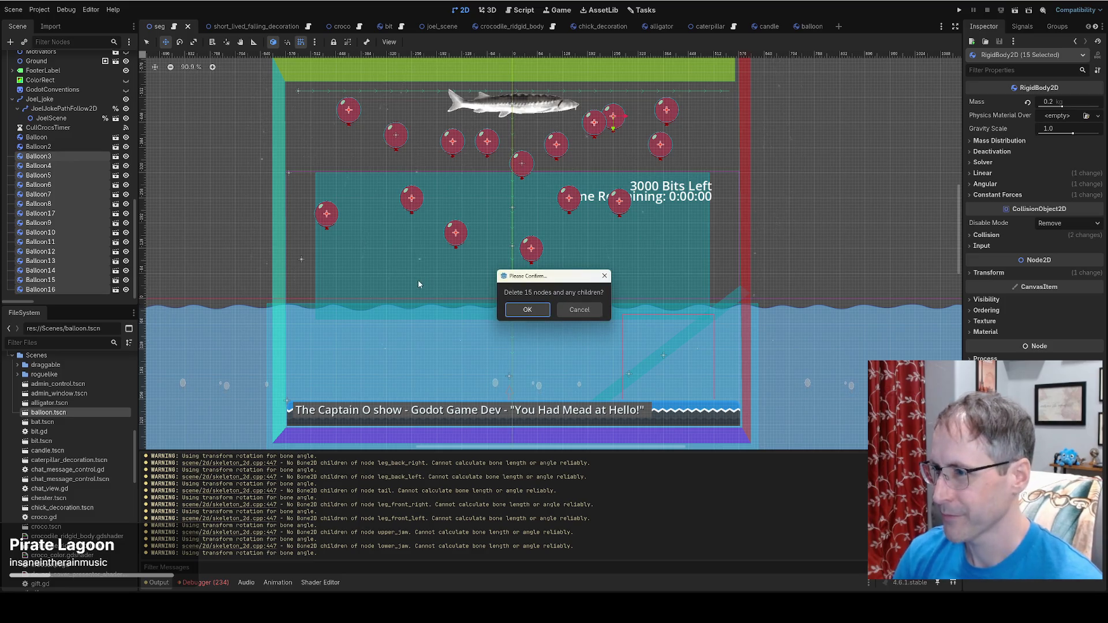
pyautogui.click(533, 312)
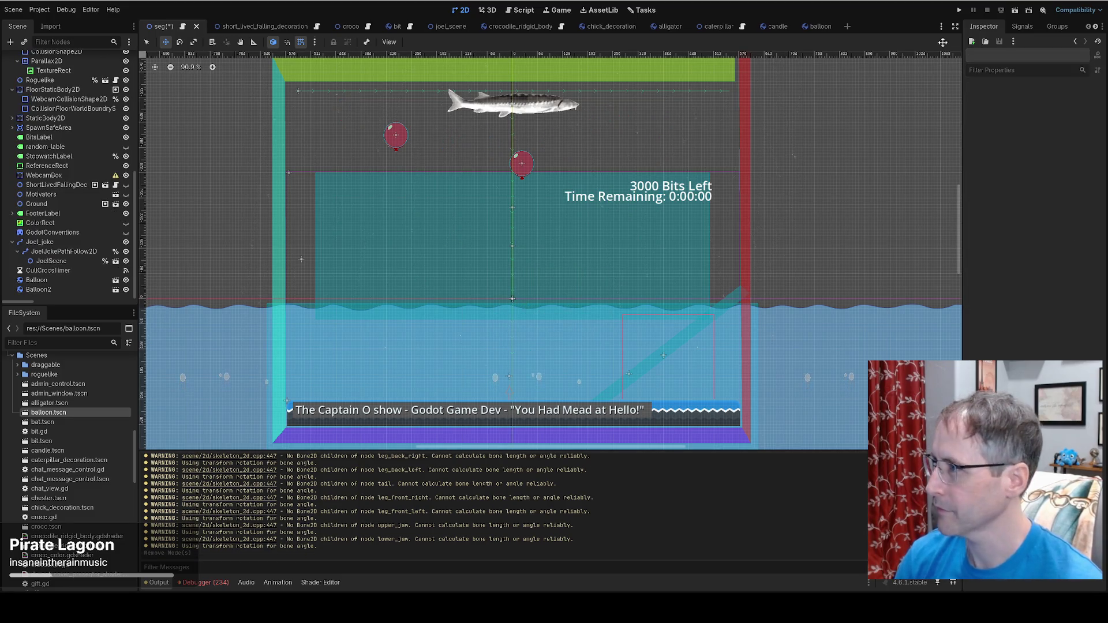
# Hide and restore the side docks, then relaunch the stream game.
pyautogui.click(955, 26)
pyautogui.click(1100, 26)
pyautogui.click(960, 10)
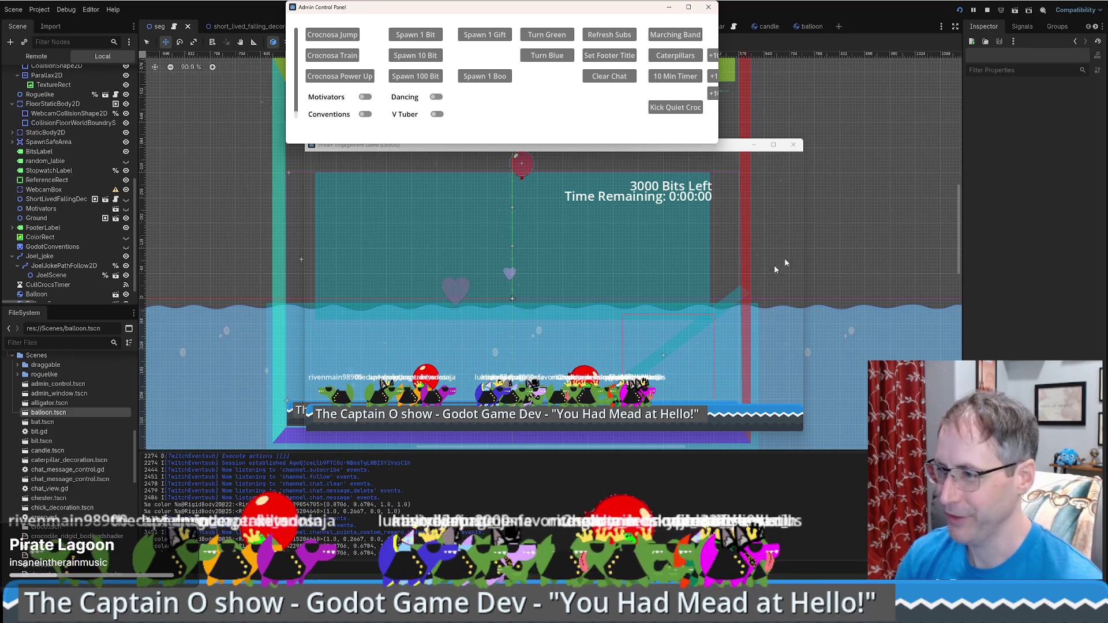
# Watch the relaunched Stream Engagement Game with the Admin Control Panel moved aside, then stop it.
pyautogui.click(724, 354)
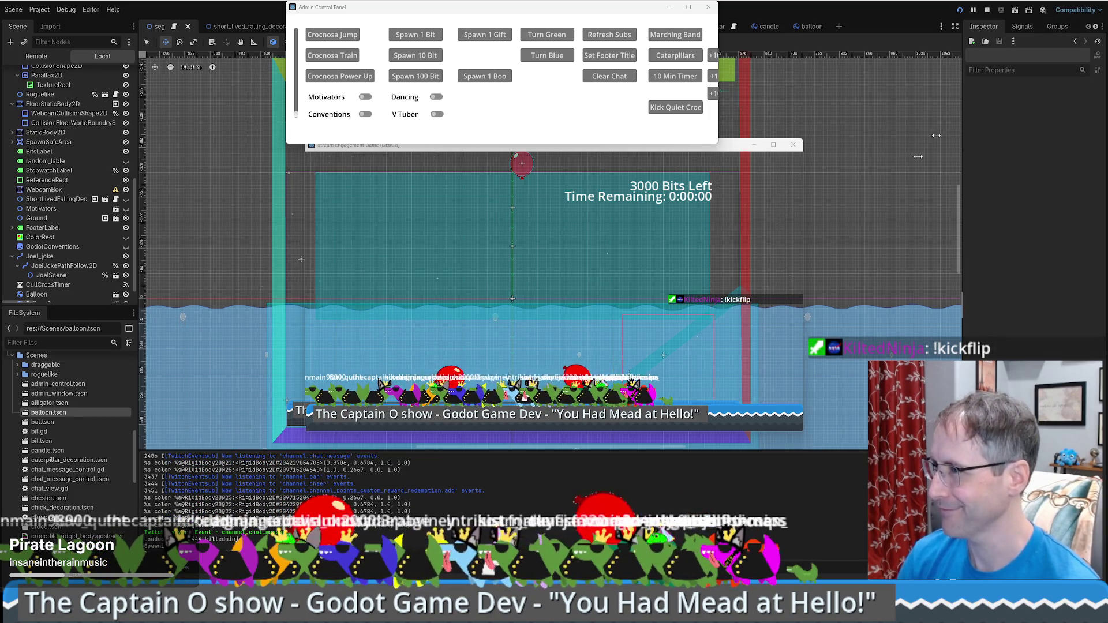
pyautogui.moveTo(631, 12); pyautogui.dragTo(1107, 159)
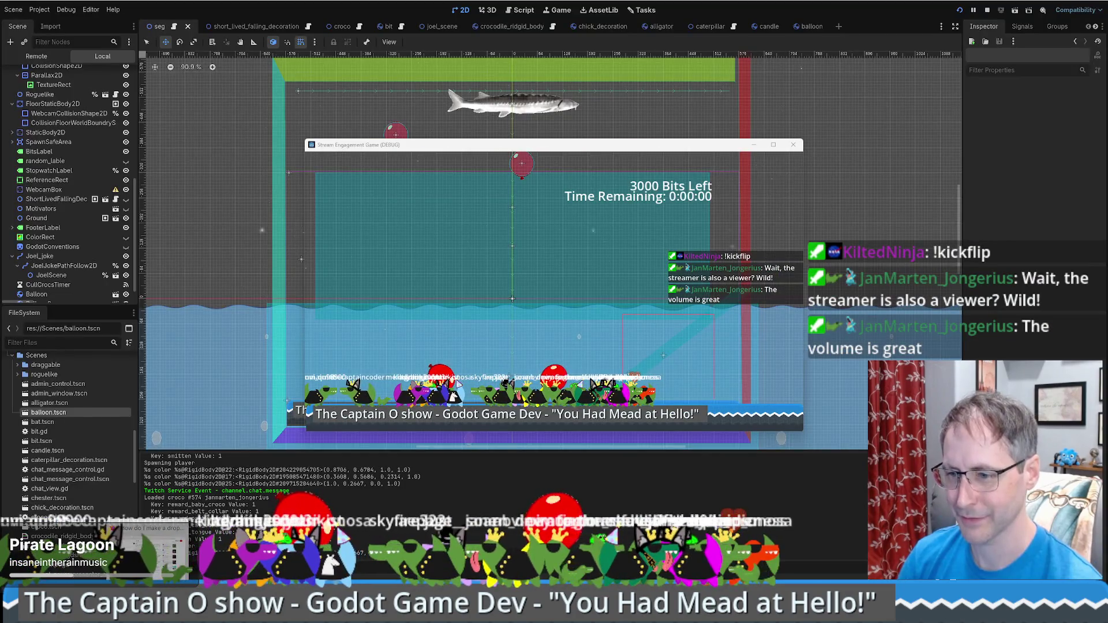
pyautogui.press('F8')
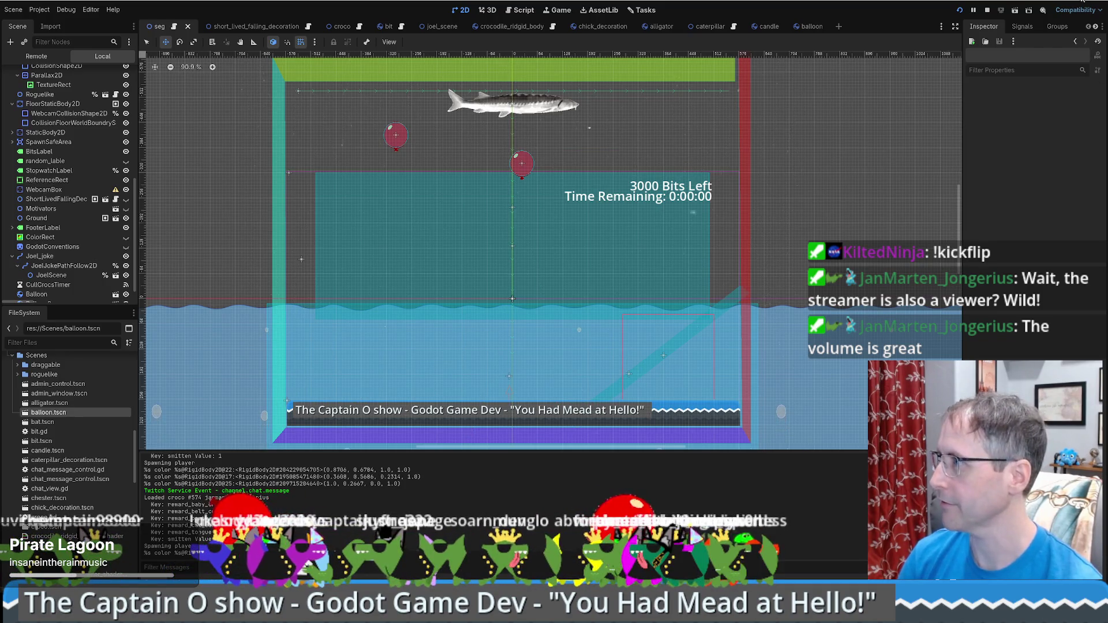
# Go back to the Project Manager and open 'You had mead at hello' in the editor.
pyautogui.press('F5')
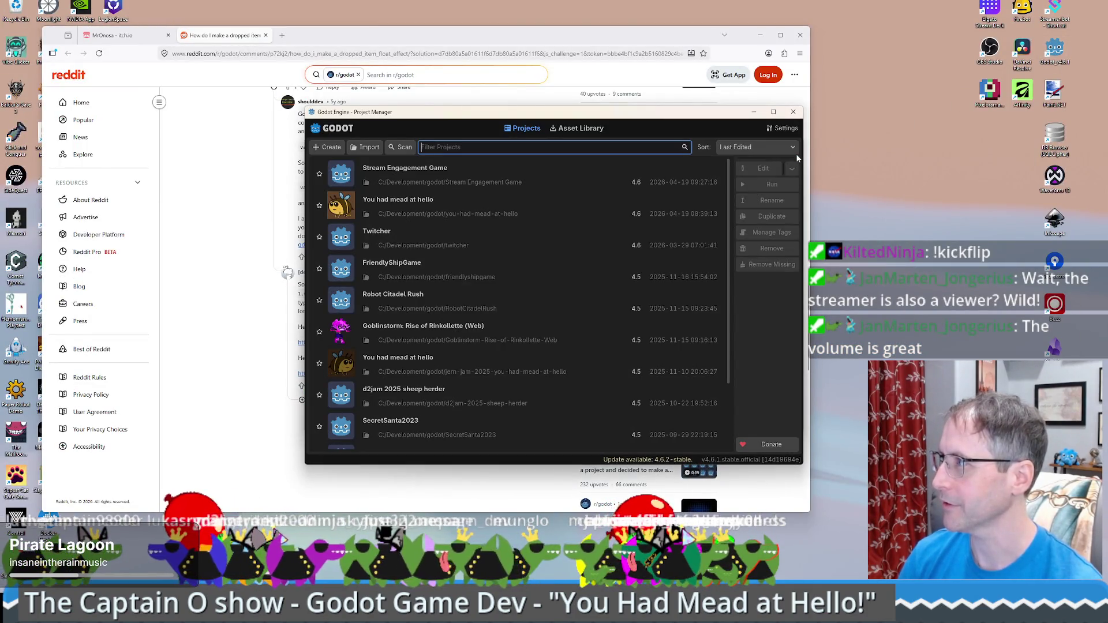
pyautogui.click(394, 200)
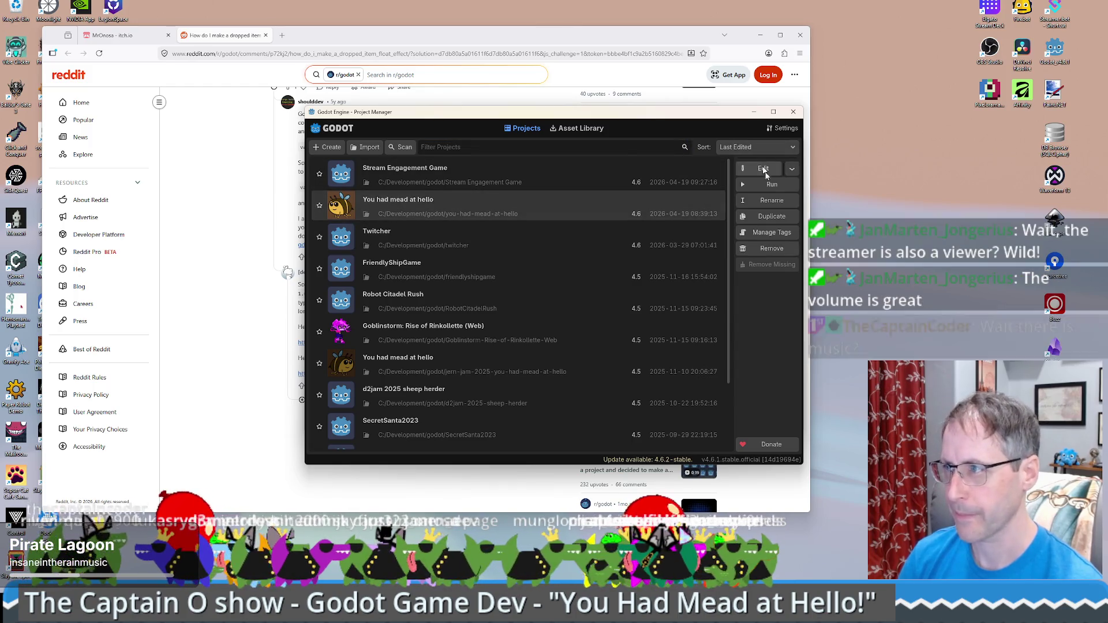
pyautogui.click(764, 169)
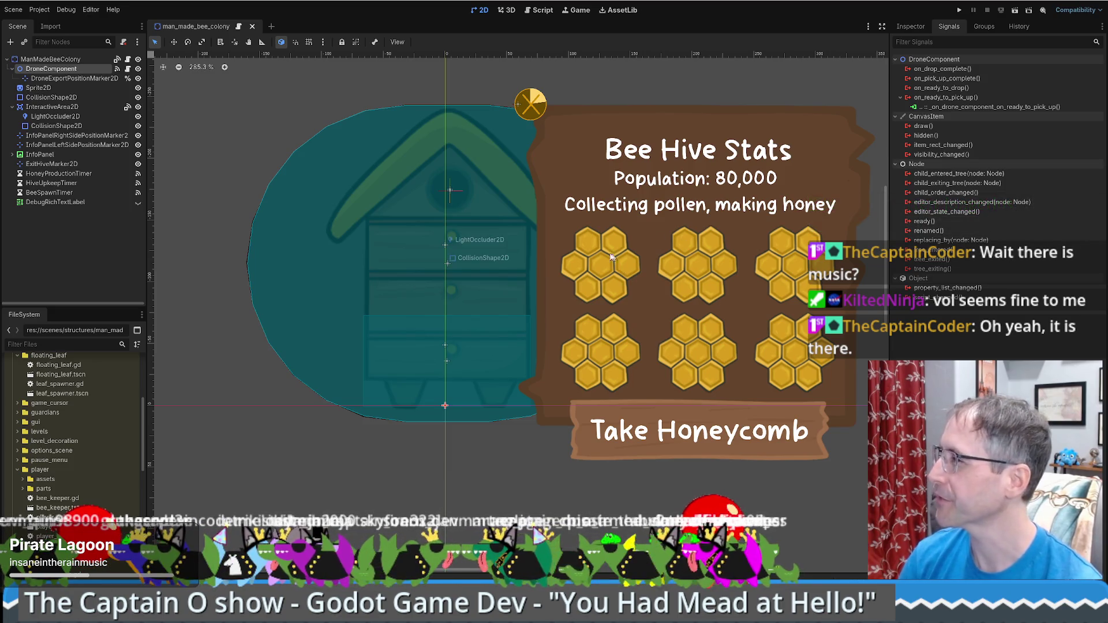
# Check the Node dock's signal connections, then open bee_colony.gd from the ManMadeBeeColony root node.
pyautogui.scroll(-4, 460, 234)
pyautogui.scroll(3, 460, 234)
pyautogui.click(915, 27)
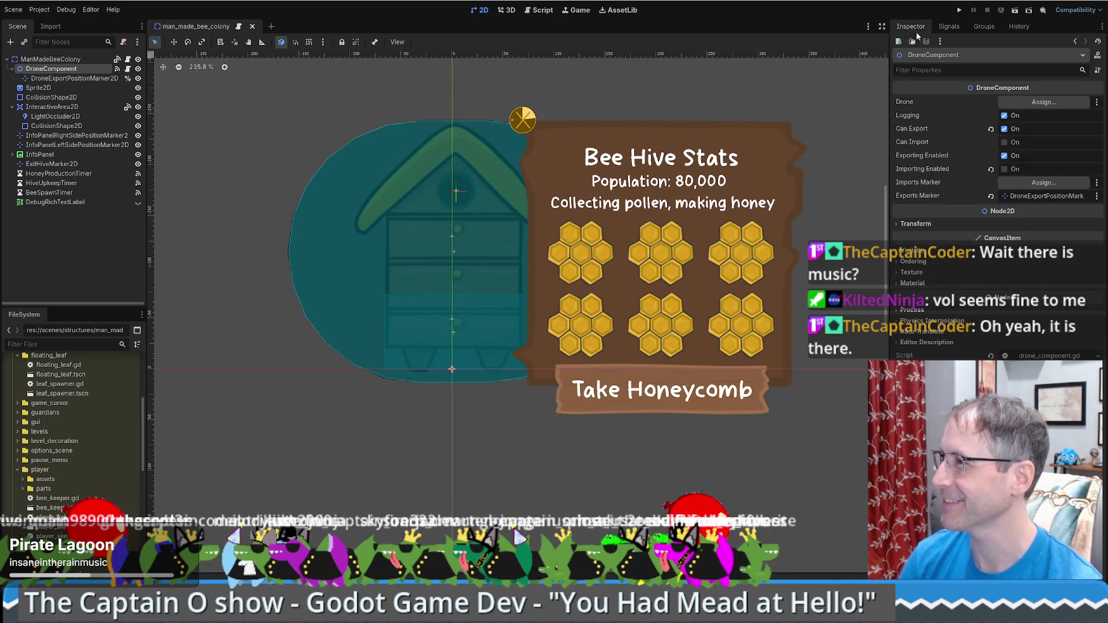
pyautogui.click(949, 27)
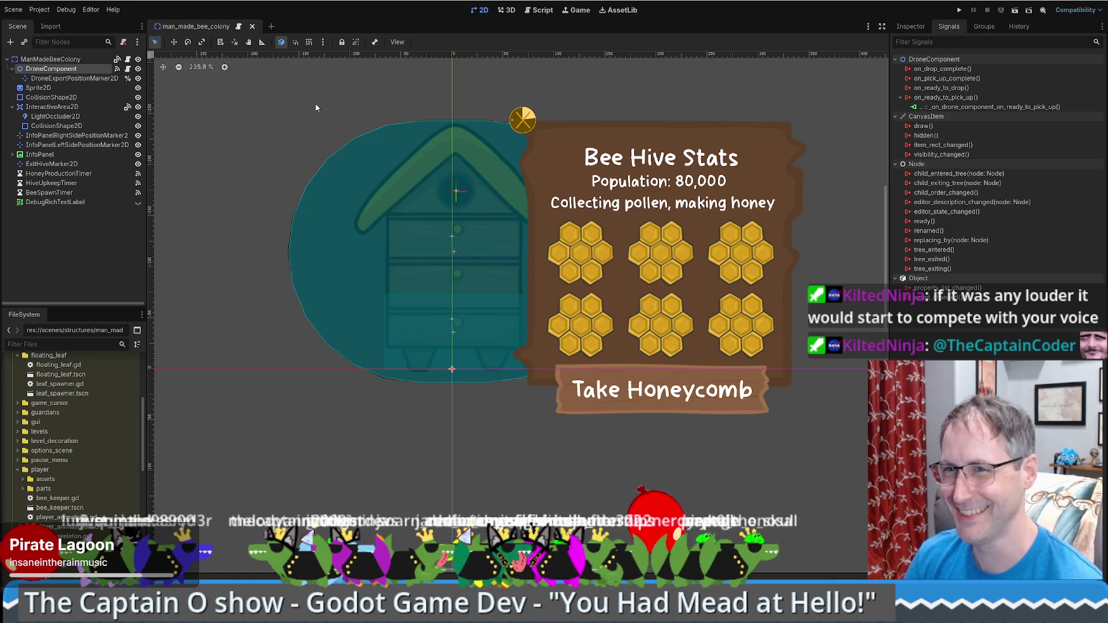
pyautogui.click(81, 59)
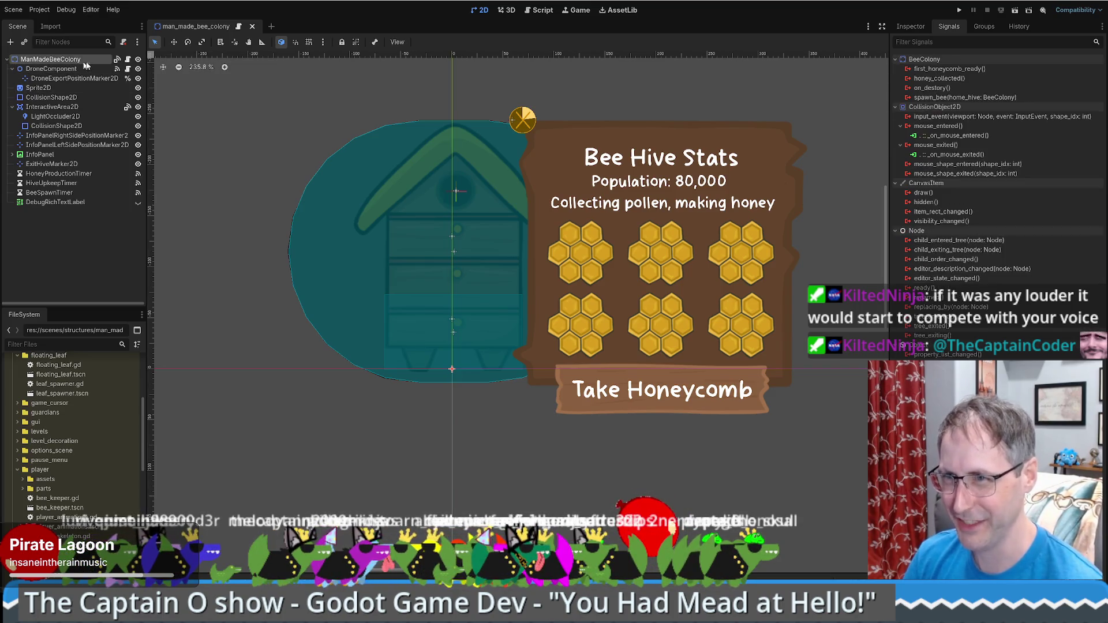
pyautogui.click(128, 59)
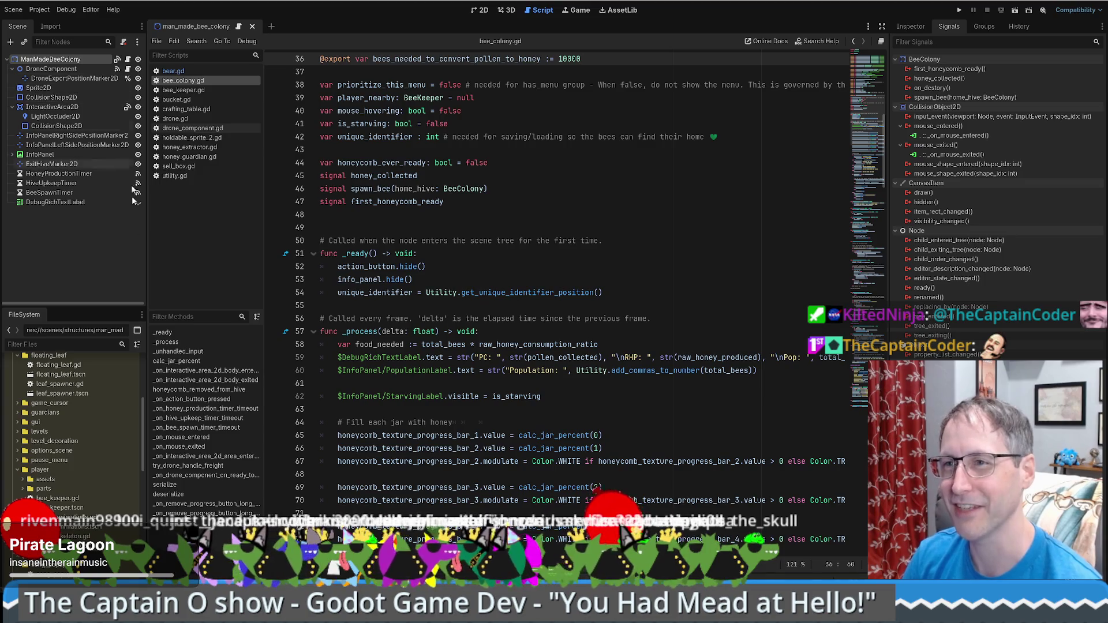
# Scroll through bee_colony.gd and place the caret at the end of line 42.
pyautogui.scroll(-5, 86, 438)
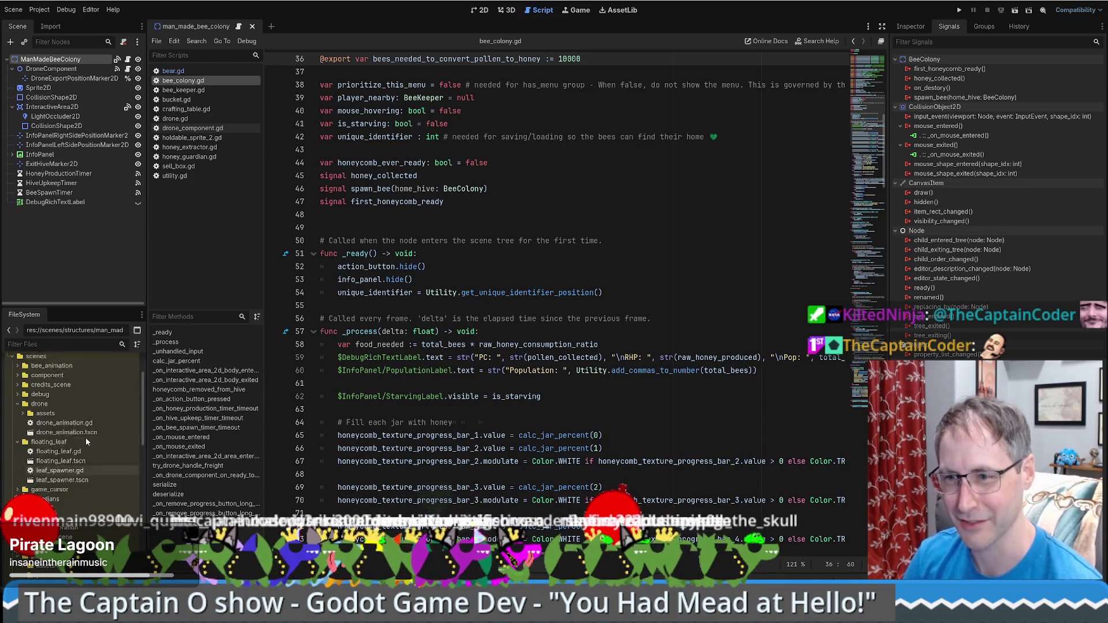
pyautogui.scroll(-5, 78, 442)
pyautogui.scroll(2, 76, 481)
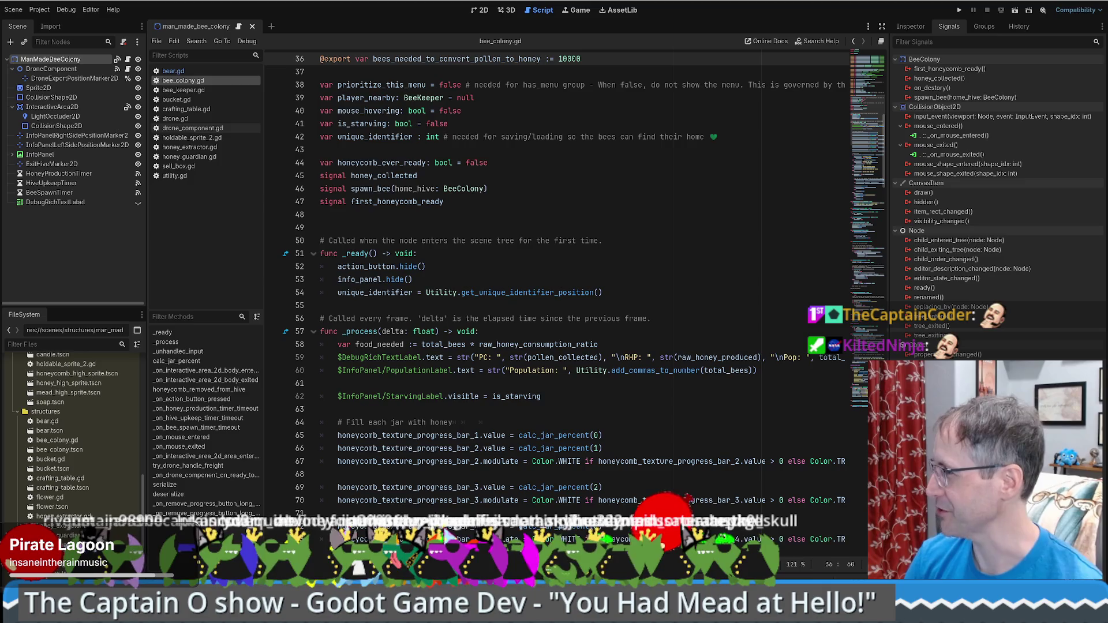
pyautogui.scroll(-5, 87, 404)
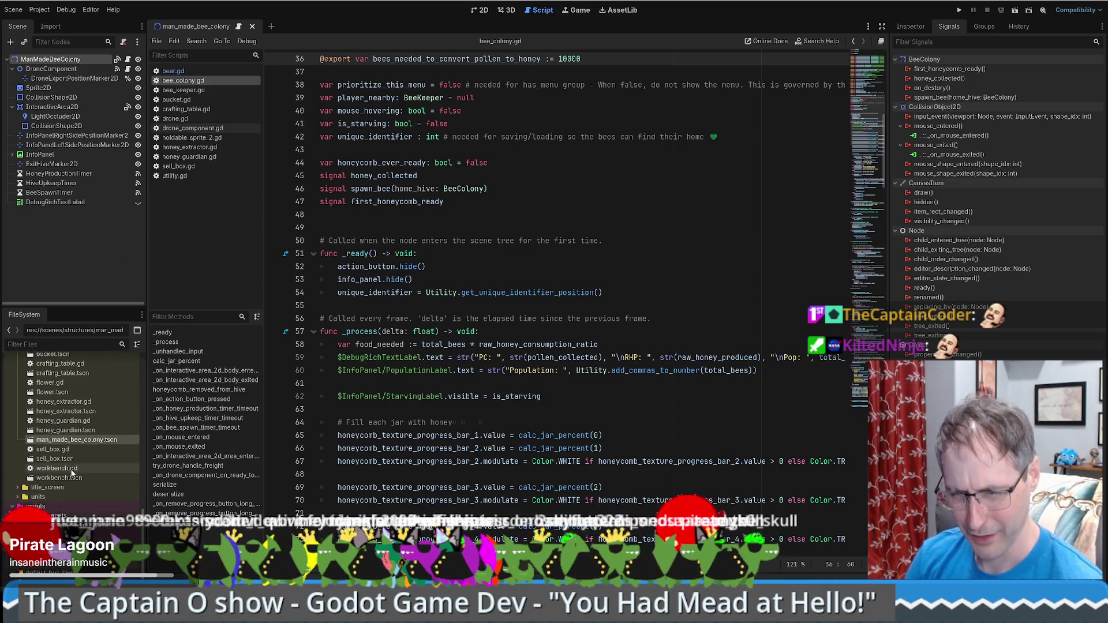
pyautogui.scroll(-1, 76, 448)
pyautogui.scroll(5, 77, 453)
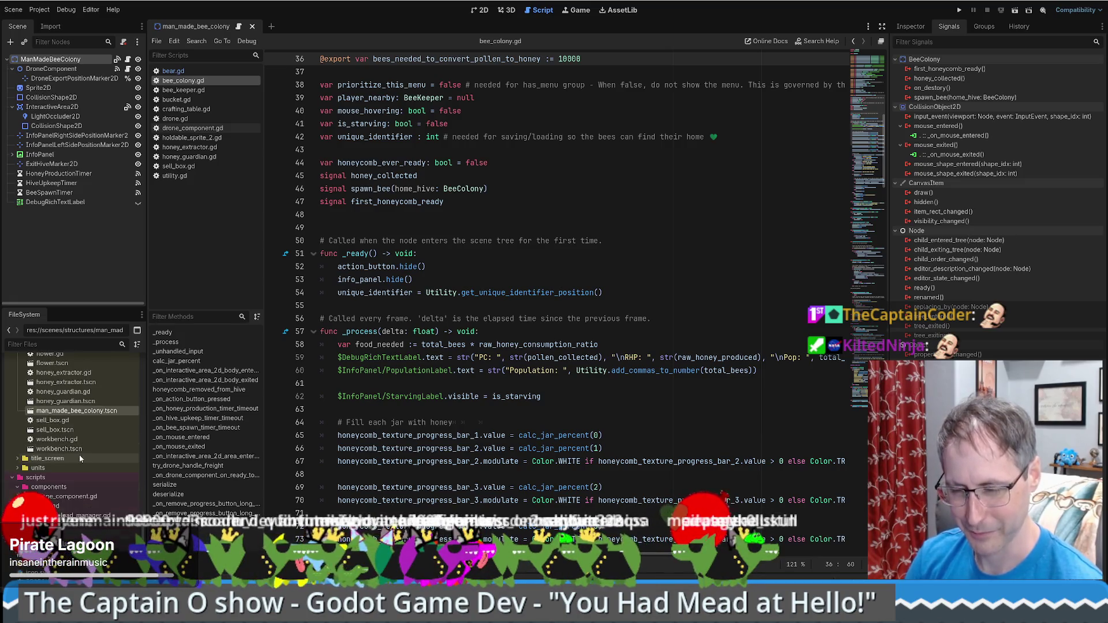
pyautogui.scroll(2, 81, 466)
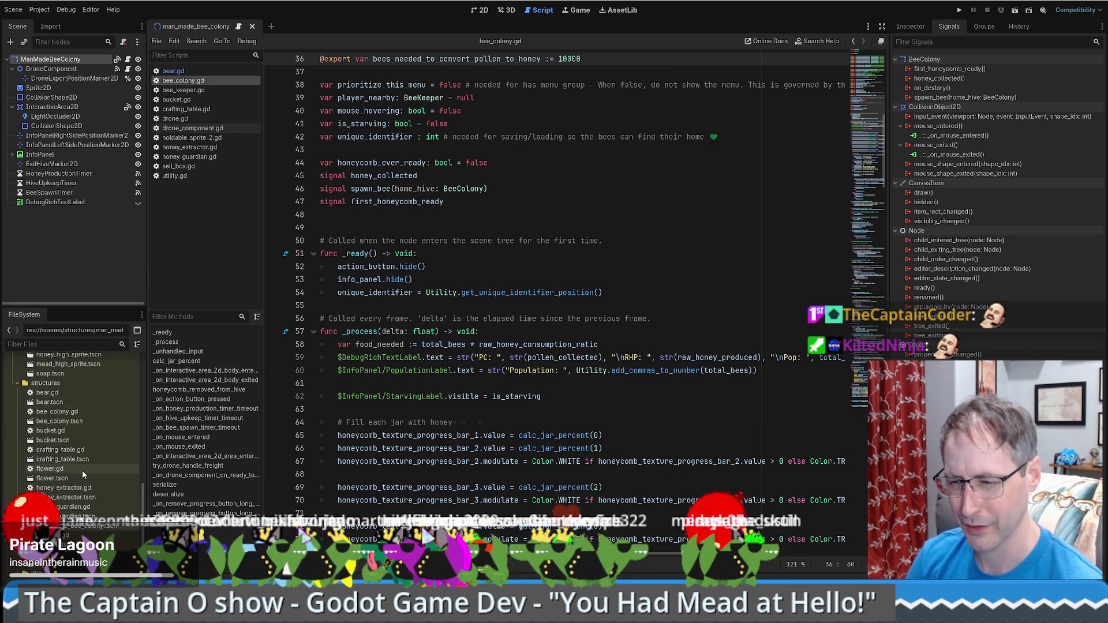
pyautogui.scroll(-5, 82, 470)
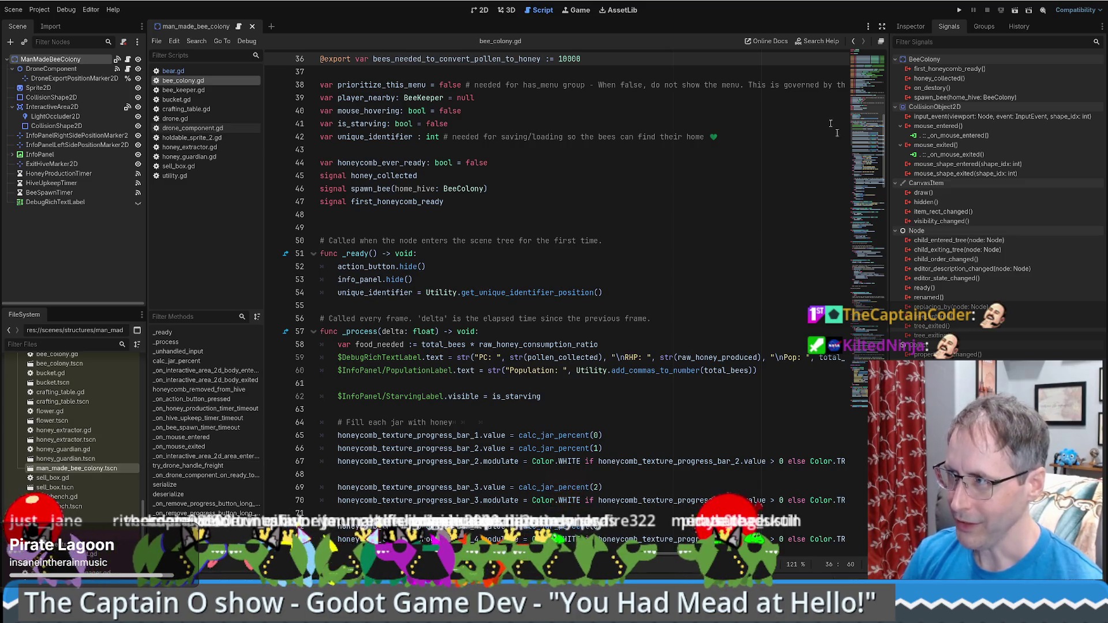
pyautogui.click(518, 137)
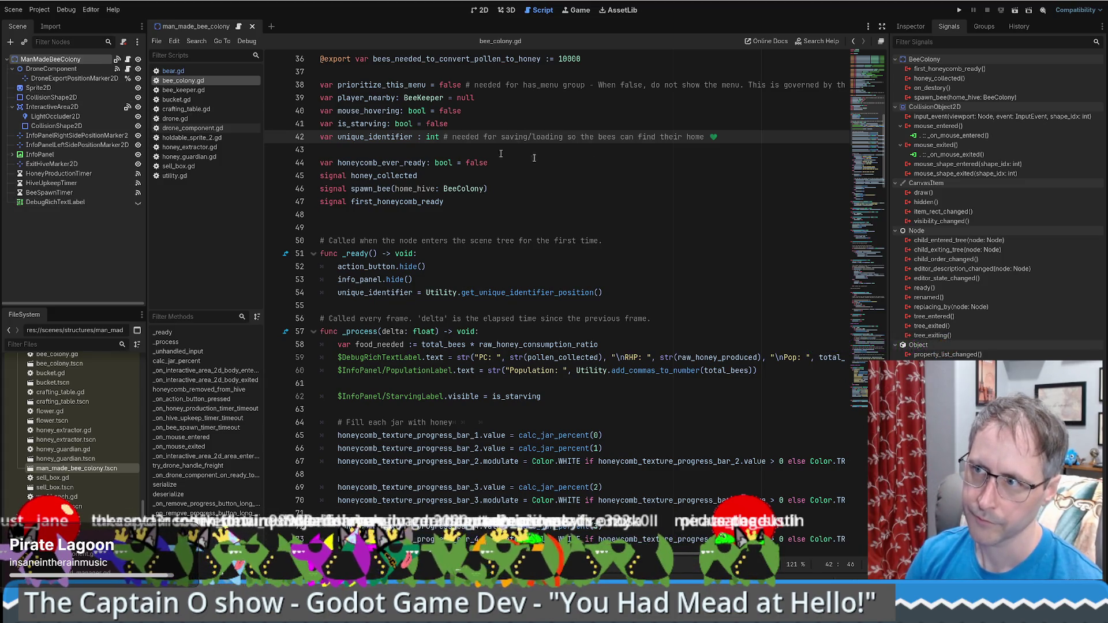
# Jump to the serialize and deserialize functions and browse the surrounding code.
pyautogui.click(859, 394)
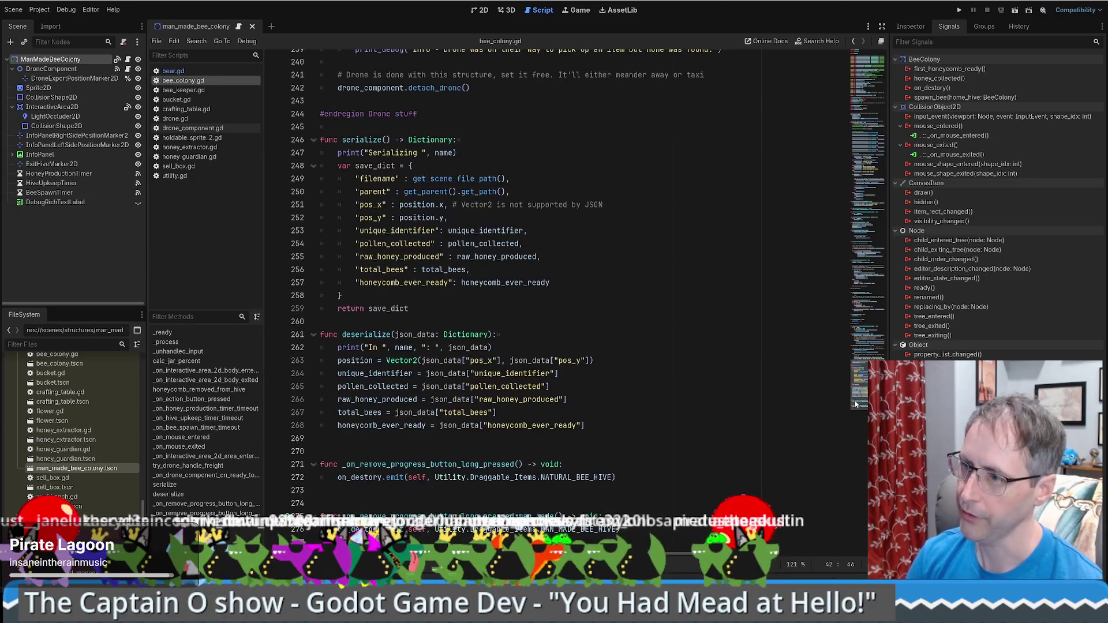
pyautogui.scroll(4, 565, 386)
pyautogui.scroll(8, 565, 386)
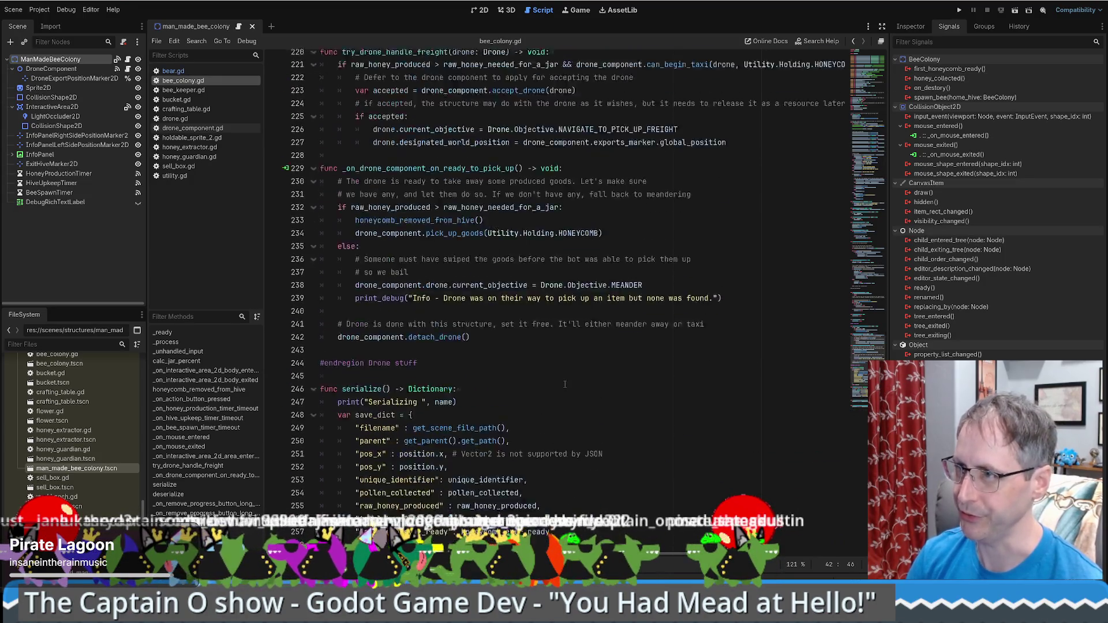
pyautogui.scroll(-12, 567, 394)
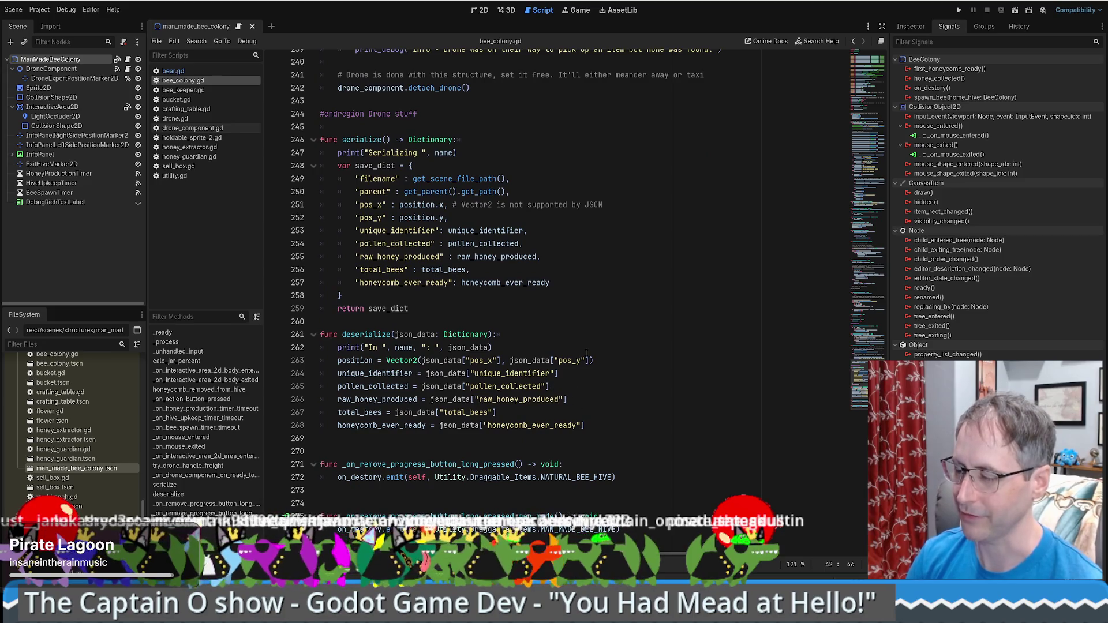
pyautogui.scroll(7, 650, 354)
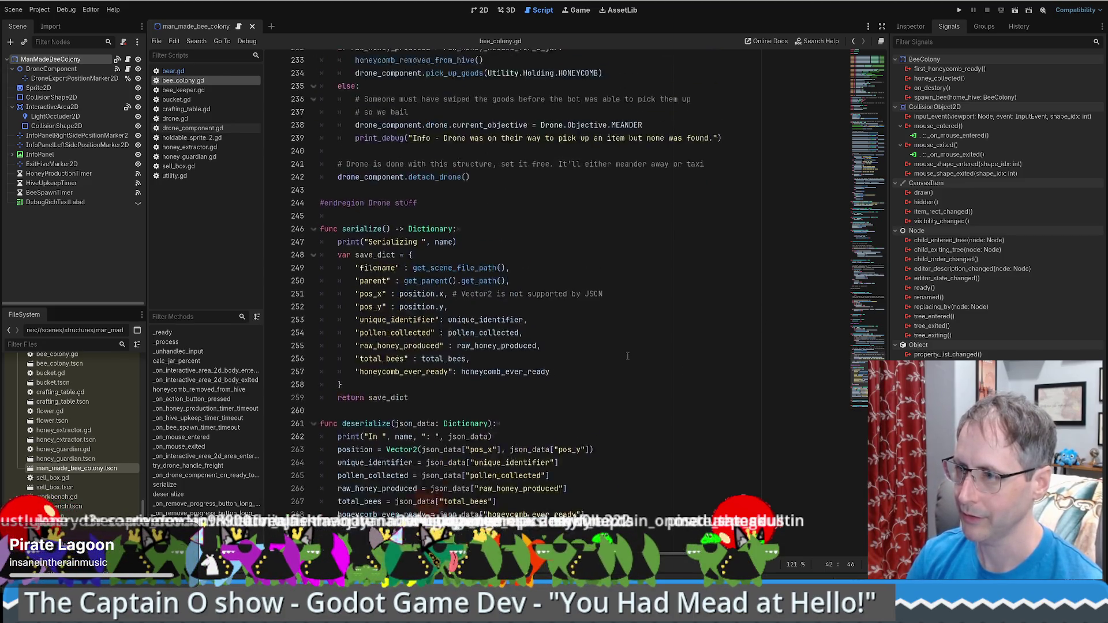
pyautogui.moveTo(870, 353)
pyautogui.mouseDown()
pyautogui.moveTo(885, 214)
pyautogui.moveTo(877, 265)
pyautogui.mouseUp()
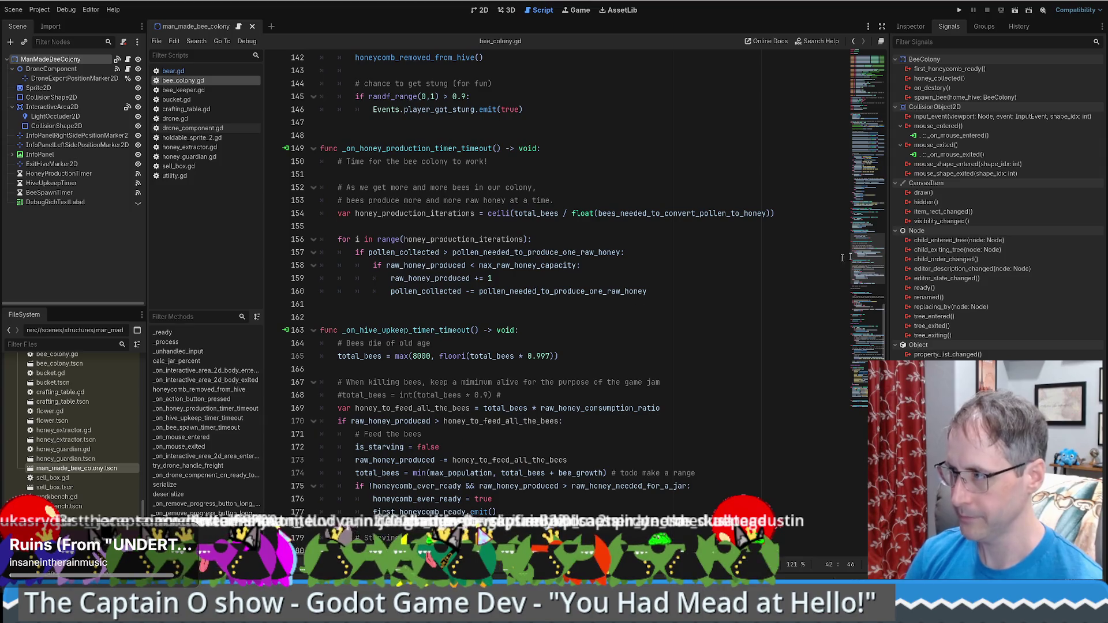
pyautogui.scroll(-2, 872, 260)
pyautogui.moveTo(872, 263); pyautogui.dragTo(876, 108)
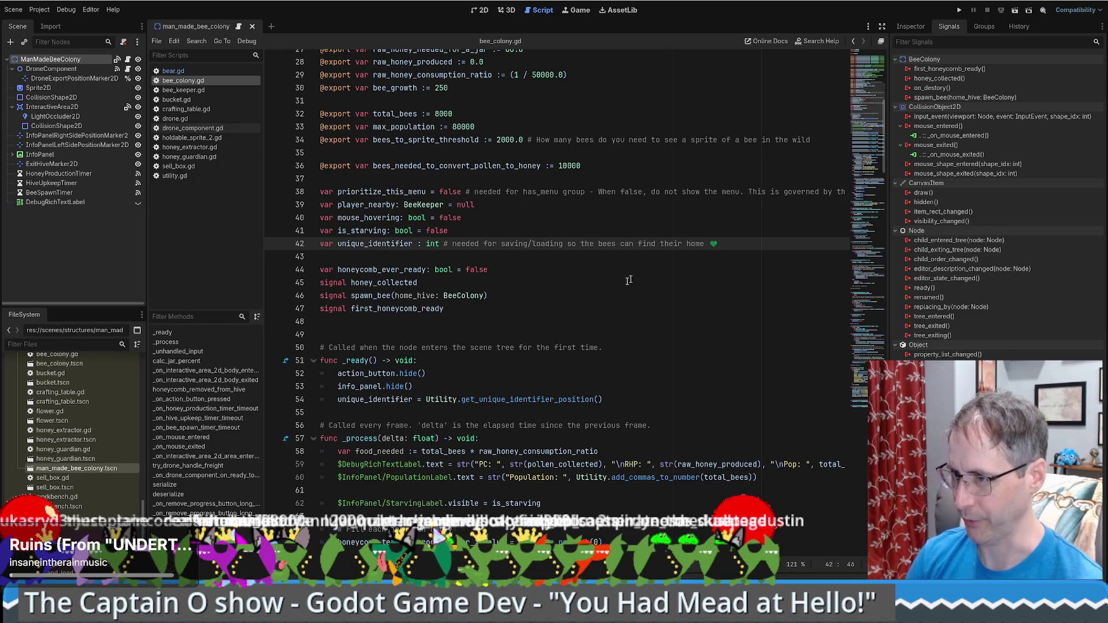
pyautogui.scroll(-8, 488, 314)
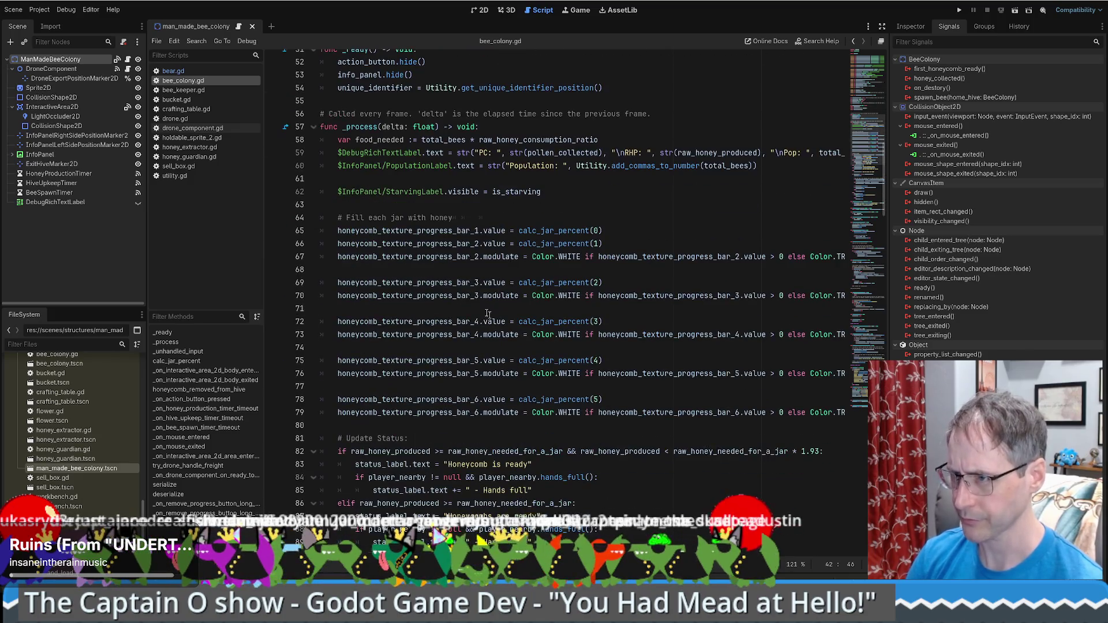
# Collapse the _process function body and place the caret at the end of line 145.
pyautogui.click(313, 127)
pyautogui.scroll(-8, 612, 329)
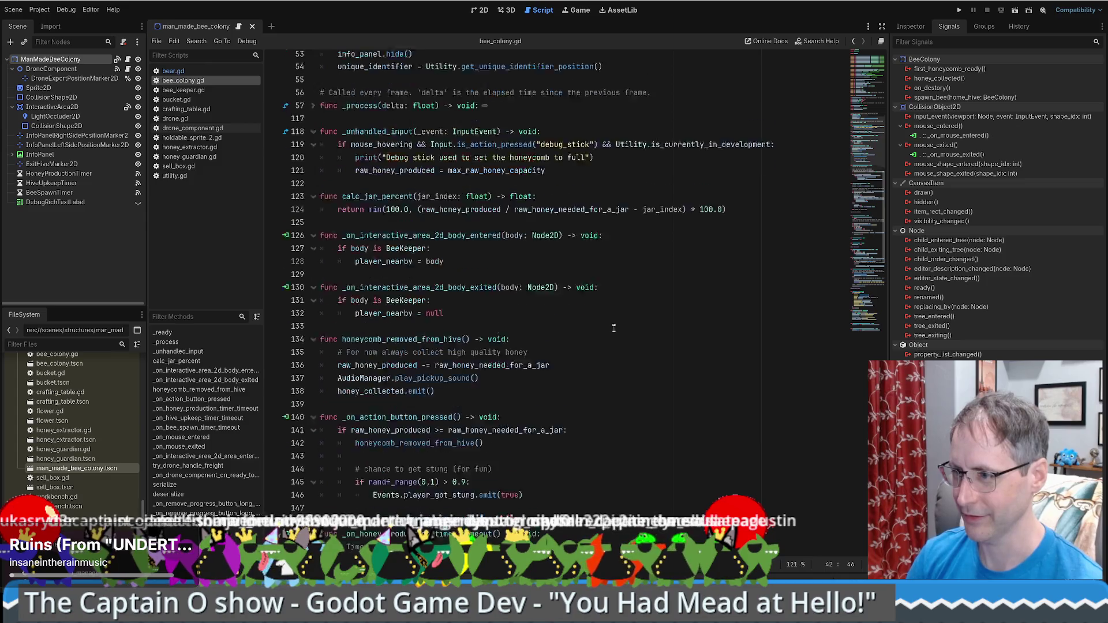
pyautogui.click(599, 198)
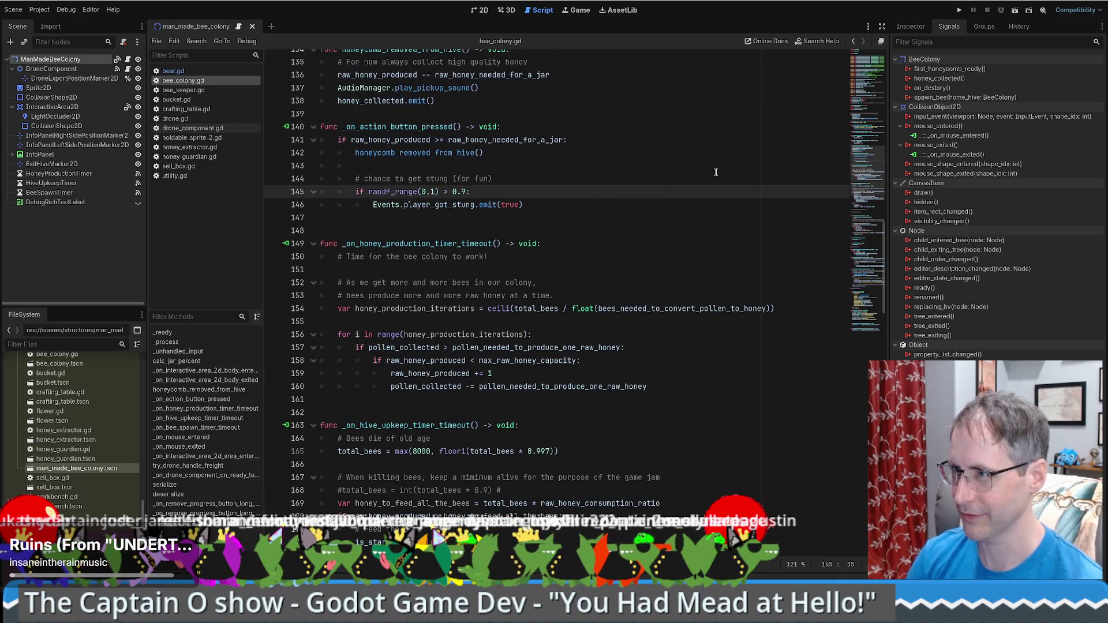
pyautogui.scroll(-6, 477, 190)
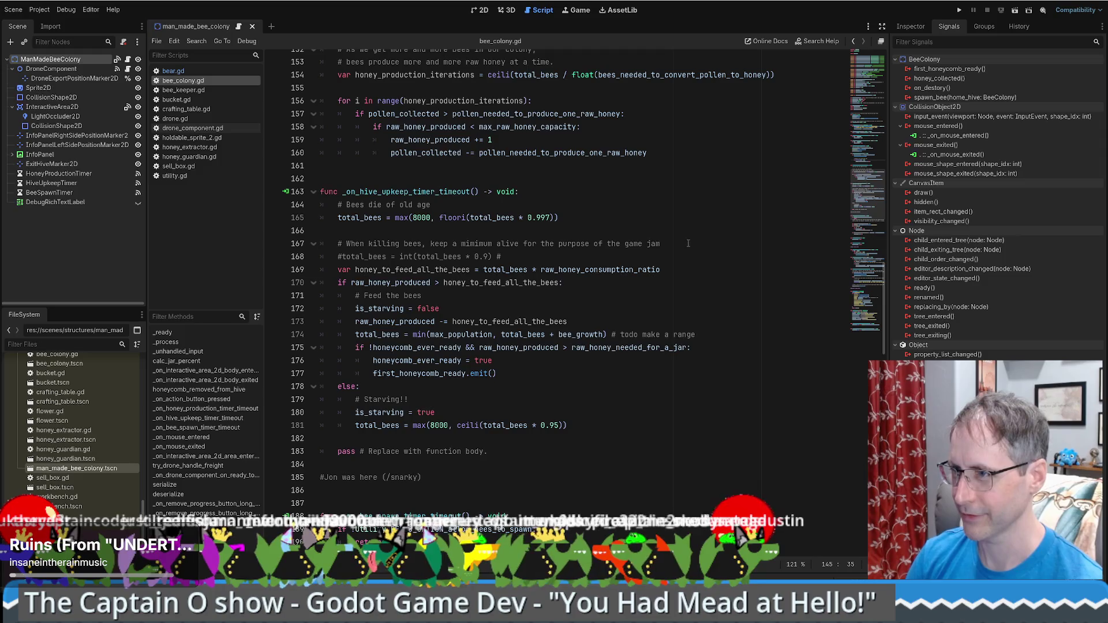
pyautogui.scroll(-14, 688, 243)
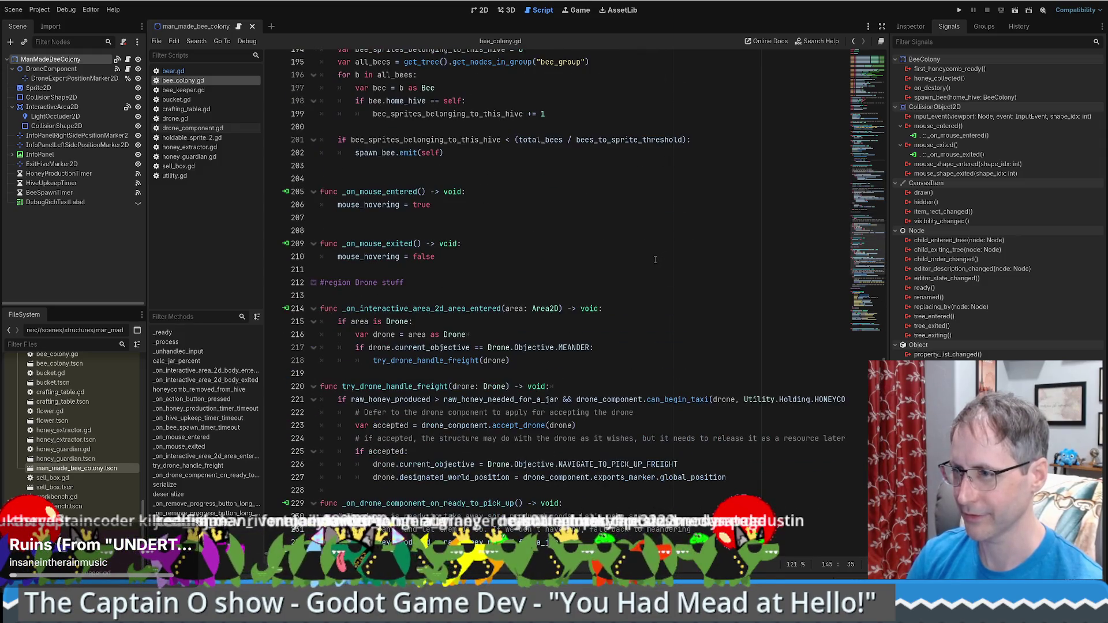
pyautogui.scroll(-1, 576, 292)
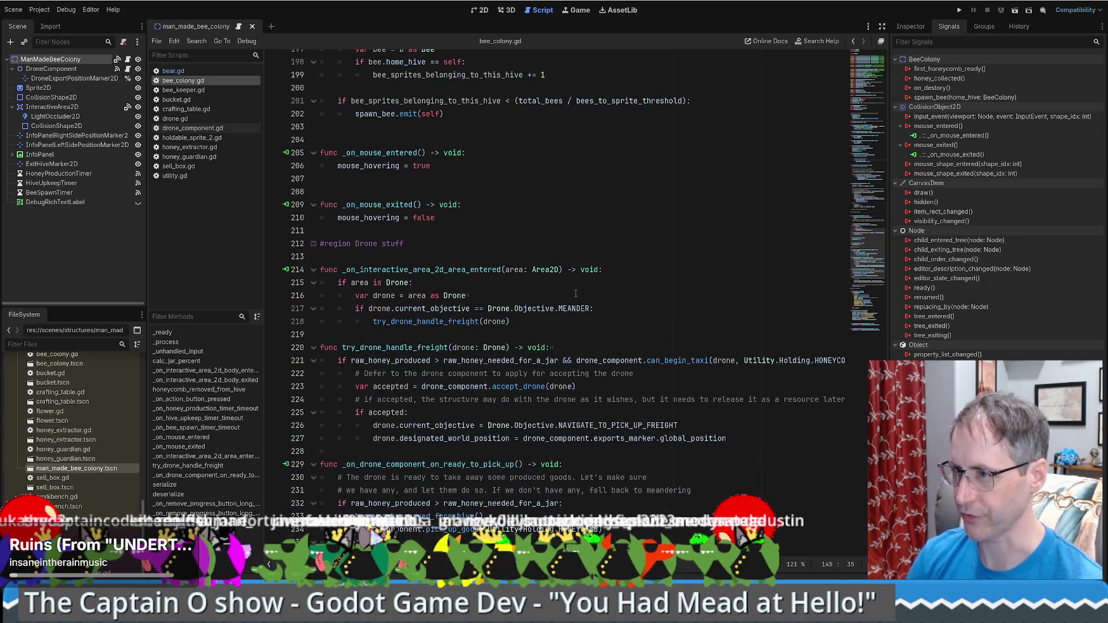
pyautogui.scroll(-7, 485, 298)
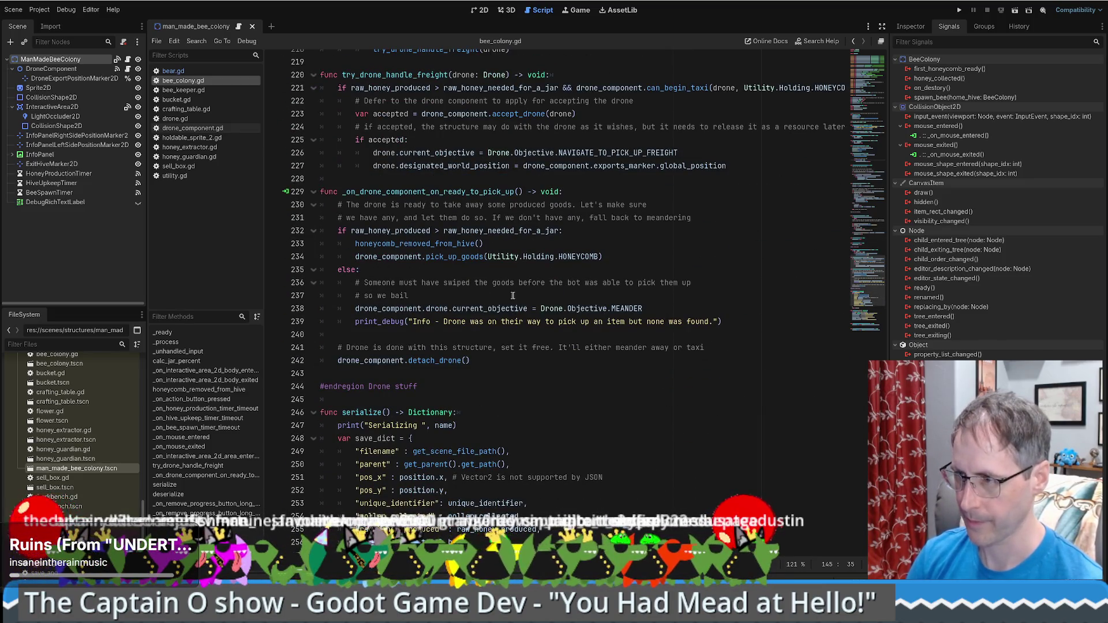
pyautogui.scroll(2, 513, 296)
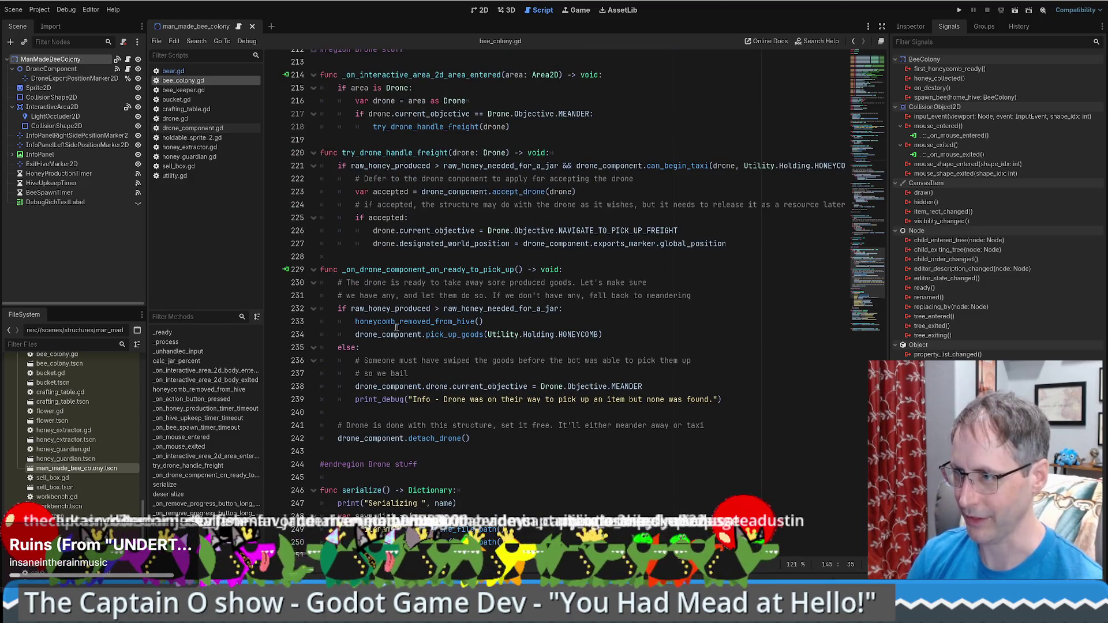
# Go to honeycomb_removed_from_hive, select honey_collected on line 138, and start Find in Files.
pyautogui.click(396, 324)
pyautogui.keyDown('ctrl'); pyautogui.click(397, 323); pyautogui.keyUp('ctrl')
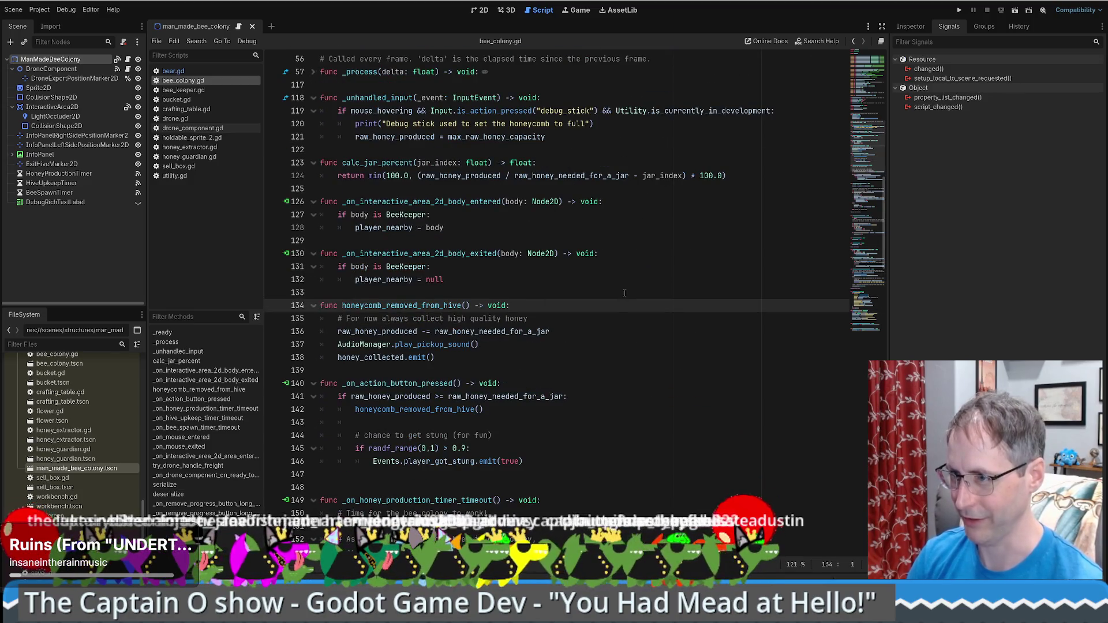
pyautogui.click(393, 358)
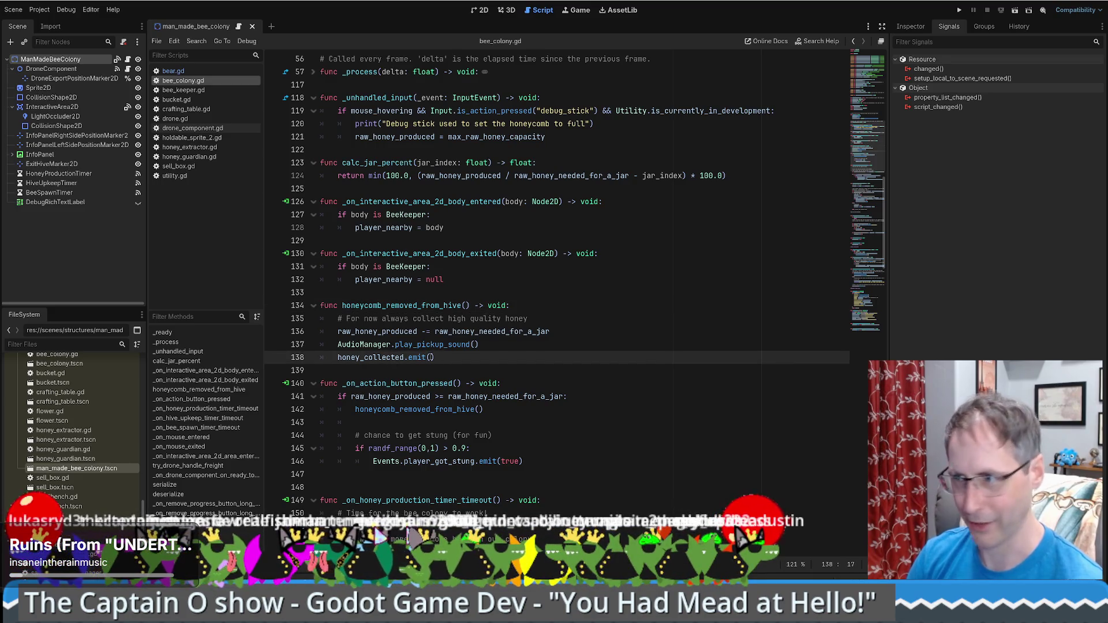
pyautogui.doubleClick(395, 357)
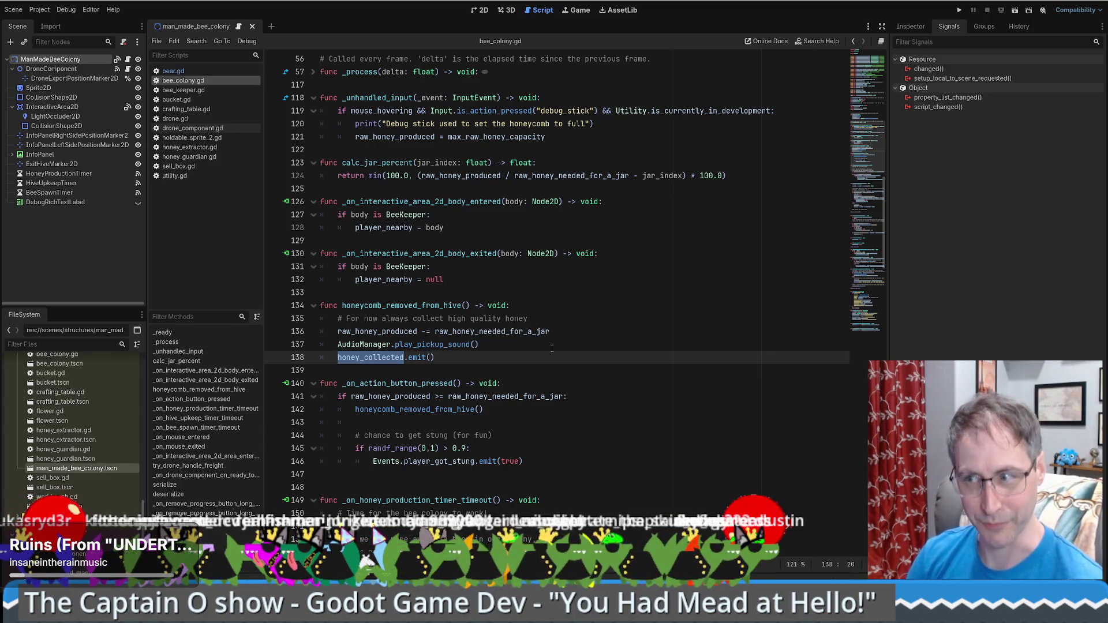
pyautogui.scroll(-2, 552, 349)
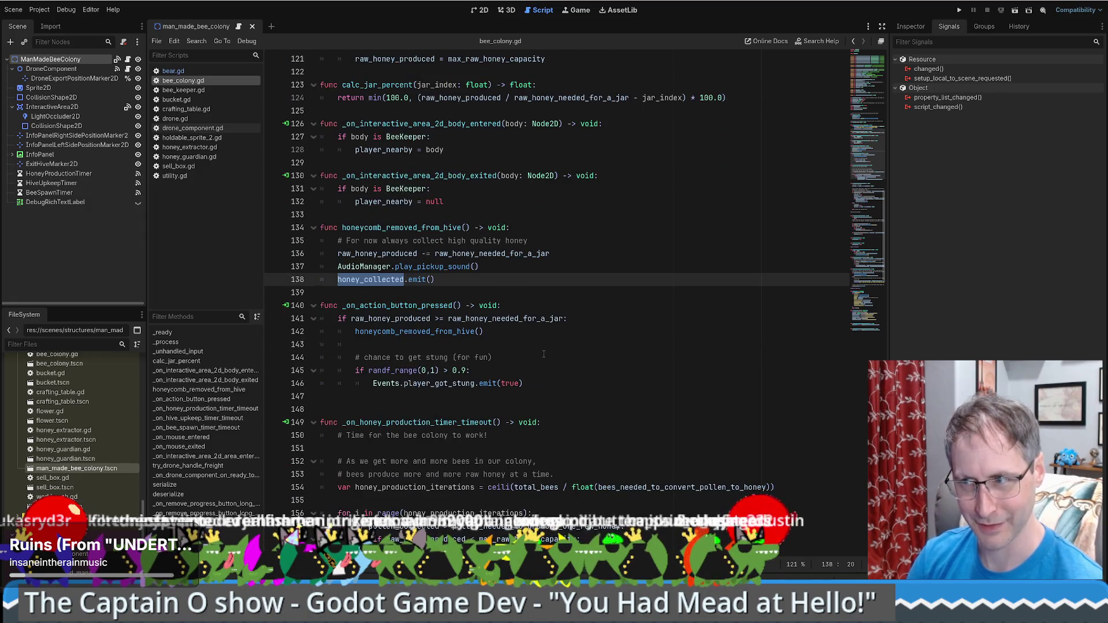
pyautogui.scroll(1, 544, 354)
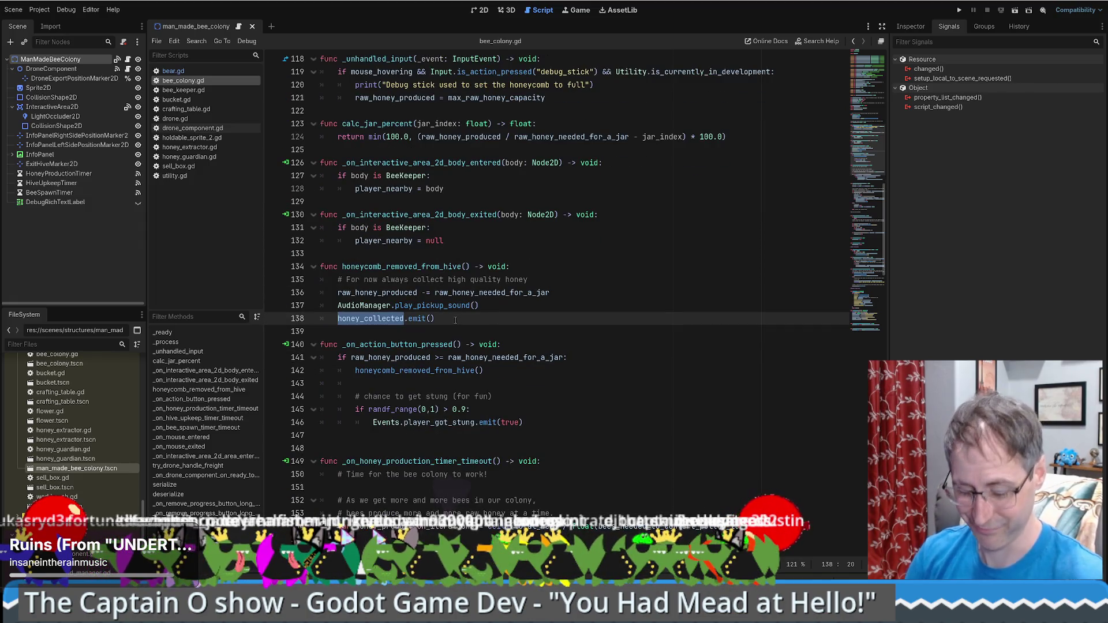
pyautogui.hotkey('ctrl', 'shift', 'f')
# Search for honey_collected and step through its matches in bee_keeper.gd, scenario.gd line 332, and bee_colony.gd.
pyautogui.press('Return')
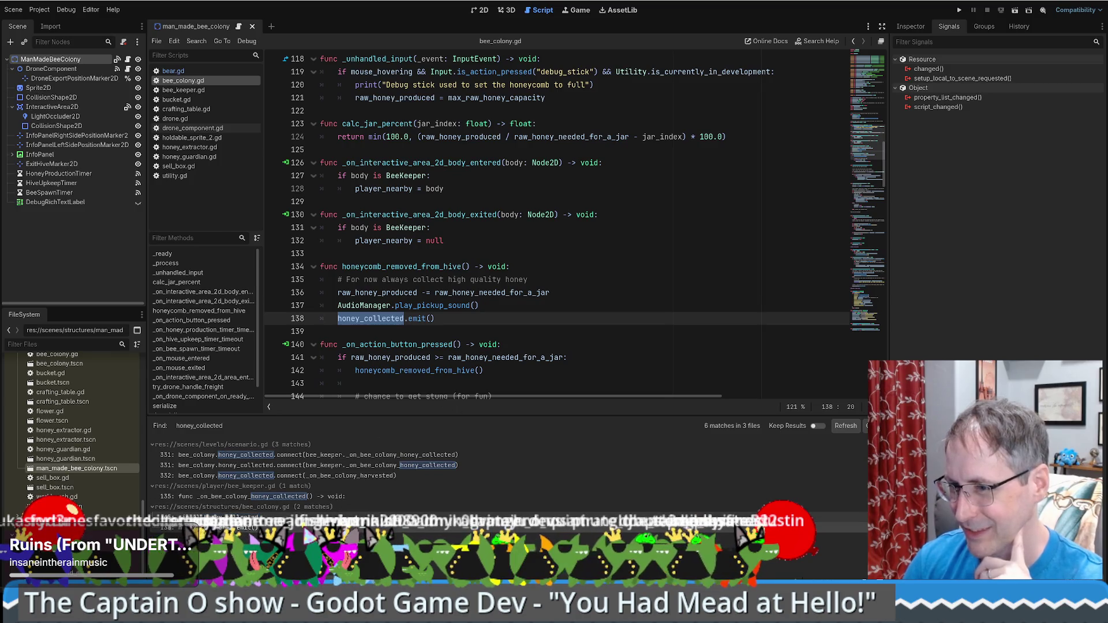
pyautogui.click(282, 517)
pyautogui.click(281, 499)
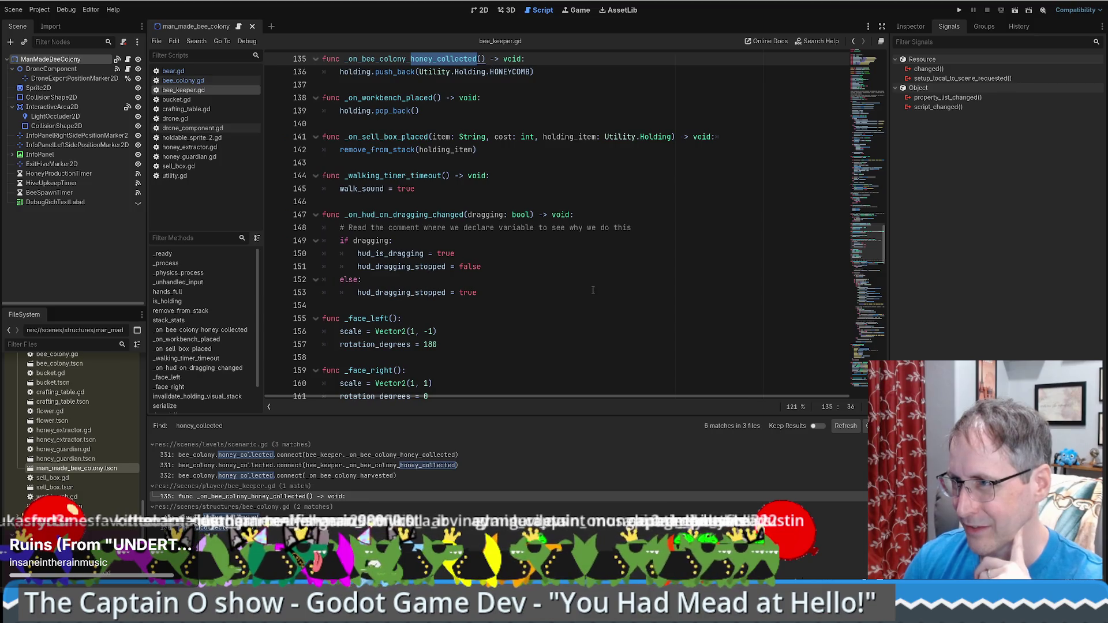
pyautogui.scroll(5, 592, 290)
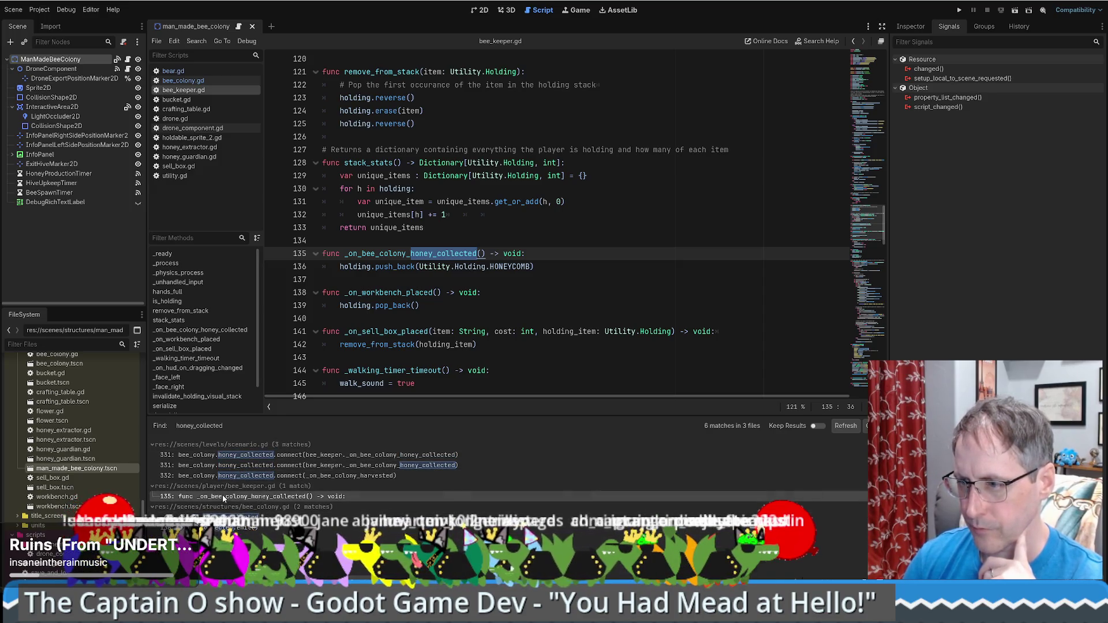
pyautogui.click(273, 476)
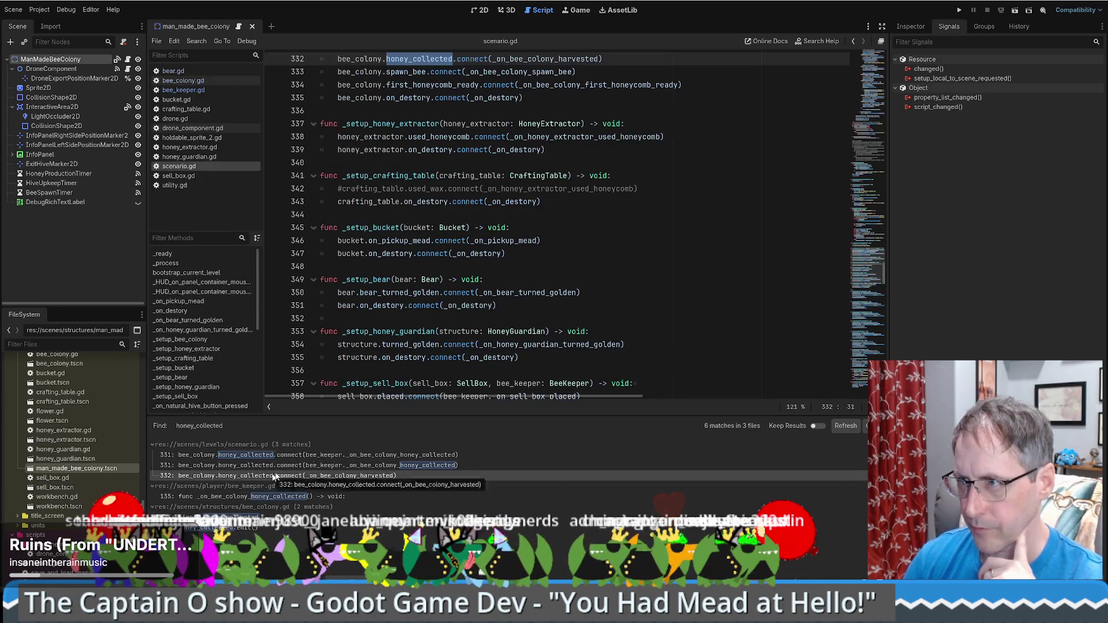
pyautogui.scroll(5, 596, 315)
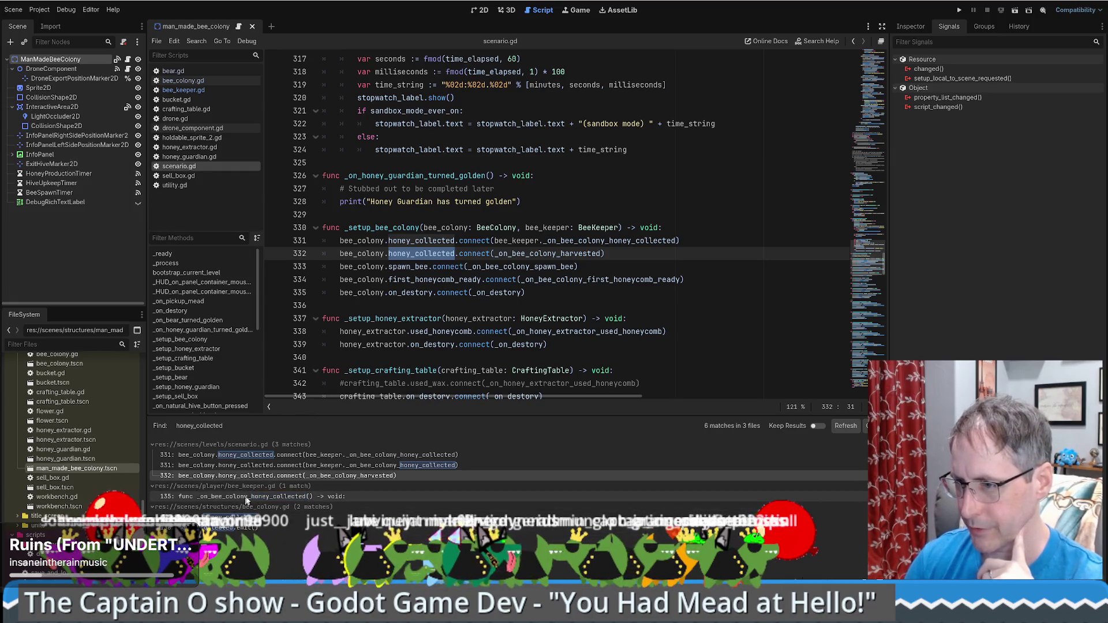
pyautogui.click(245, 528)
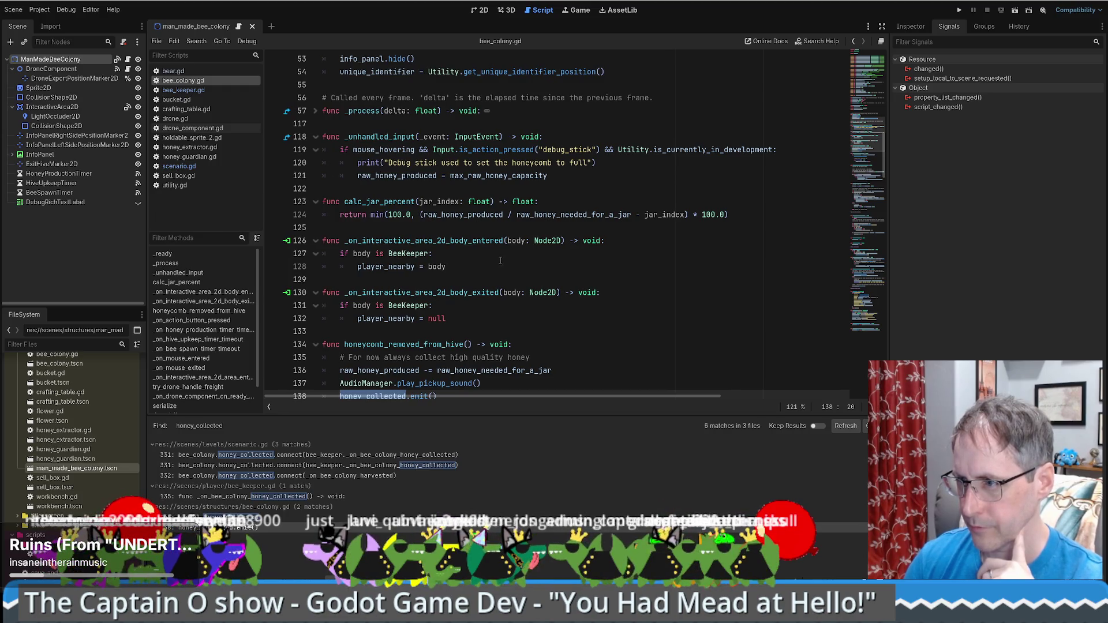
# Scroll through the timer and drone code, then jump from the line 233 call to honeycomb_removed_from_hive.
pyautogui.scroll(-2, 501, 260)
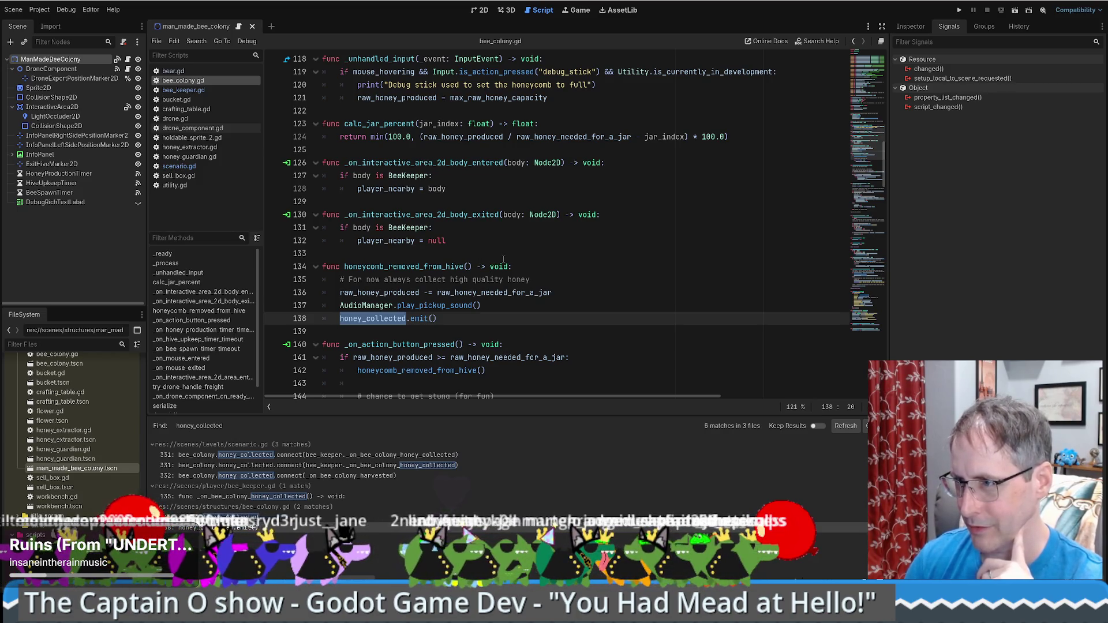
pyautogui.scroll(-3, 504, 259)
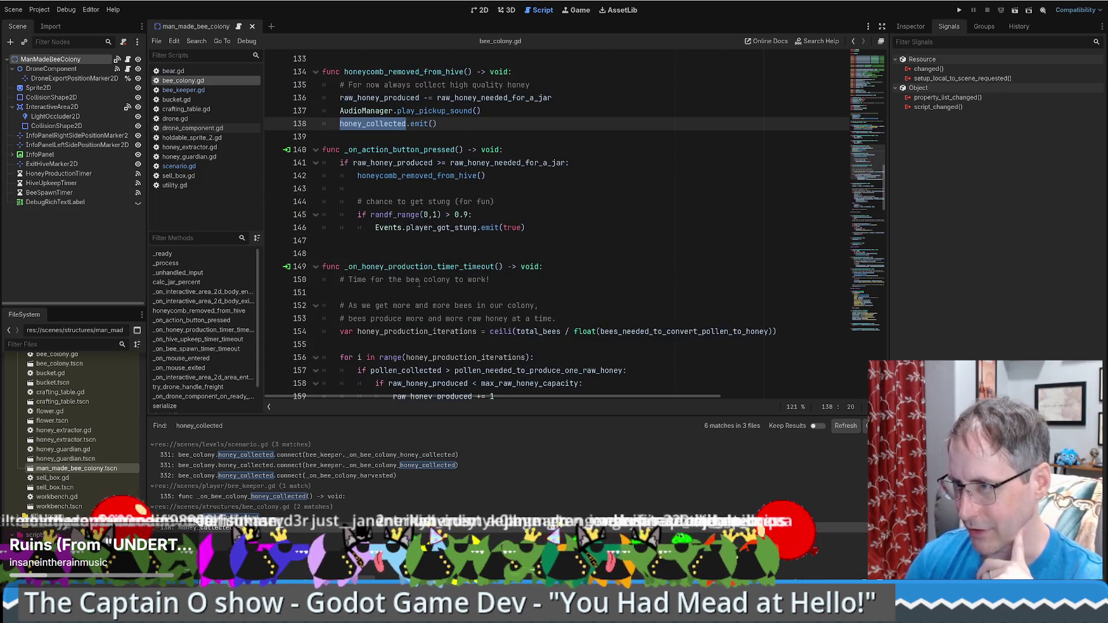
pyautogui.scroll(2, 419, 283)
pyautogui.scroll(-11, 433, 282)
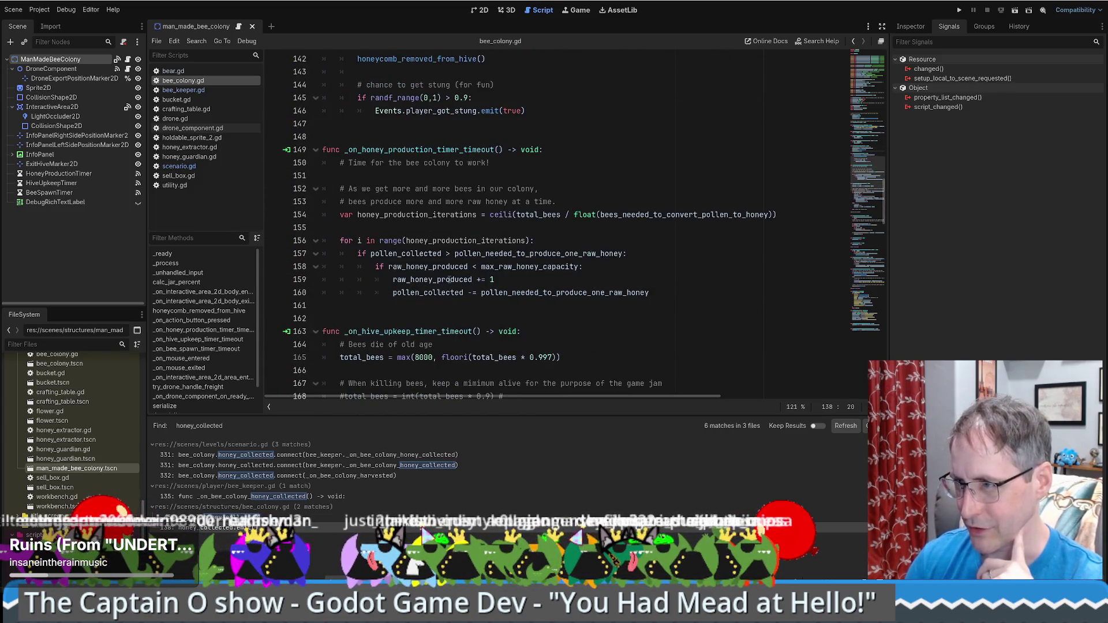
pyautogui.scroll(10, 449, 282)
pyautogui.scroll(-18, 439, 292)
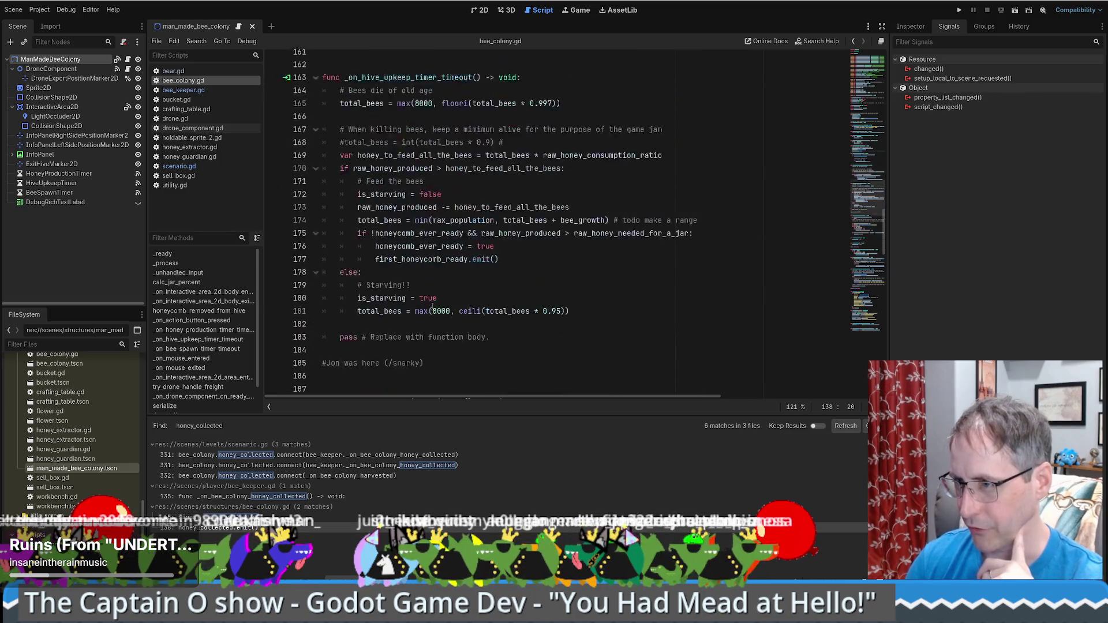
pyautogui.scroll(-20, 432, 303)
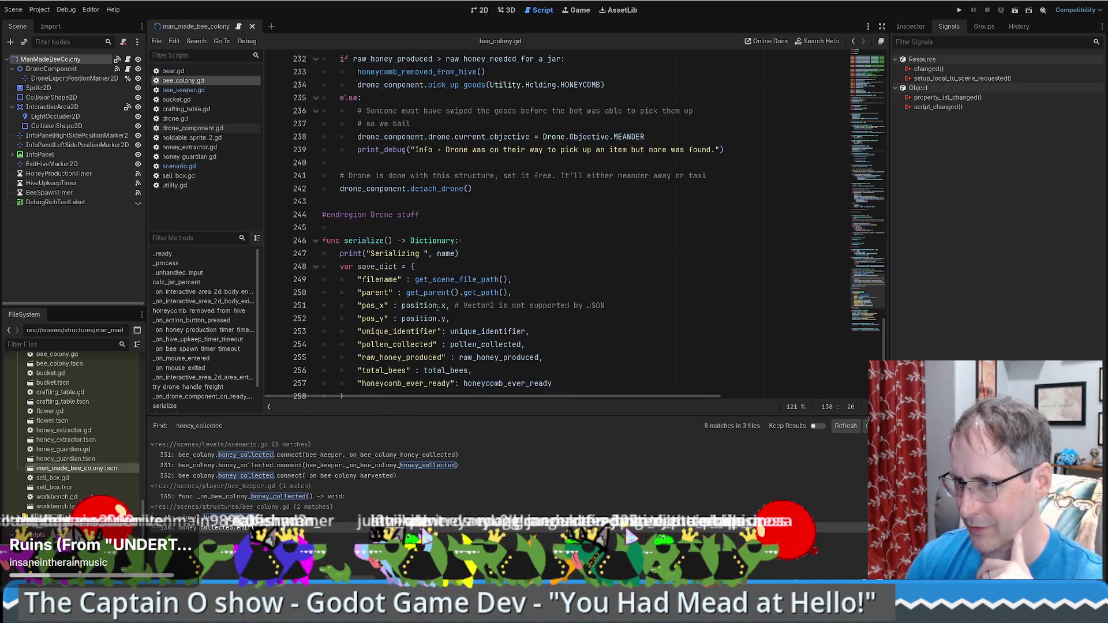
pyautogui.scroll(6, 437, 312)
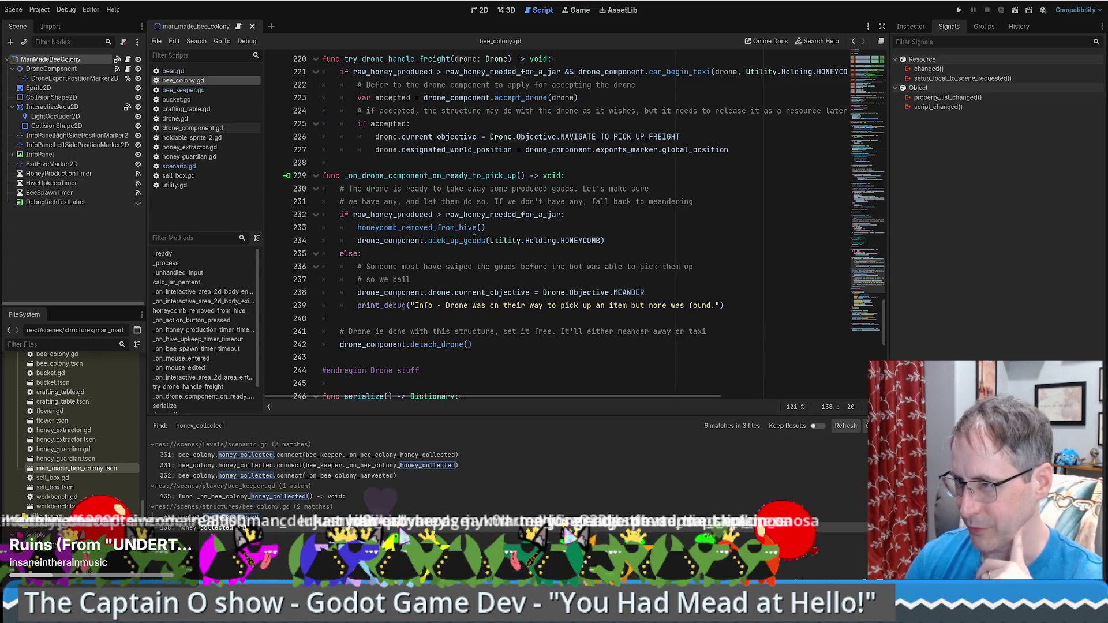
pyautogui.click(455, 227)
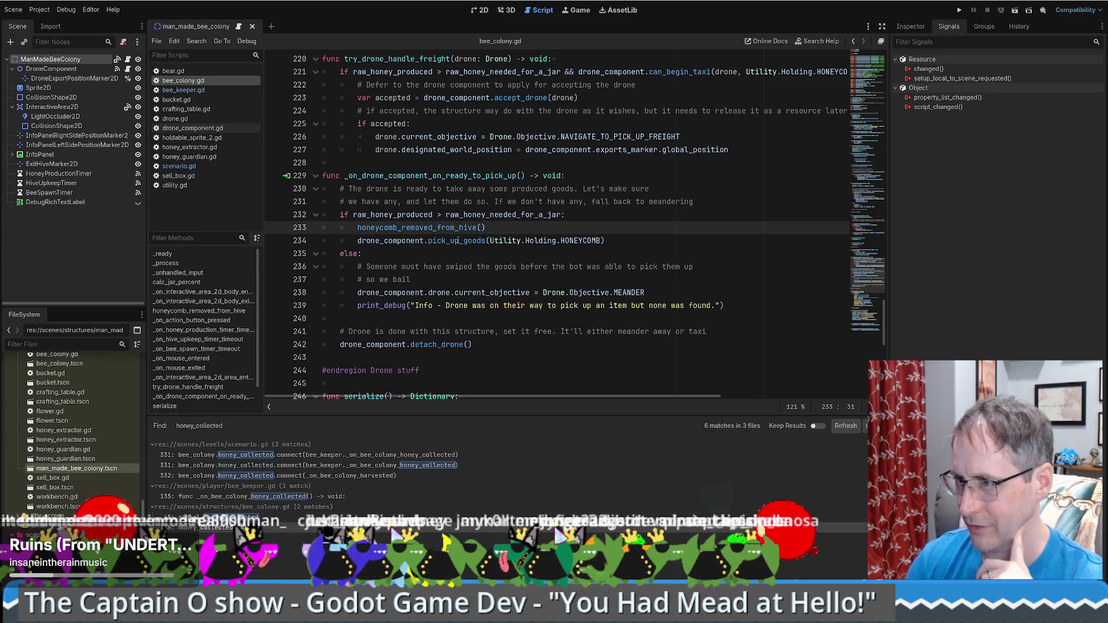
pyautogui.keyDown('ctrl'); pyautogui.click(455, 229); pyautogui.keyUp('ctrl')
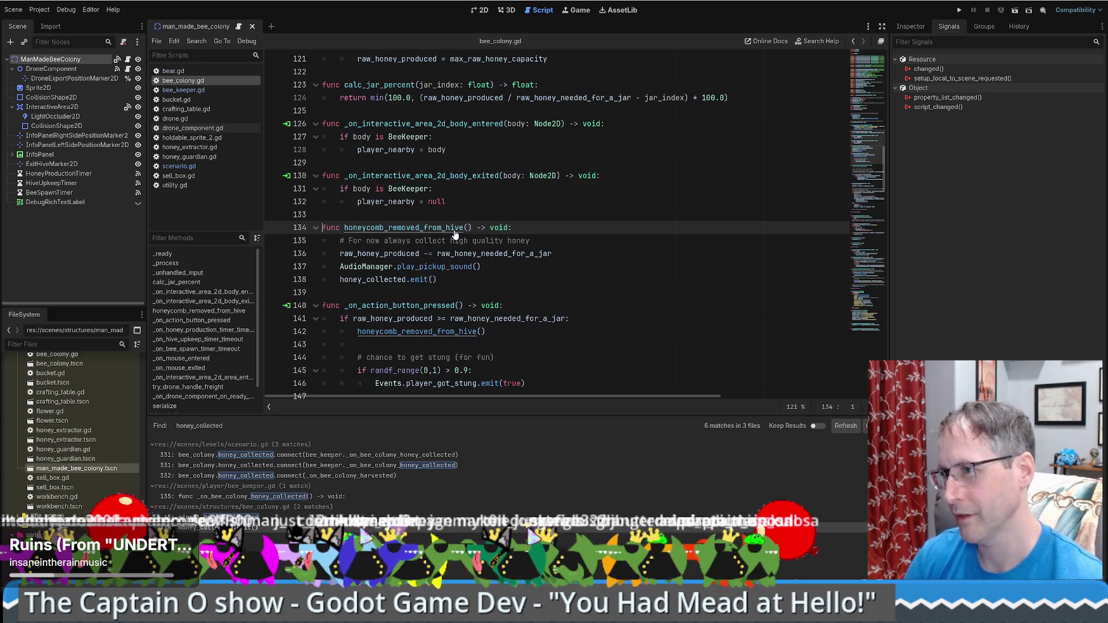
# Move the honey_collected.emit() line to after the honeycomb_removed_from_hive() call in the action-button handler.
pyautogui.moveTo(454, 281); pyautogui.dragTo(496, 269)
pyautogui.hotkey('ctrl', 'c')
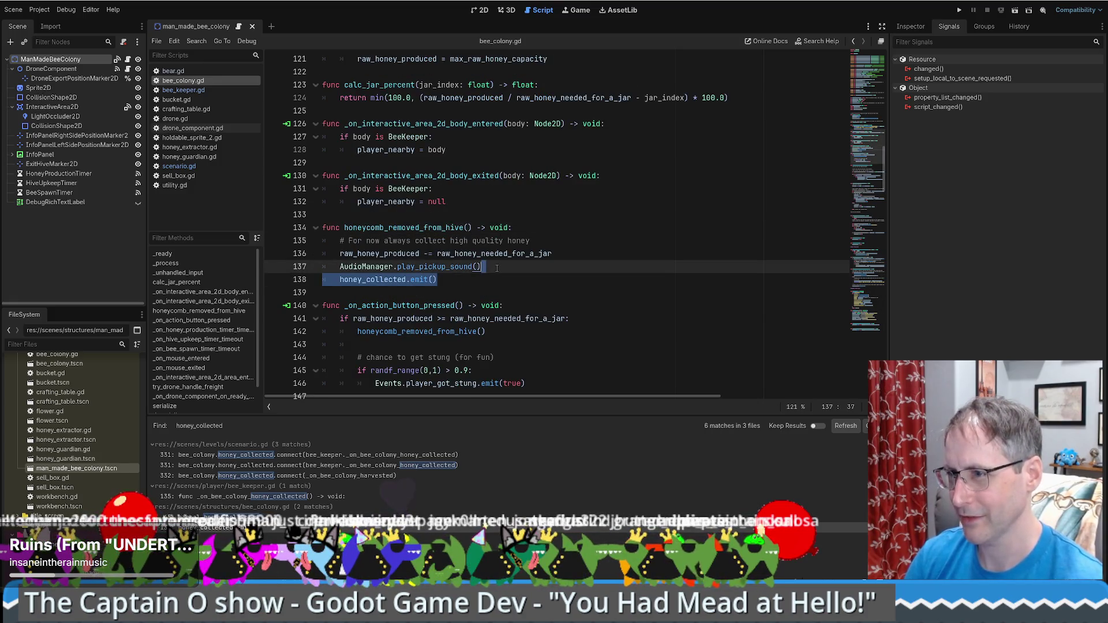
pyautogui.press('Delete')
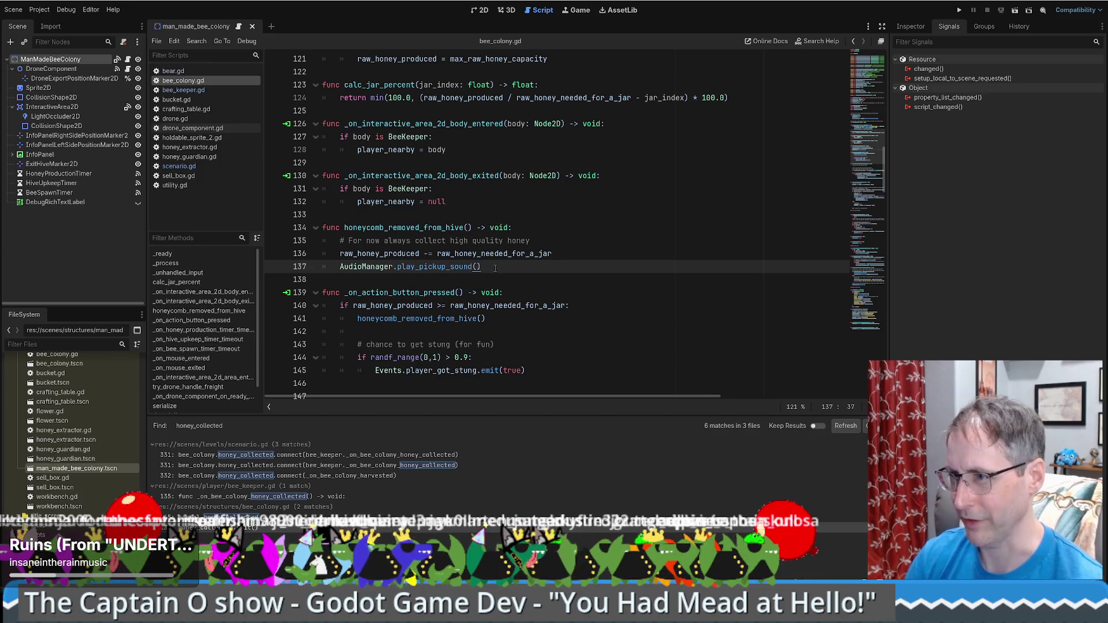
pyautogui.doubleClick(399, 228)
pyautogui.hotkey('ctrl', 'f')
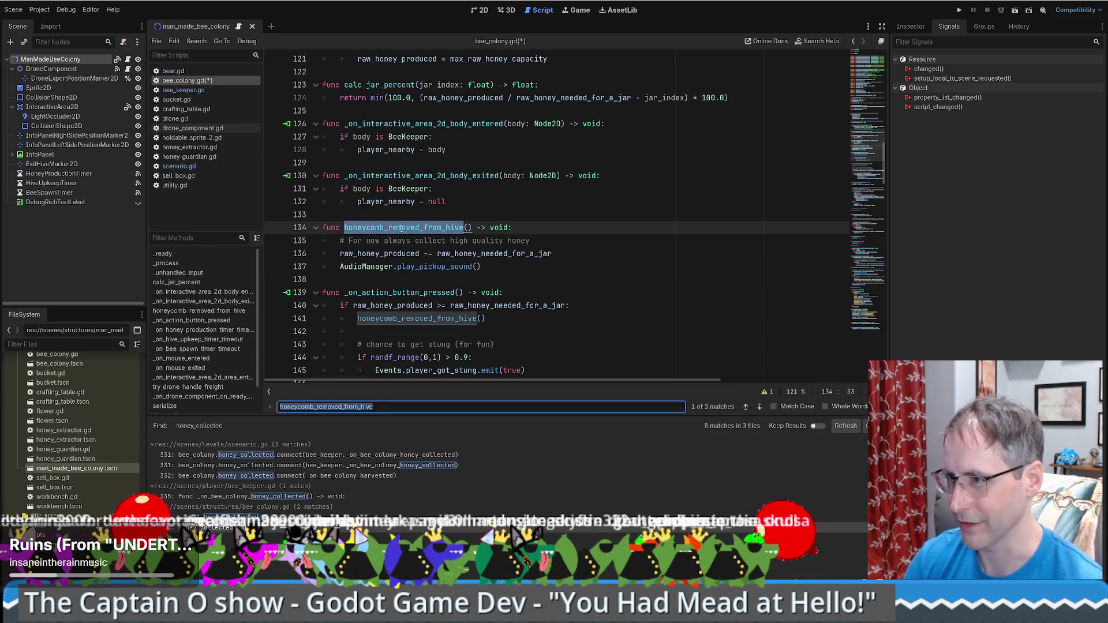
pyautogui.click(506, 325)
pyautogui.hotkey('ctrl', 'v')
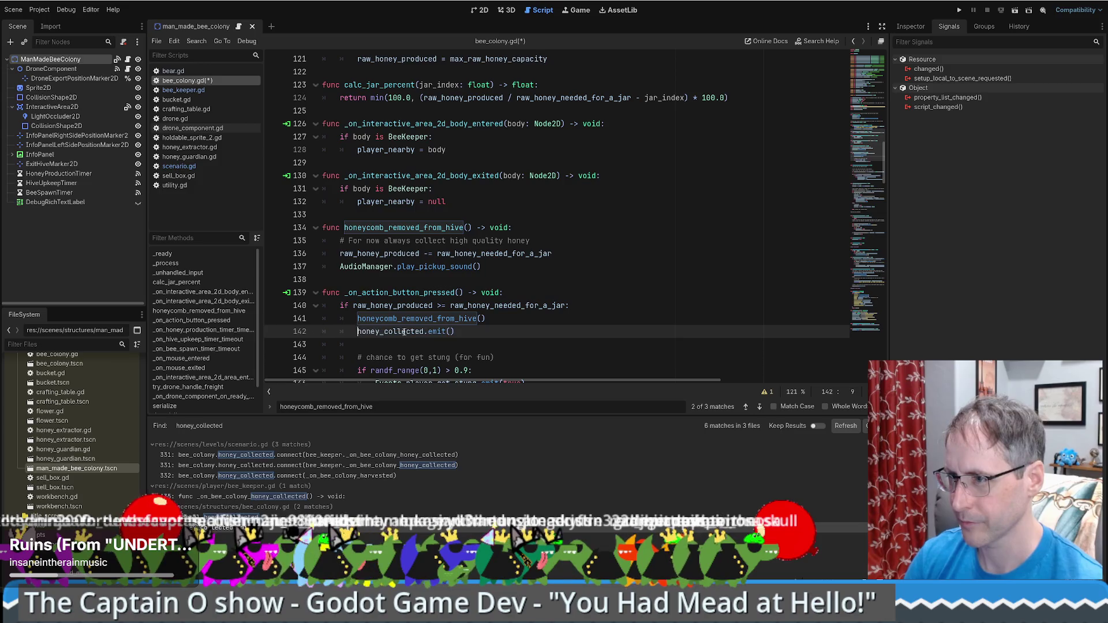
# Add a 'Honey collected by the player' doc comment above signal honey_collected, save, and run the game.
pyautogui.keyDown('ctrl'); pyautogui.click(404, 333); pyautogui.keyUp('ctrl')
pyautogui.click(506, 203)
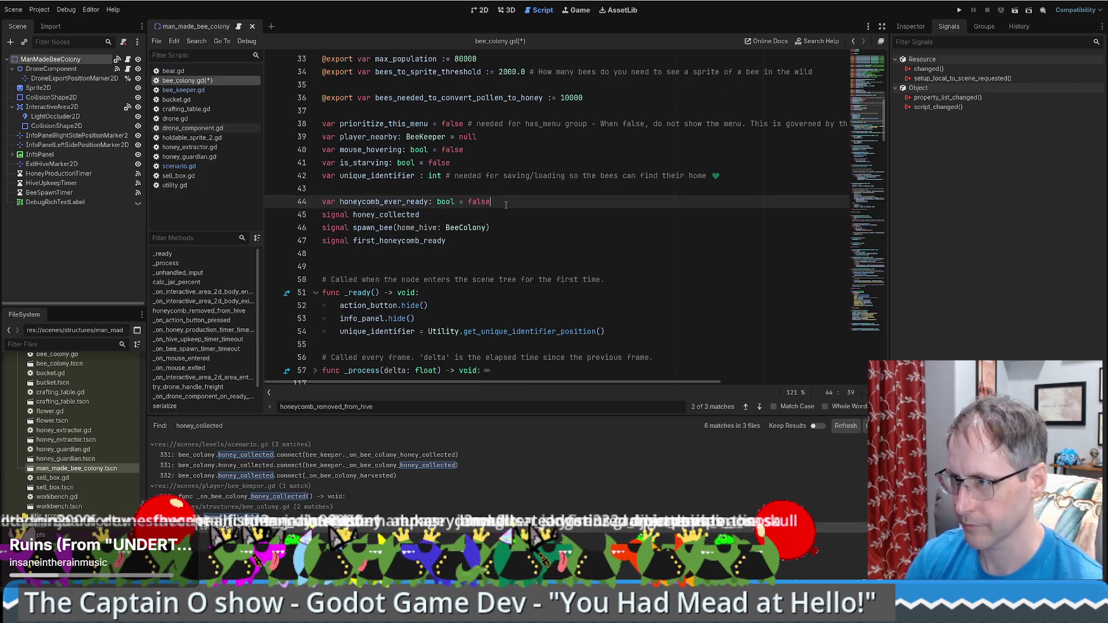
pyautogui.press('Return')
pyautogui.write('## Honey collected by the player')
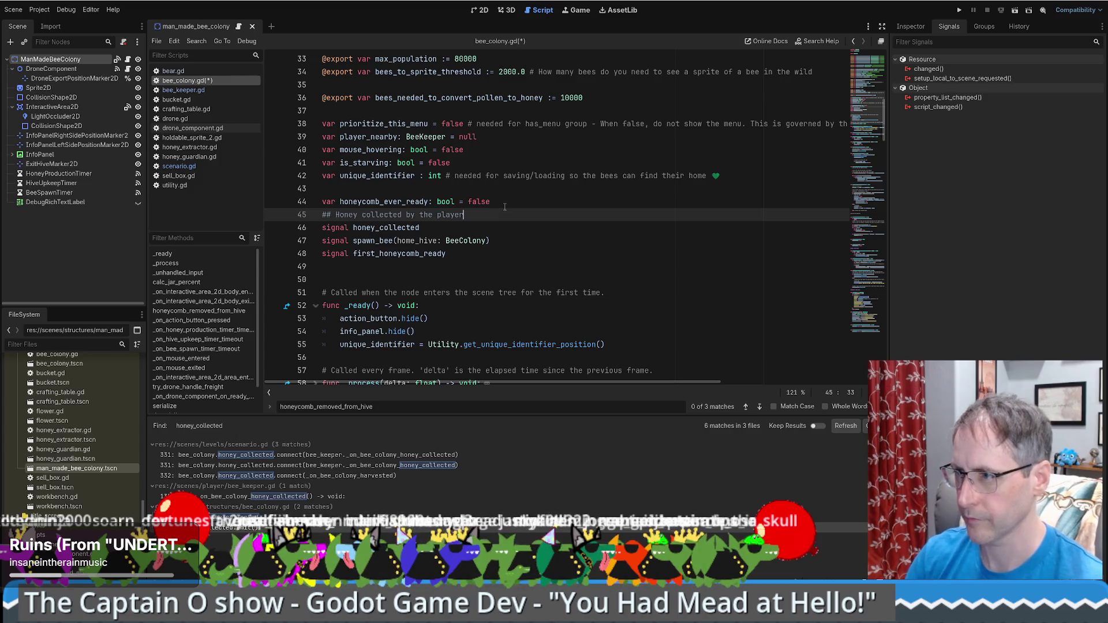
pyautogui.hotkey('ctrl', 's')
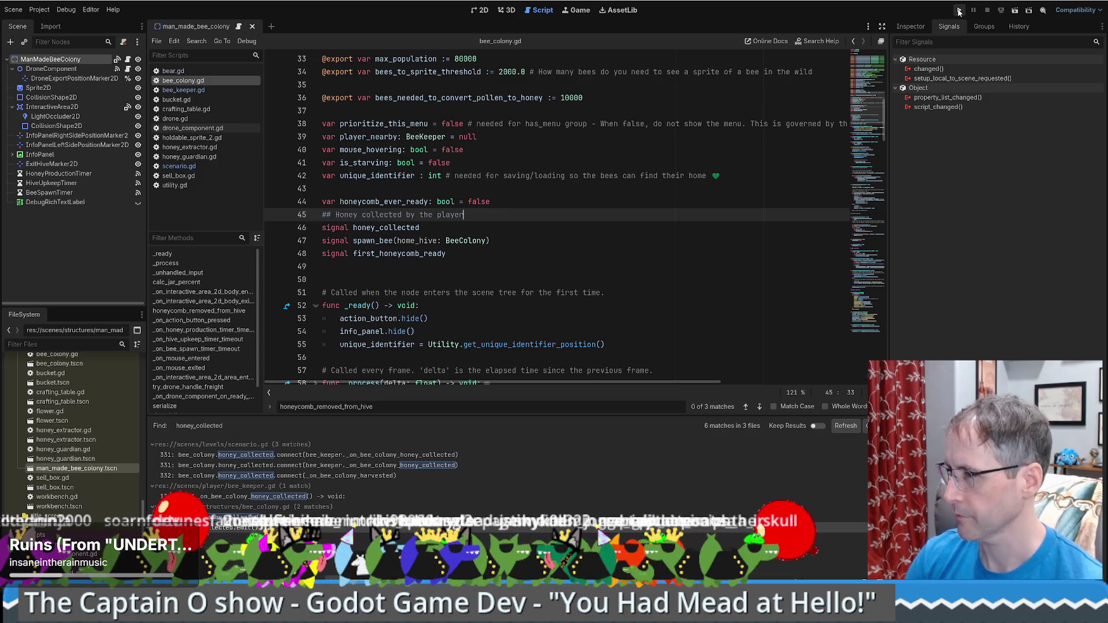
pyautogui.click(959, 10)
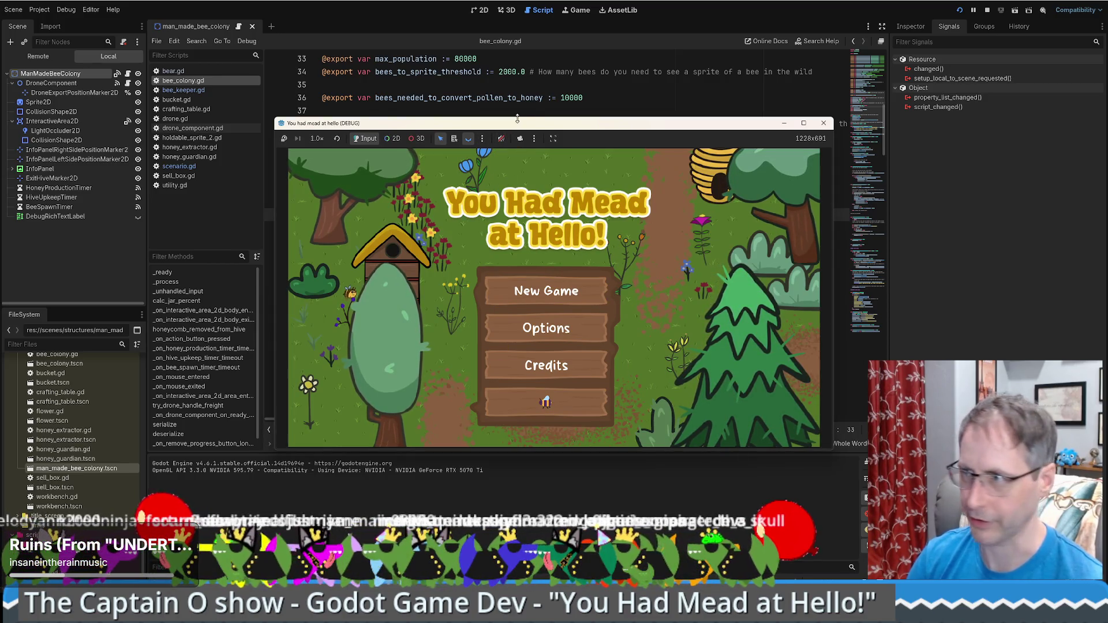
# Start a new game and place a beehive from the build bar beside the player.
pyautogui.moveTo(521, 131); pyautogui.dragTo(477, 46)
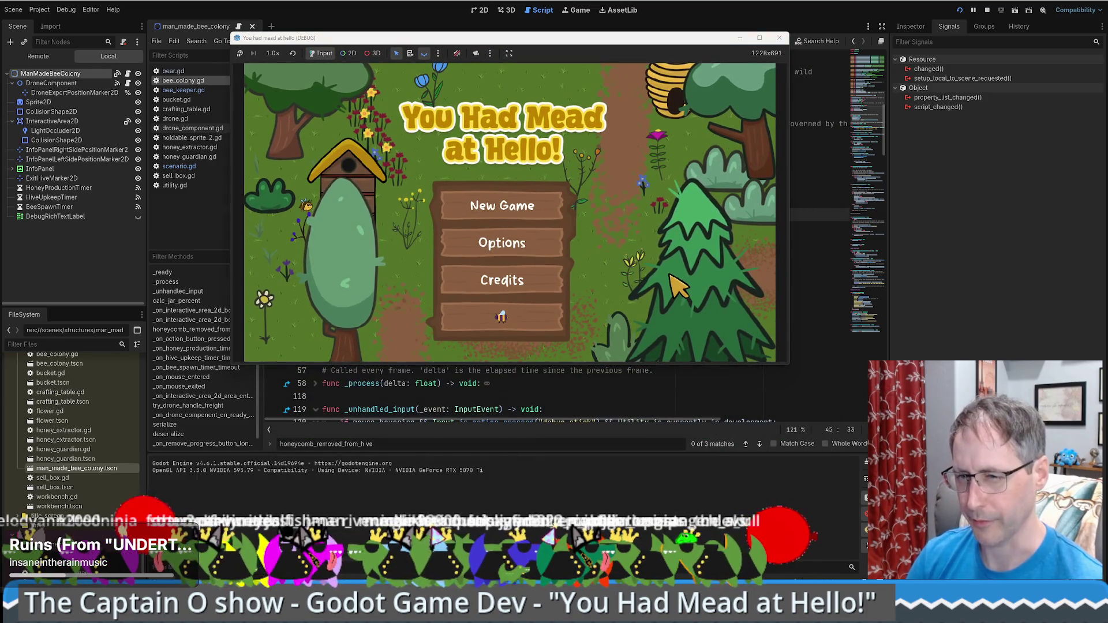
pyautogui.click(495, 327)
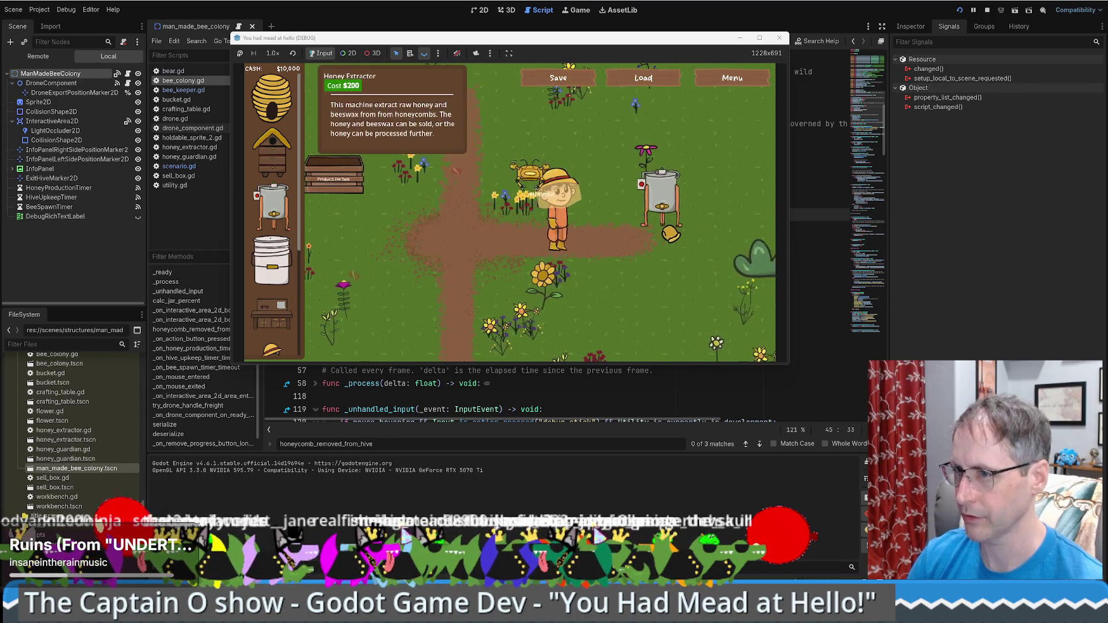
pyautogui.click(271, 207)
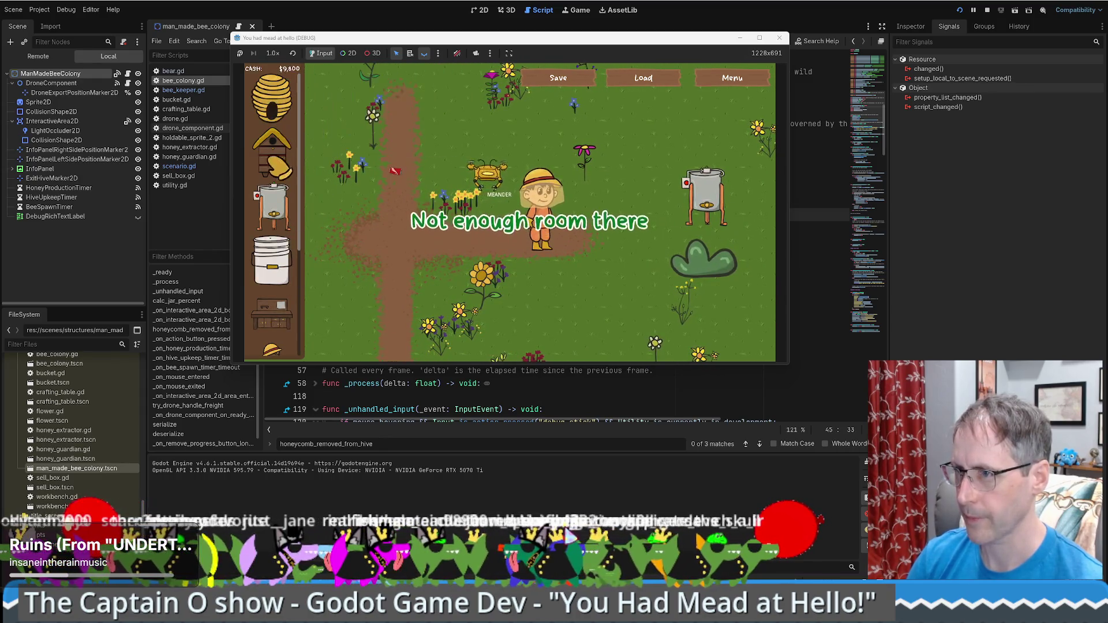
pyautogui.click(276, 167)
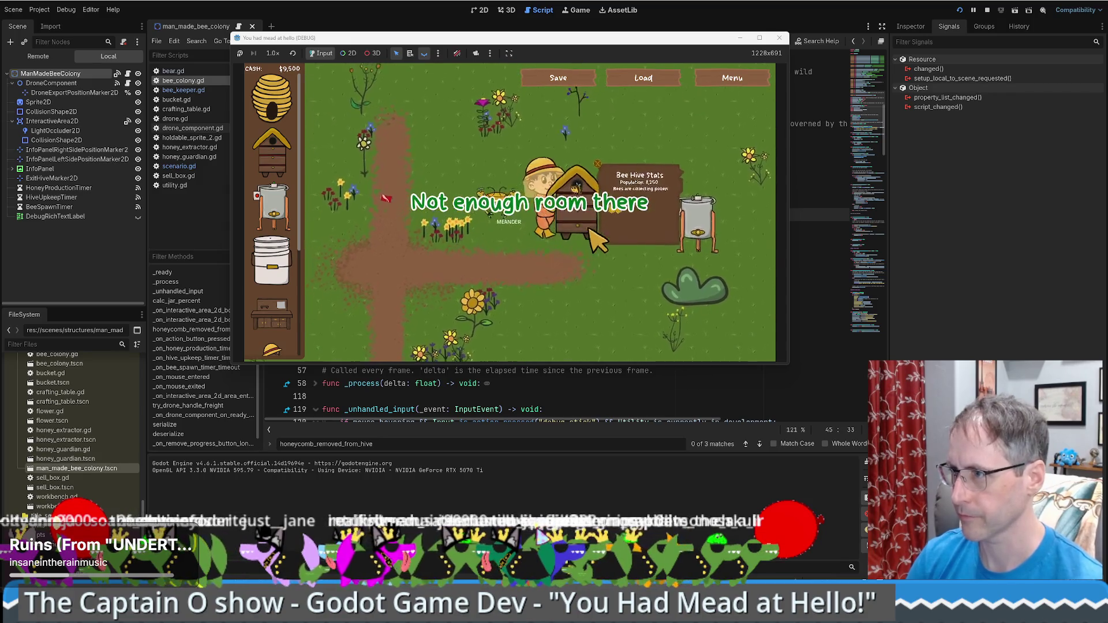
pyautogui.press('a')
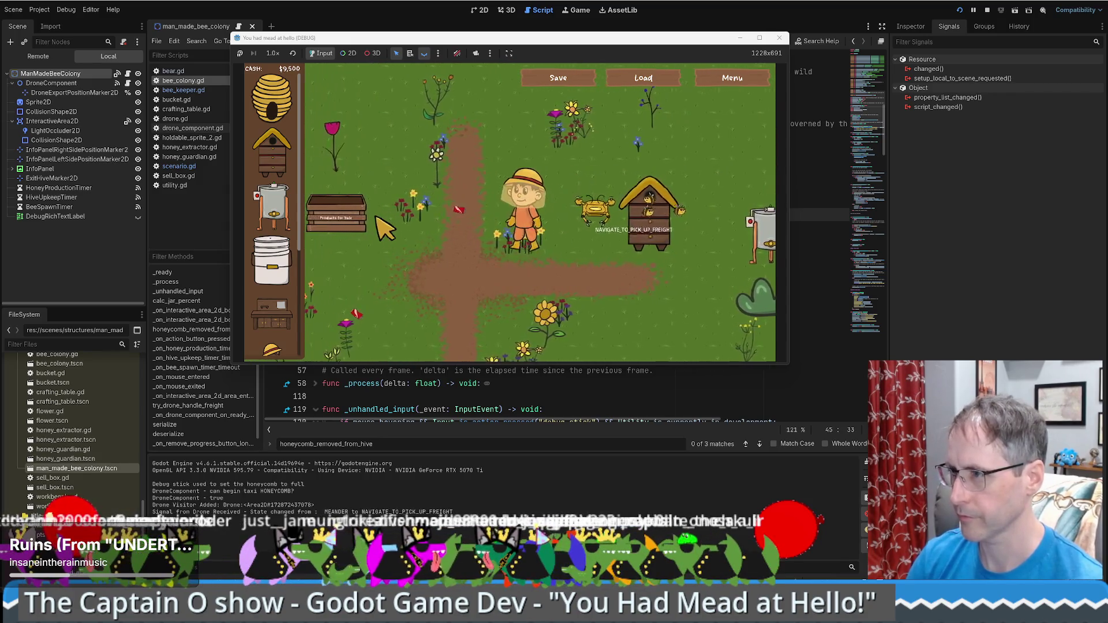
pyautogui.press('a')
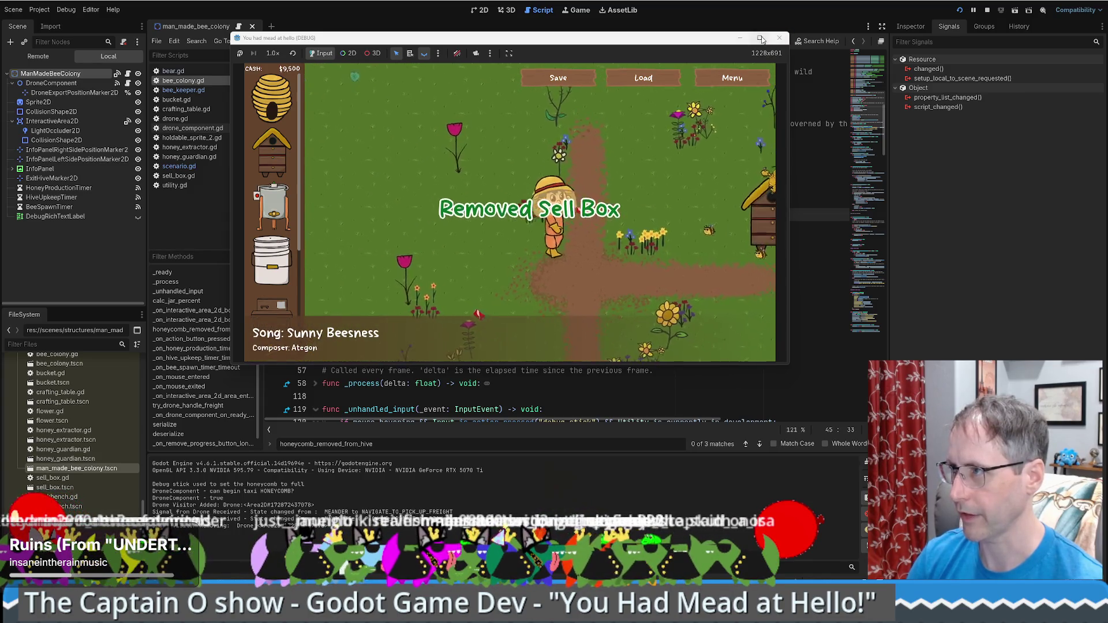
pyautogui.click(760, 38)
# Walk the beekeeper around, drag another bee hive next to him, view its stats, and shrink the game window.
pyautogui.press('d')
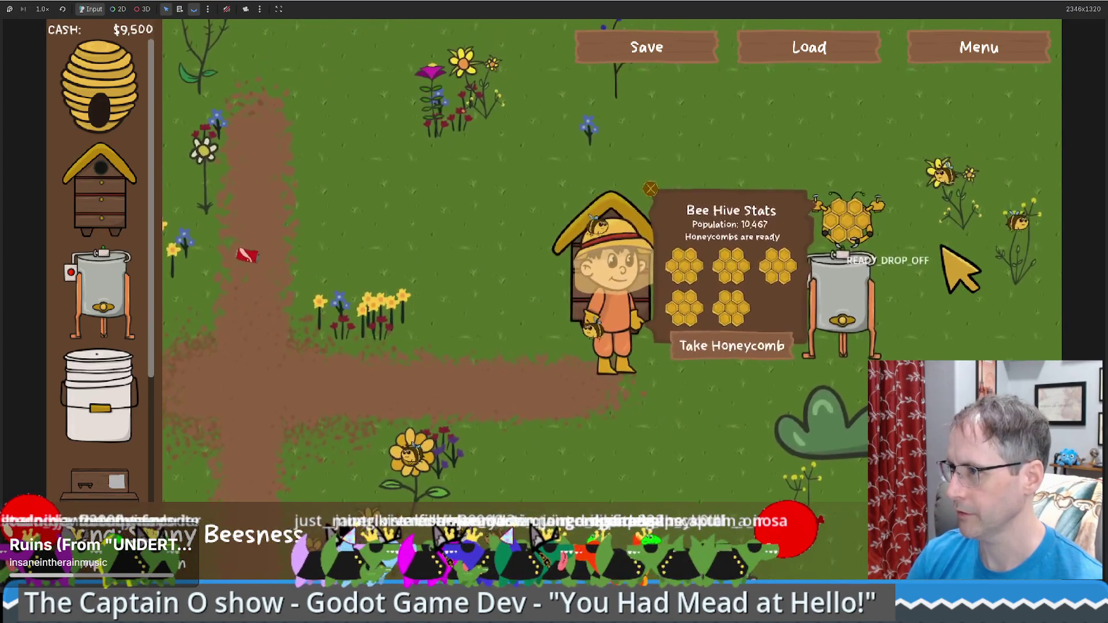
pyautogui.press('s')
pyautogui.press('d')
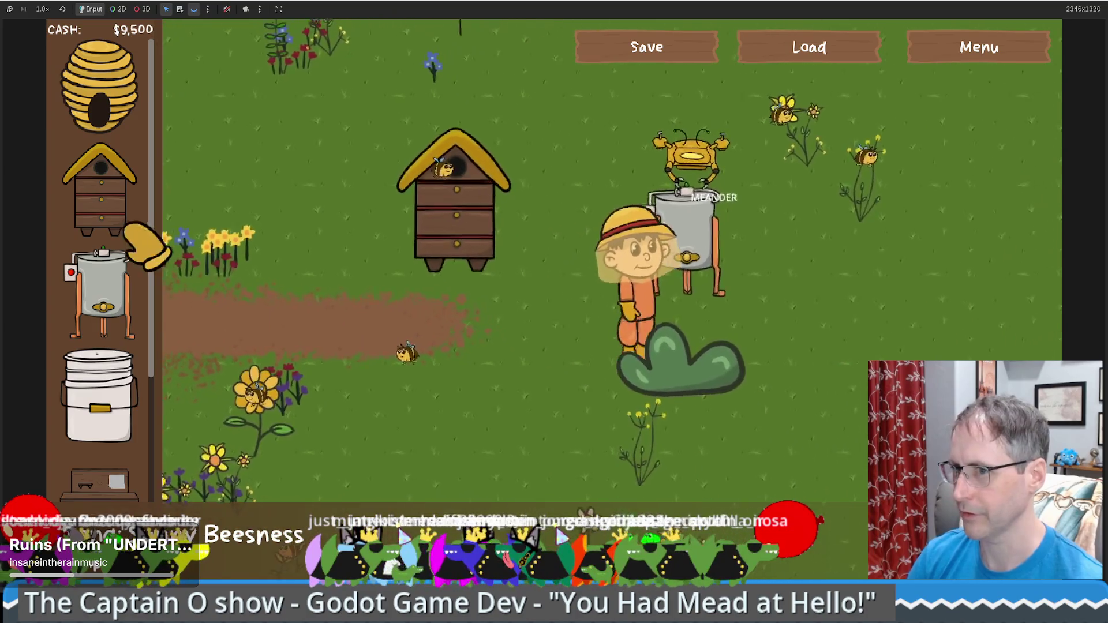
pyautogui.moveTo(115, 214); pyautogui.dragTo(924, 231)
pyautogui.press('w')
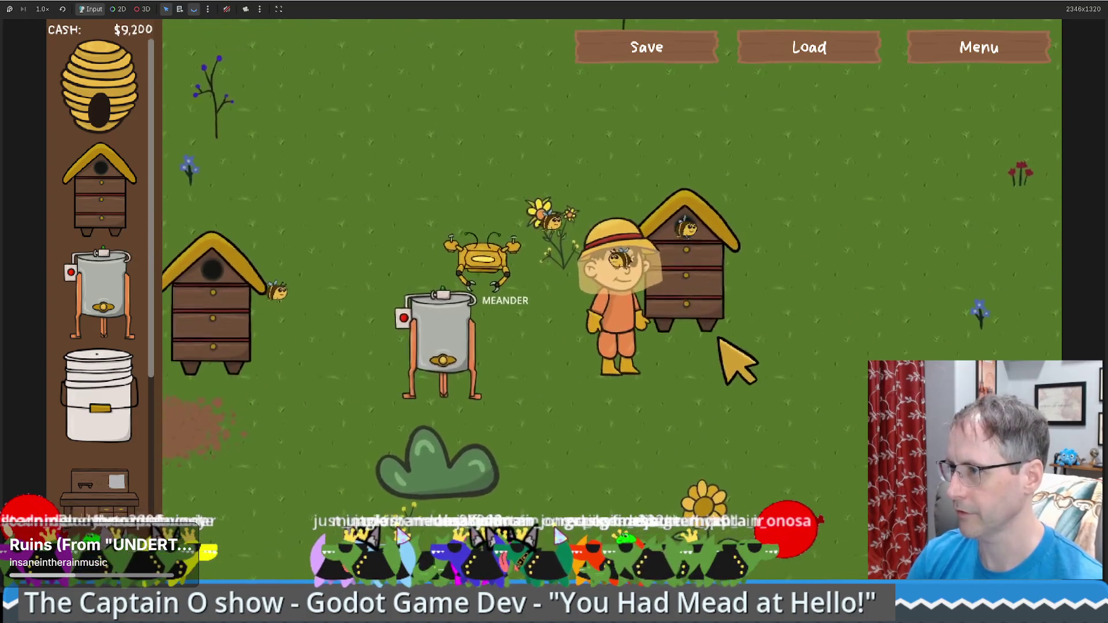
pyautogui.press('s')
pyautogui.press('w')
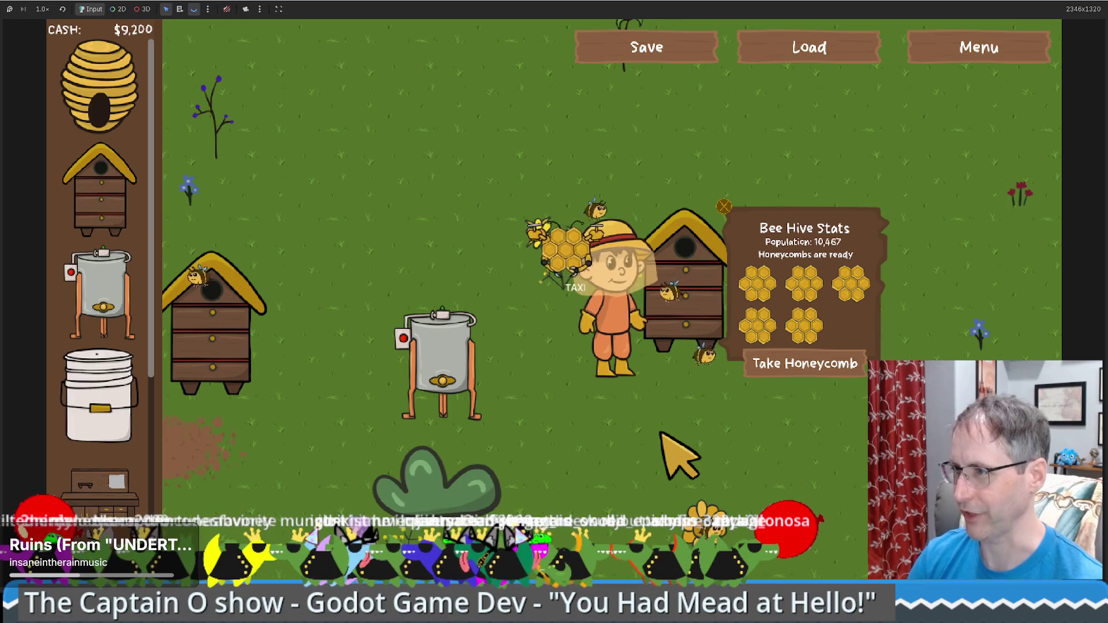
pyautogui.press('a')
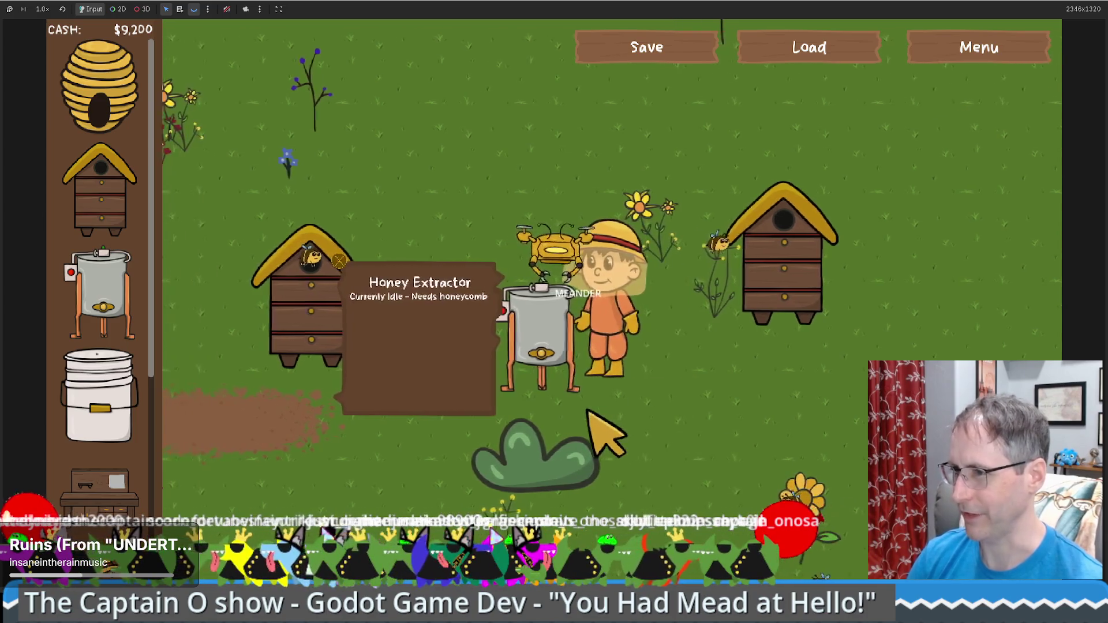
pyautogui.moveTo(727, 2)
pyautogui.mouseDown()
pyautogui.moveTo(669, 58)
pyautogui.moveTo(606, 96)
pyautogui.moveTo(577, 78)
pyautogui.moveTo(452, 107)
pyautogui.mouseUp()
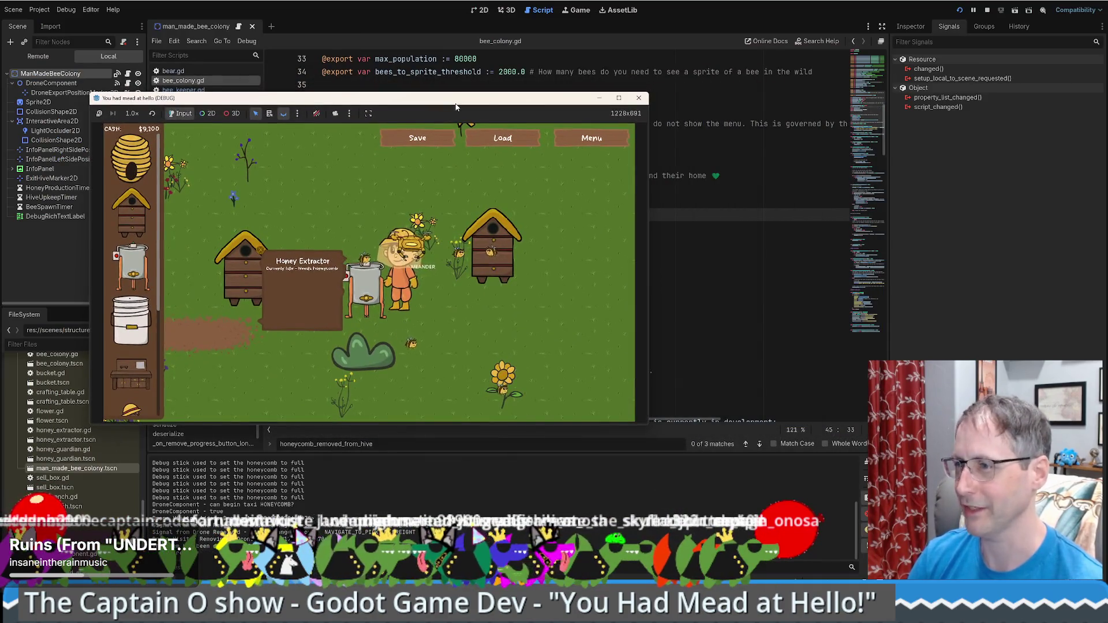
# Filter the FileSystem by 'honey' and open honey_extractor.tscn.
pyautogui.click(702, 258)
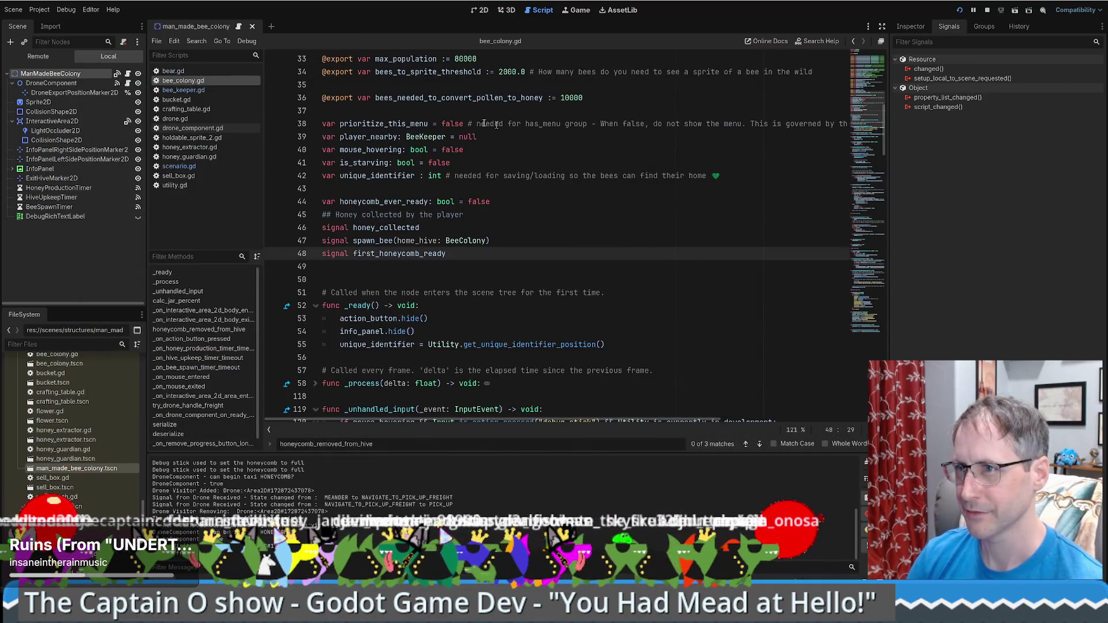
pyautogui.click(54, 344)
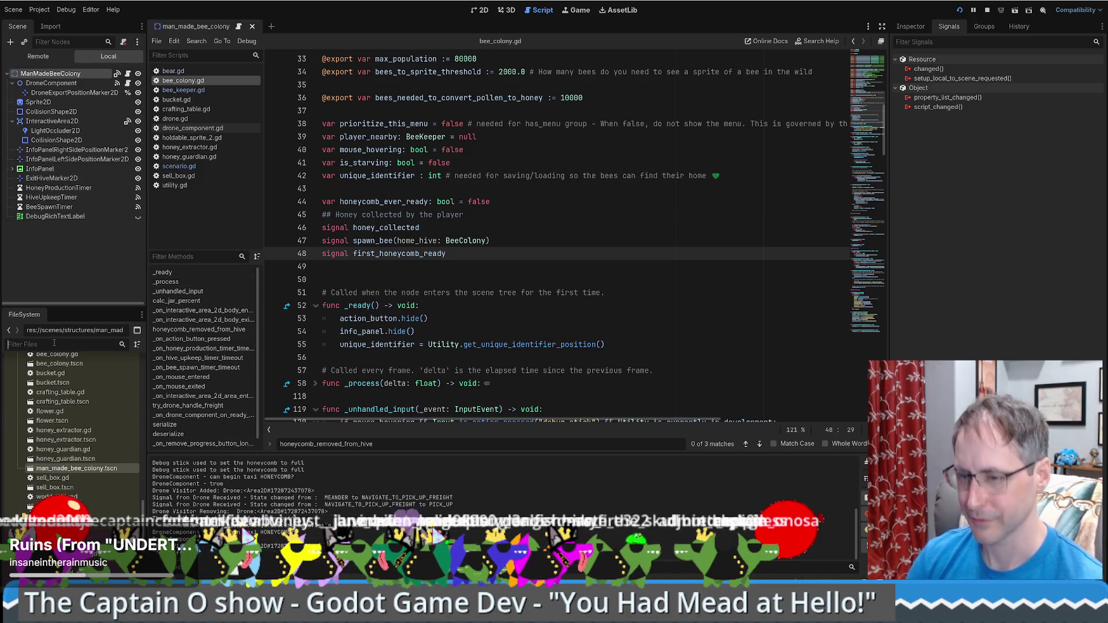
pyautogui.write('ho')
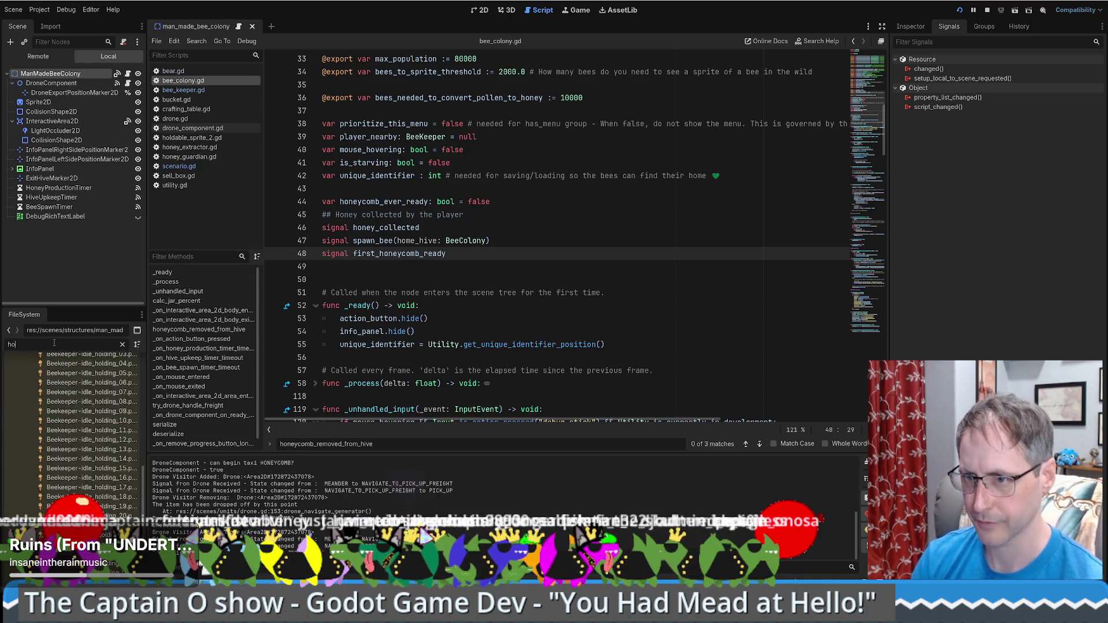
pyautogui.write('ney')
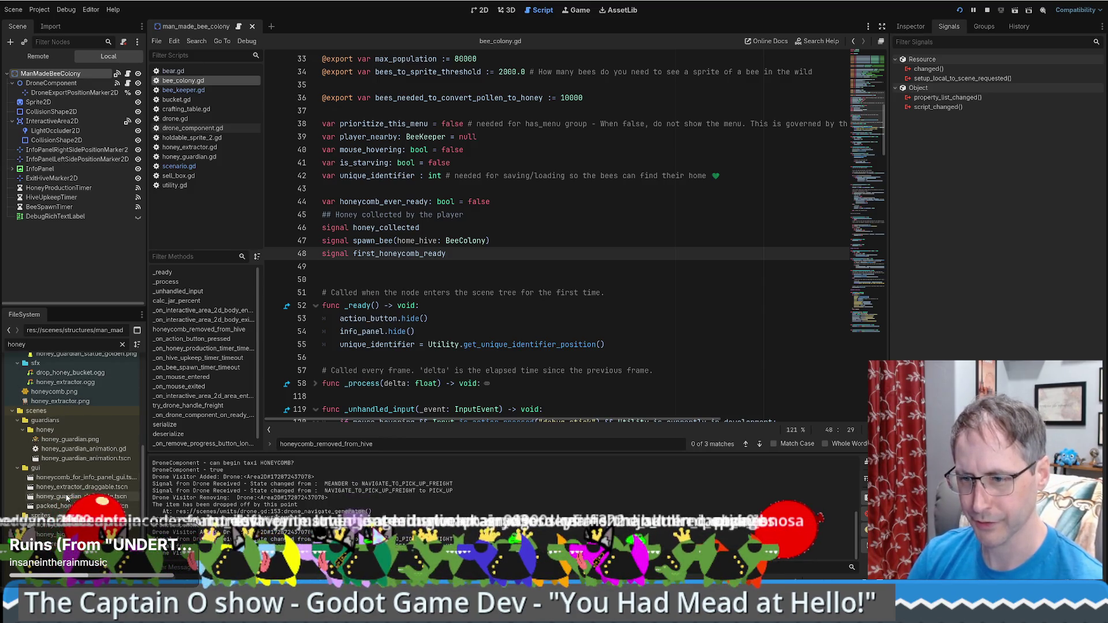
pyautogui.doubleClick(57, 526)
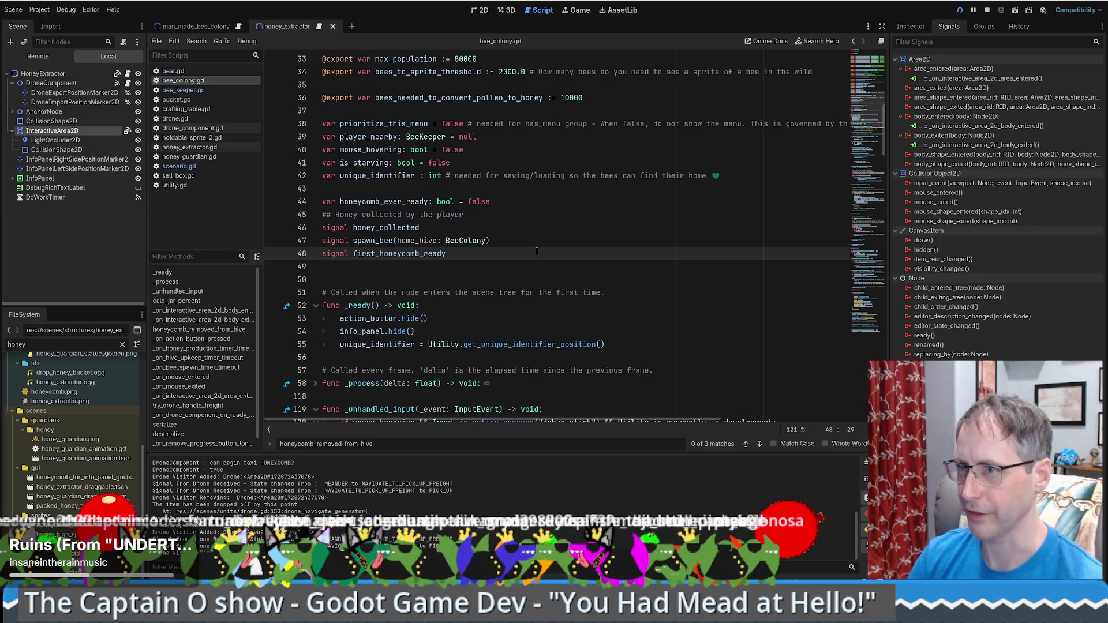
# Select the DroneComponent node and show its signals, including on_ready_to_pick_up.
pyautogui.click(43, 74)
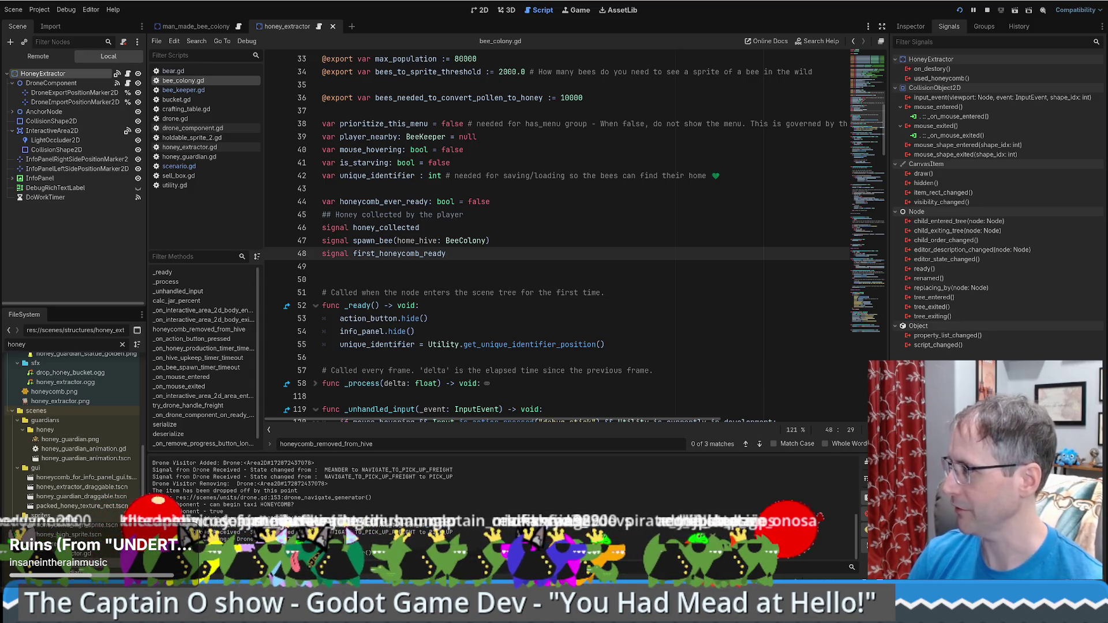
pyautogui.click(75, 101)
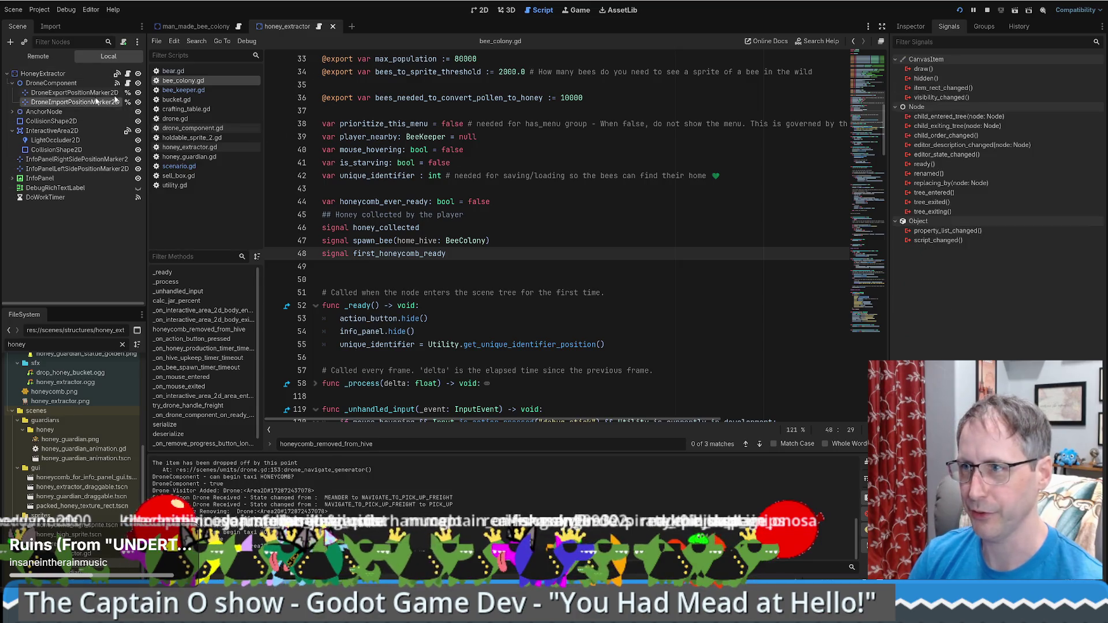
pyautogui.click(485, 12)
pyautogui.click(55, 84)
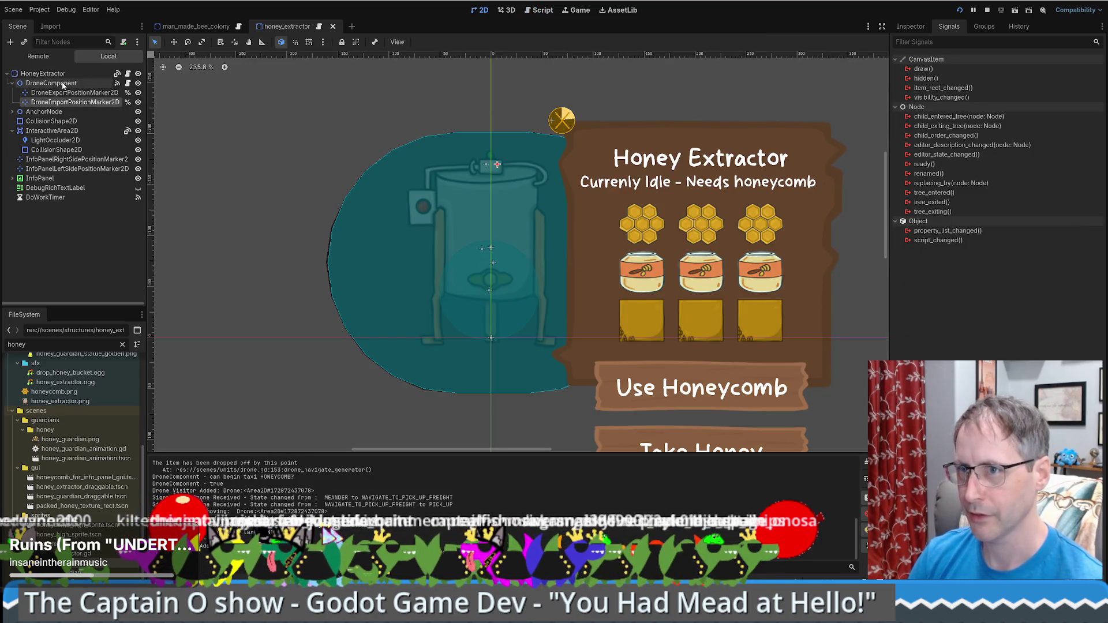
pyautogui.click(911, 26)
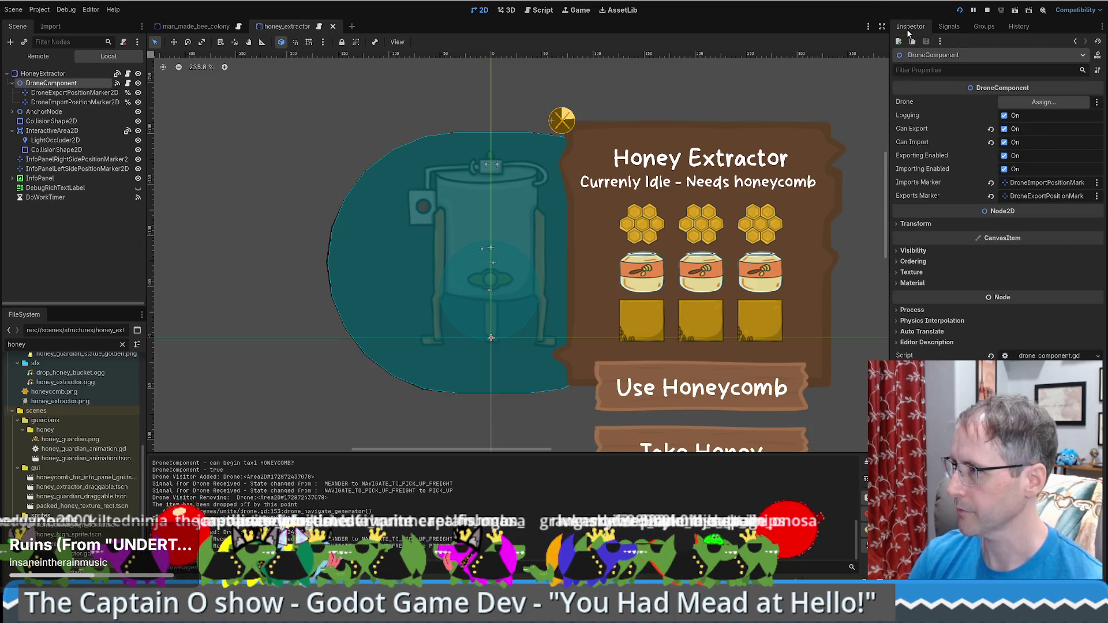
pyautogui.click(954, 27)
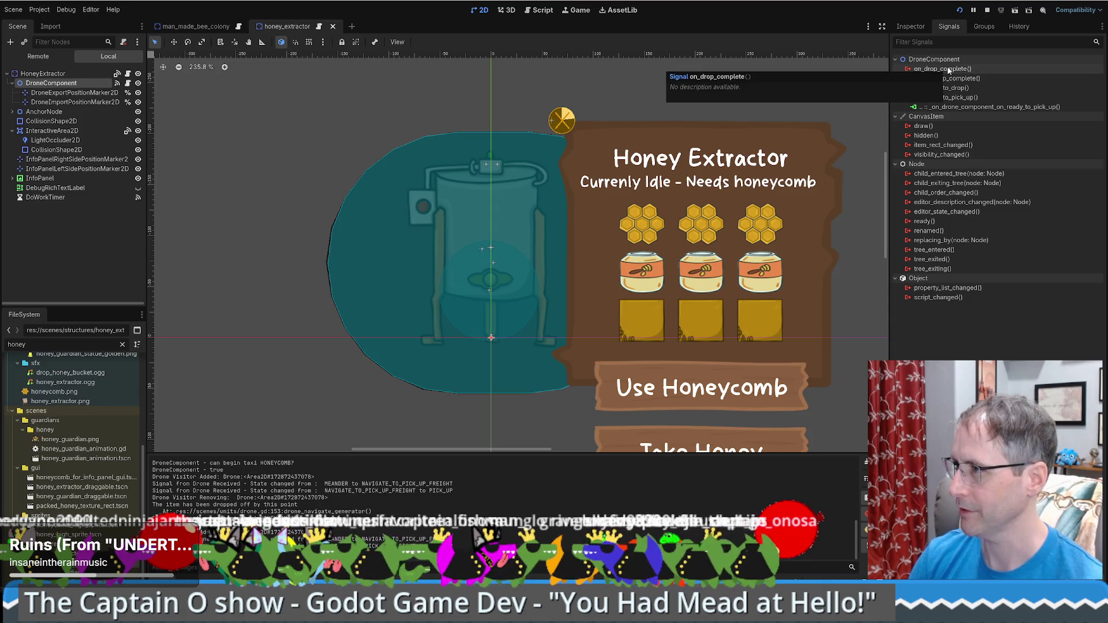
# Open honey_extractor.gd and browse its Drone stuff region, including try_drone_handle_freight and has_honey_for_drone_to_taxi.
pyautogui.click(129, 75)
pyautogui.scroll(-1, 868, 333)
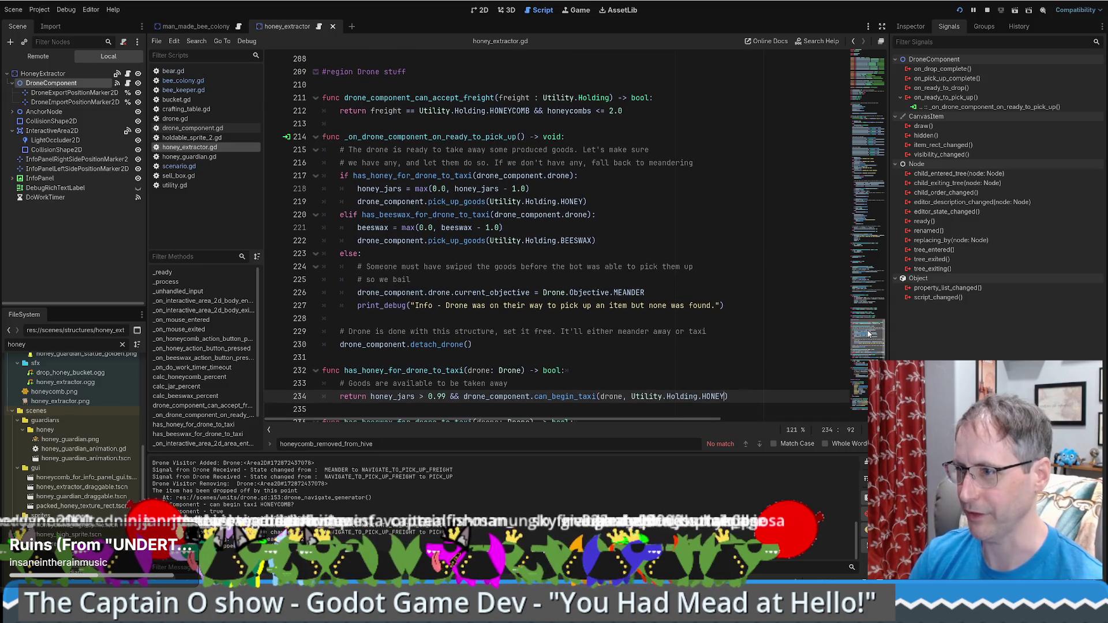
pyautogui.moveTo(869, 333); pyautogui.dragTo(854, 353)
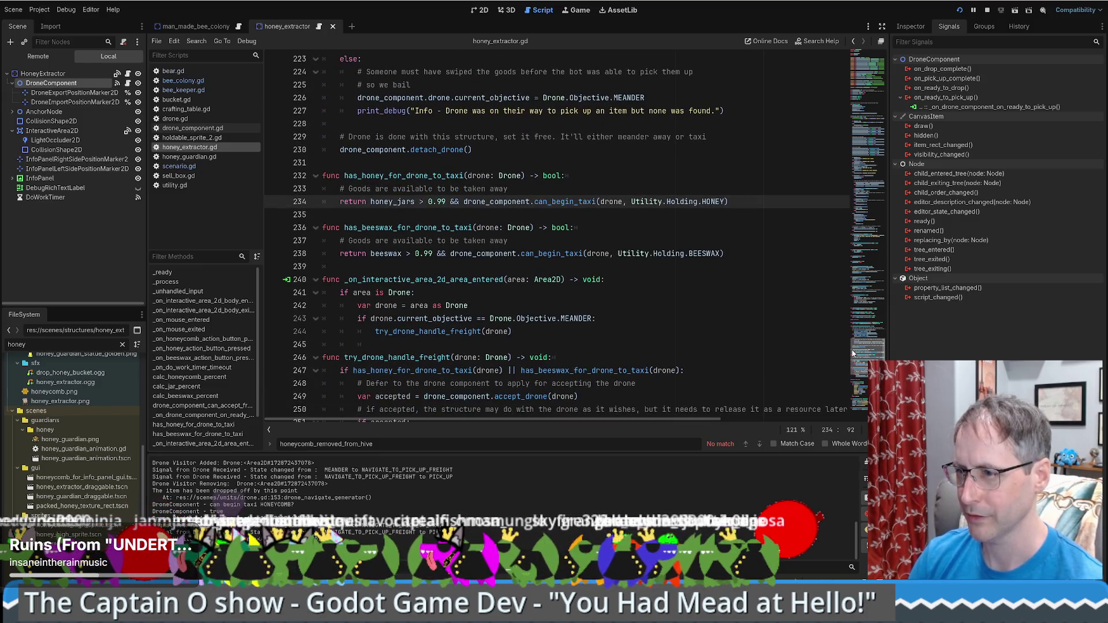
pyautogui.scroll(-4, 500, 342)
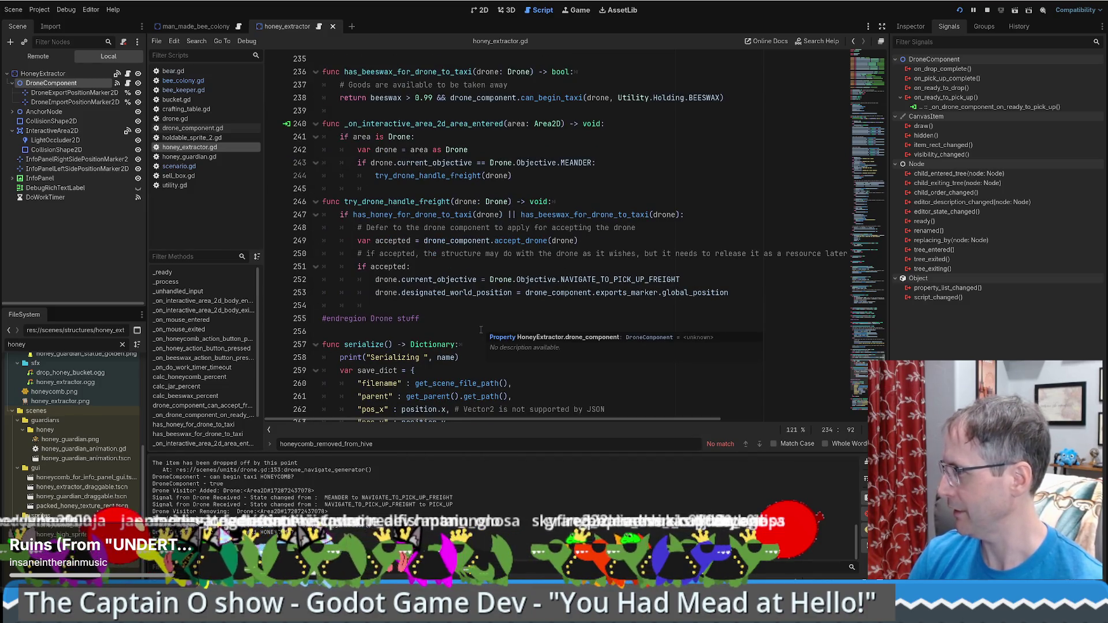
pyautogui.scroll(1, 481, 330)
pyautogui.scroll(1, 481, 329)
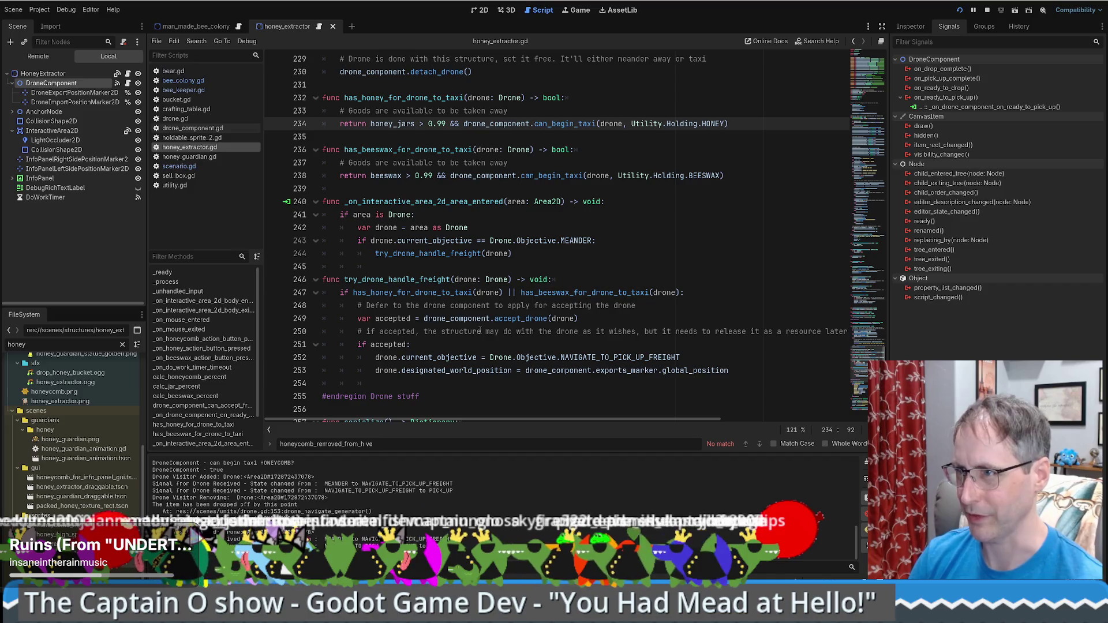
pyautogui.scroll(7, 480, 331)
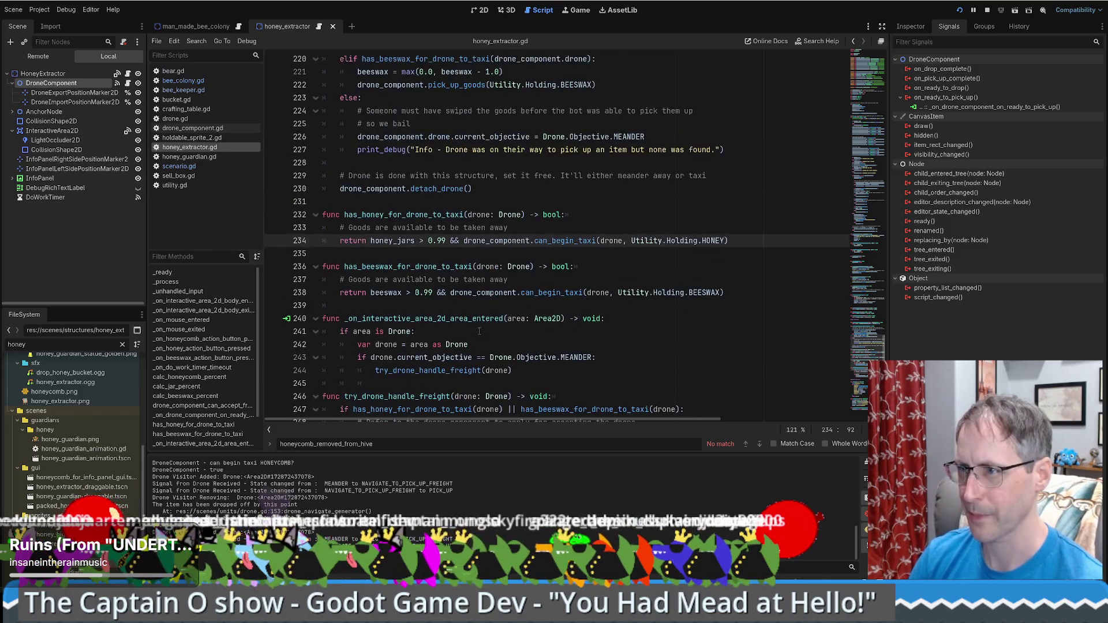
pyautogui.scroll(1, 479, 331)
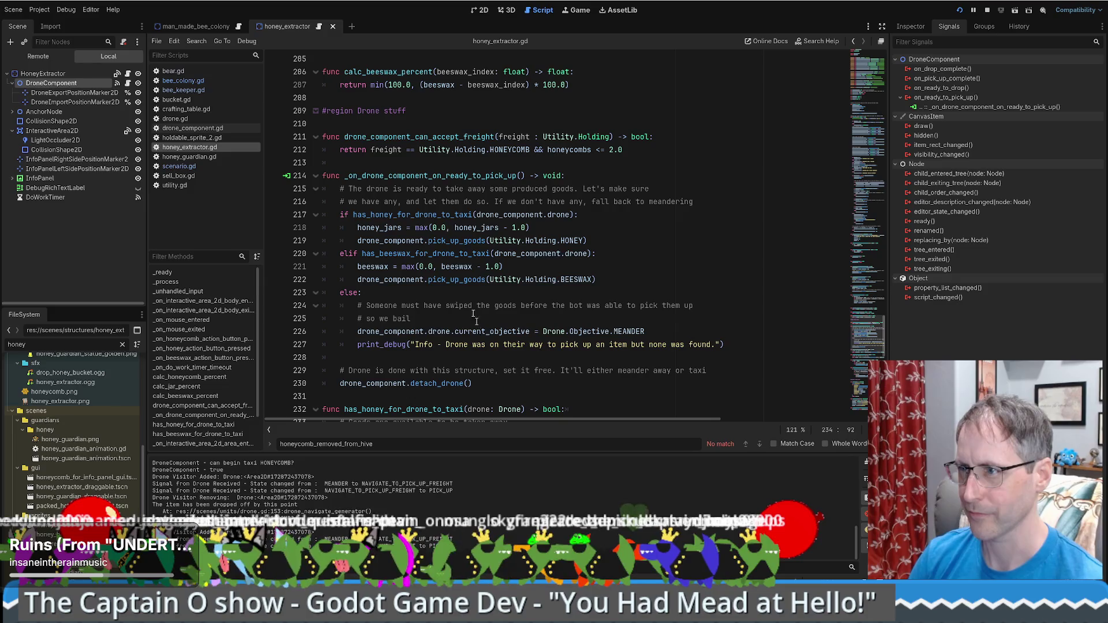
pyautogui.click(400, 176)
pyautogui.scroll(-5, 394, 195)
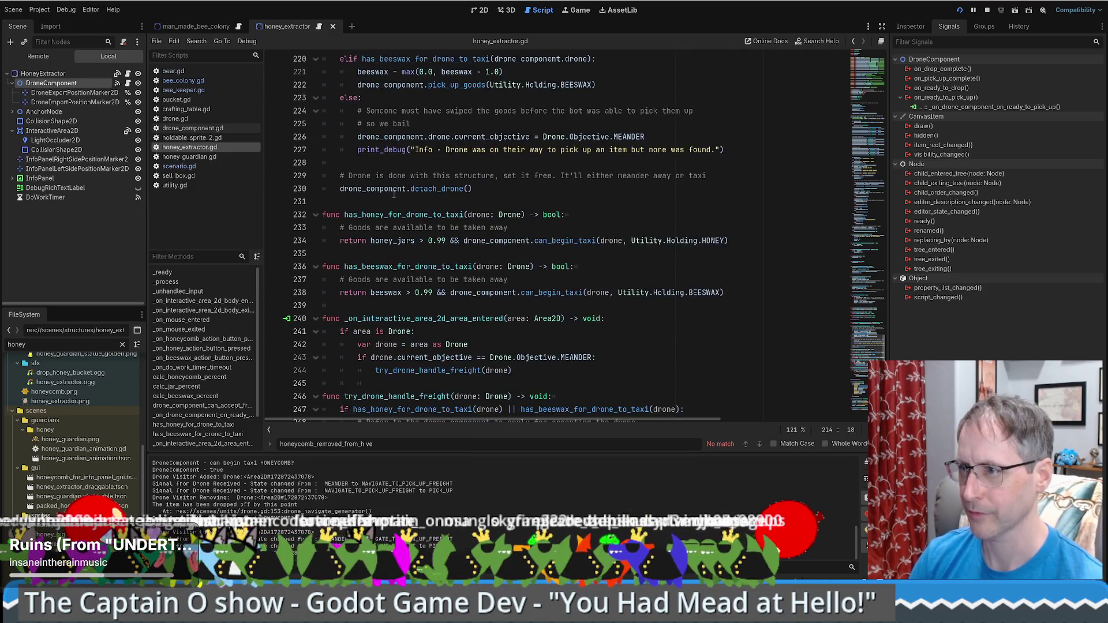
pyautogui.scroll(-8, 417, 219)
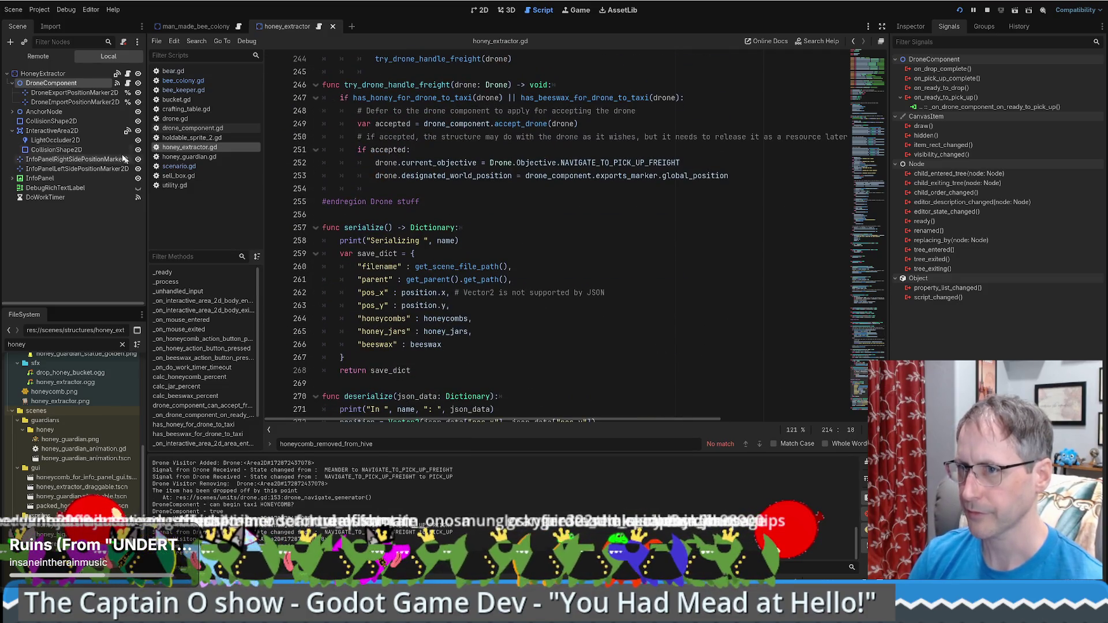
# Connect the DroneComponent on_drop_complete signal to honey_extractor.gd, generating a handler stub.
pyautogui.doubleClick(943, 69)
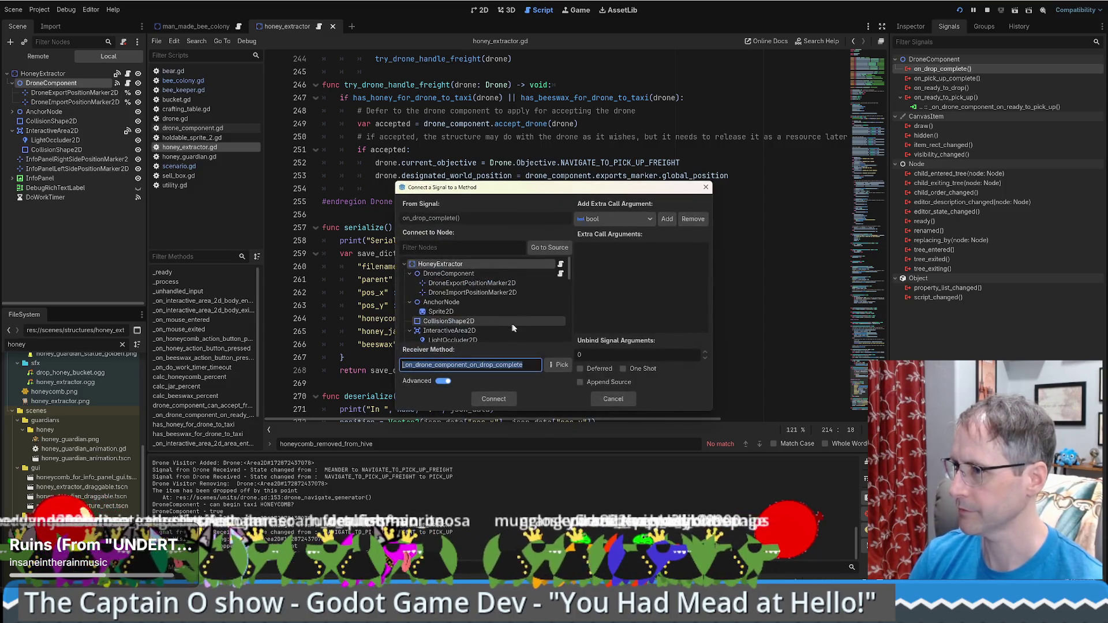
pyautogui.click(494, 398)
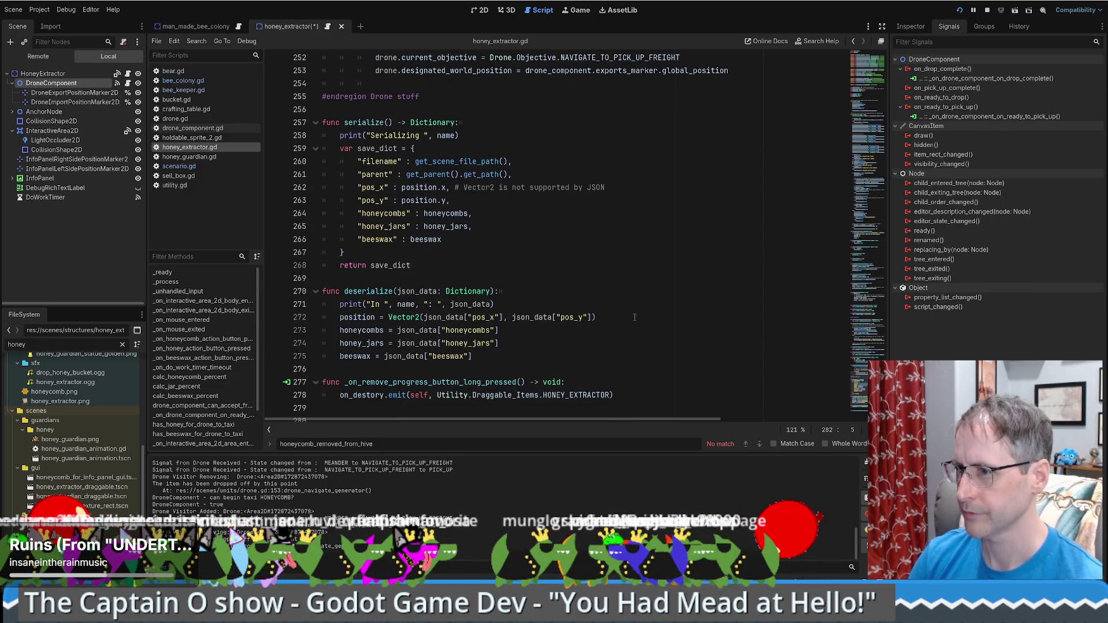
pyautogui.moveTo(490, 397); pyautogui.dragTo(511, 370)
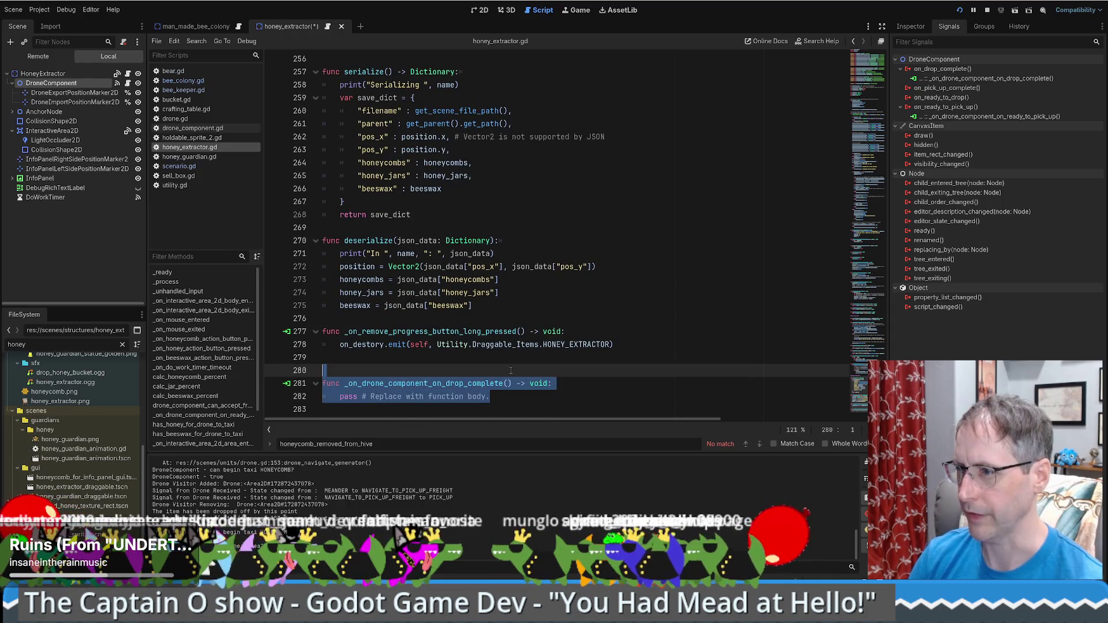
pyautogui.press('BackSpace')
pyautogui.press('BackSpace')
# Tidy the blank lines around the new _on_drone_component_on_drop_complete stub.
pyautogui.scroll(10, 564, 357)
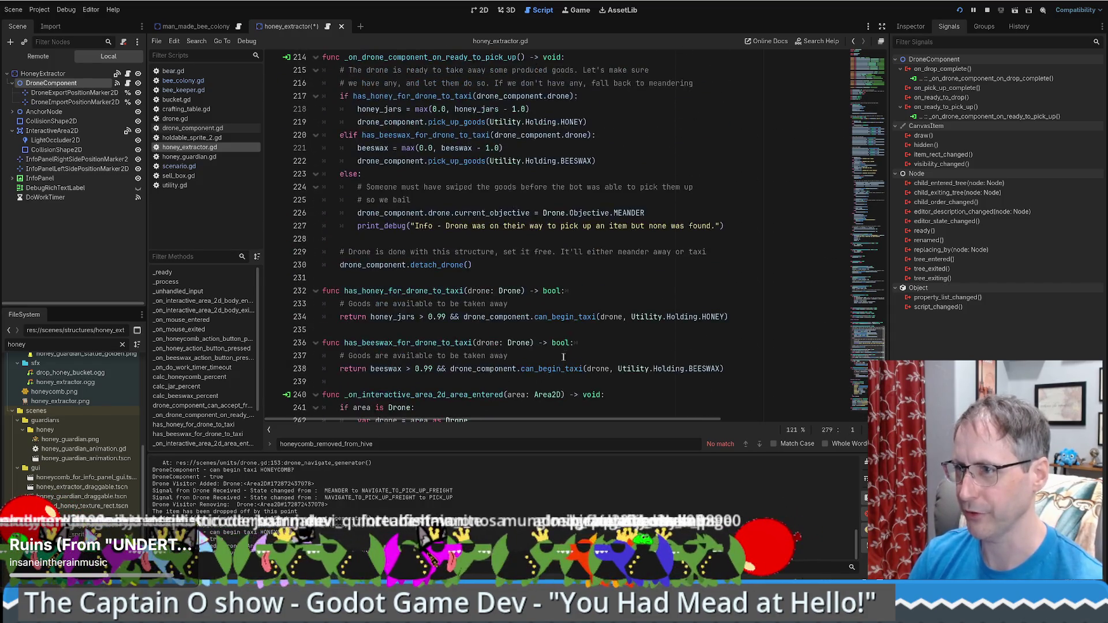
pyautogui.scroll(6, 564, 357)
pyautogui.scroll(-4, 529, 309)
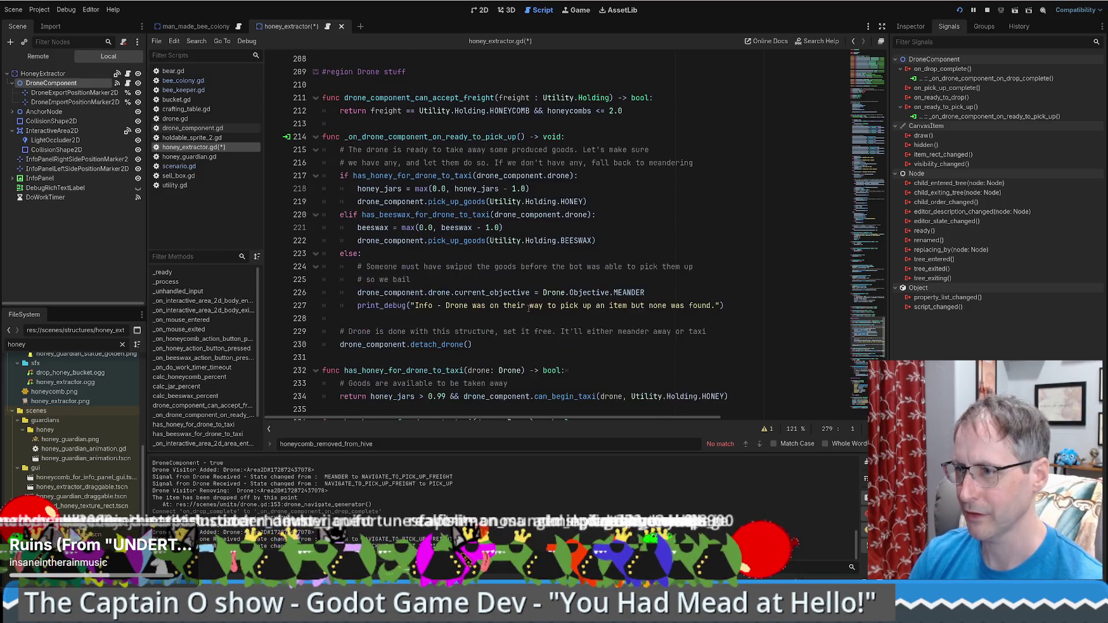
pyautogui.scroll(-4, 376, 314)
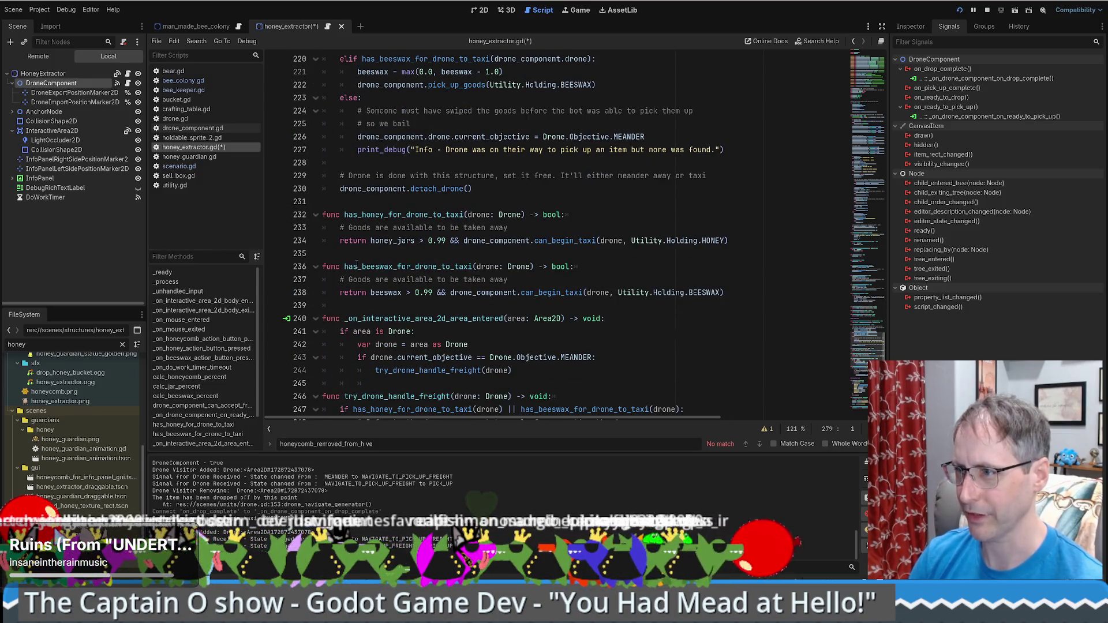
pyautogui.scroll(-1, 364, 264)
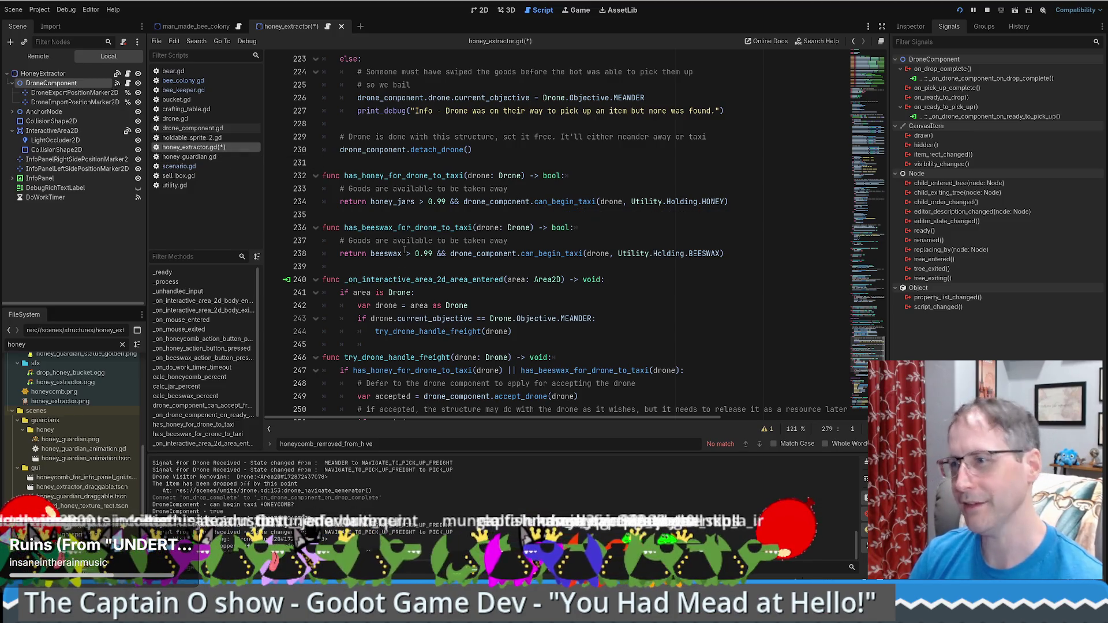
pyautogui.scroll(-2, 394, 264)
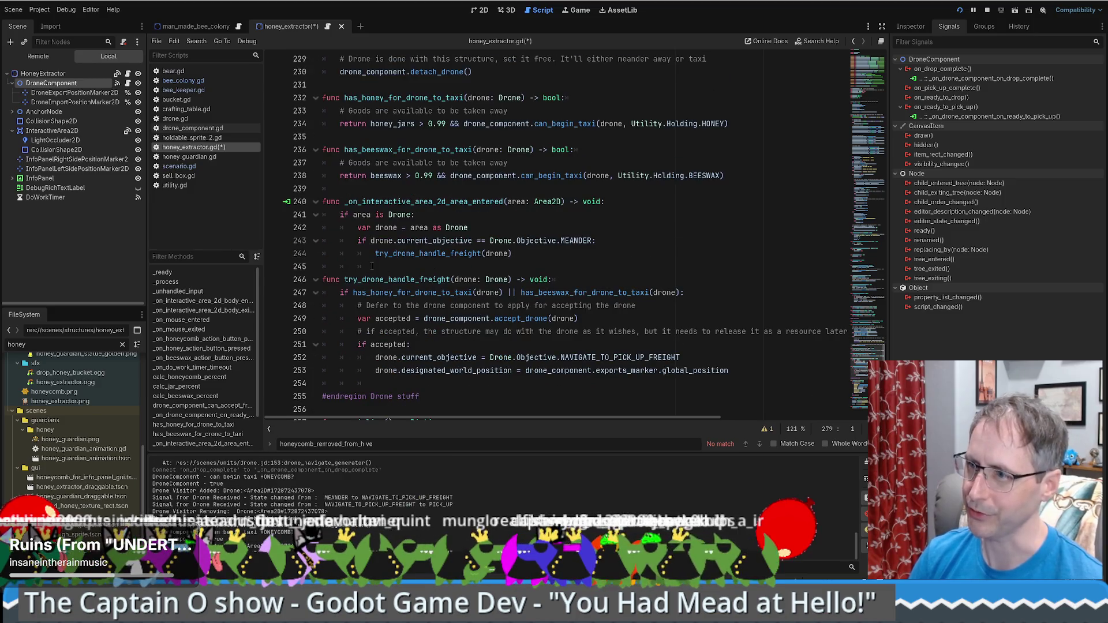
pyautogui.scroll(-1, 375, 266)
pyautogui.moveTo(351, 343); pyautogui.dragTo(351, 347)
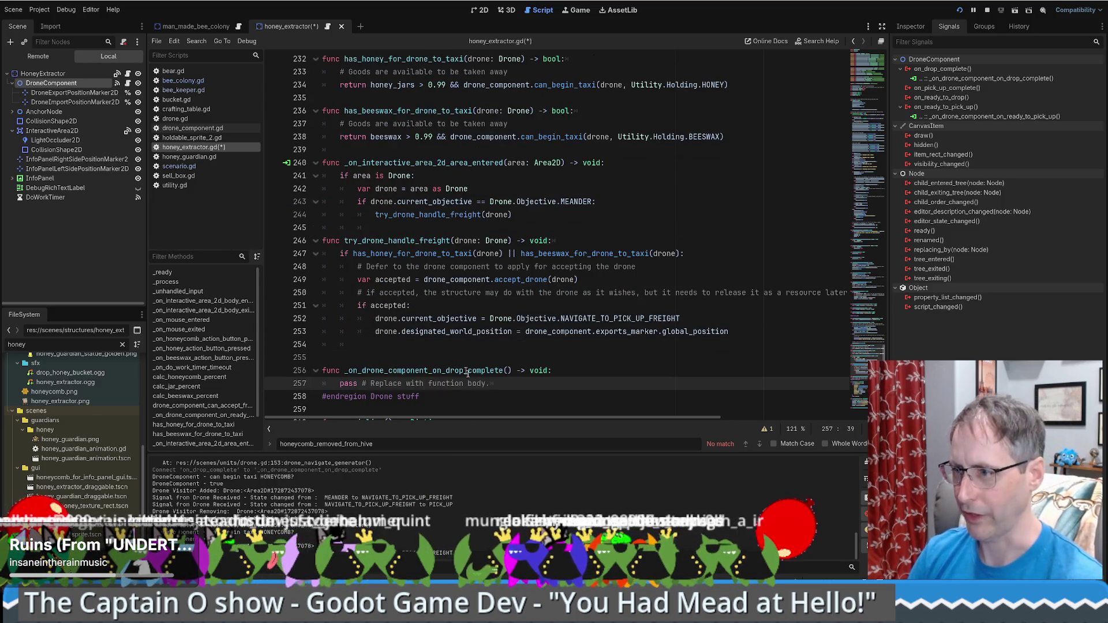
pyautogui.press('Return')
pyautogui.click(464, 345)
pyautogui.press('Delete')
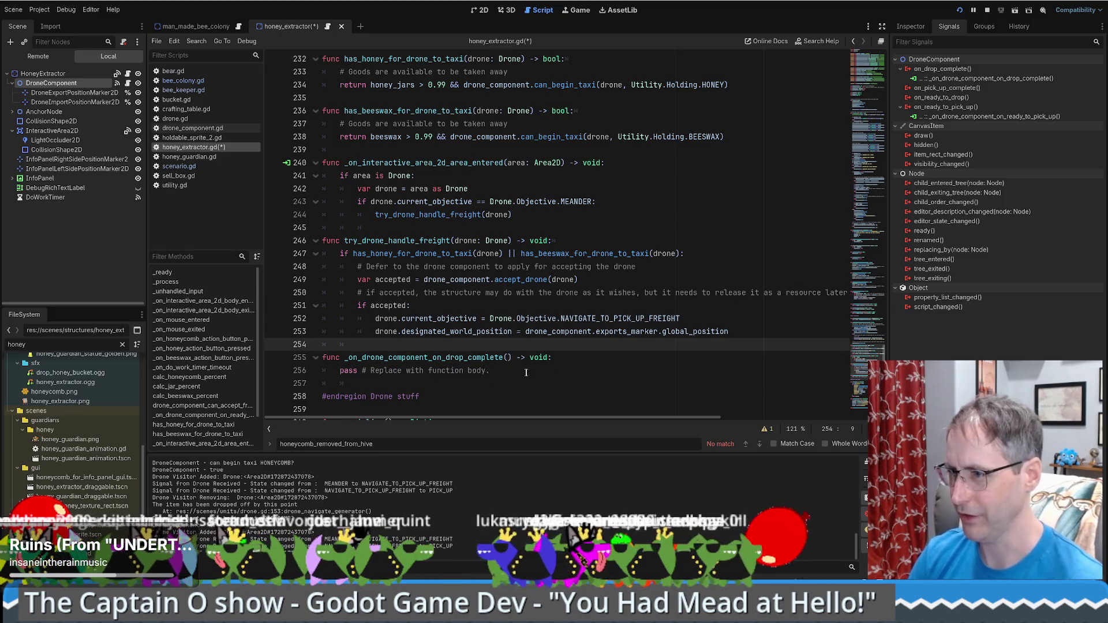
pyautogui.click(526, 372)
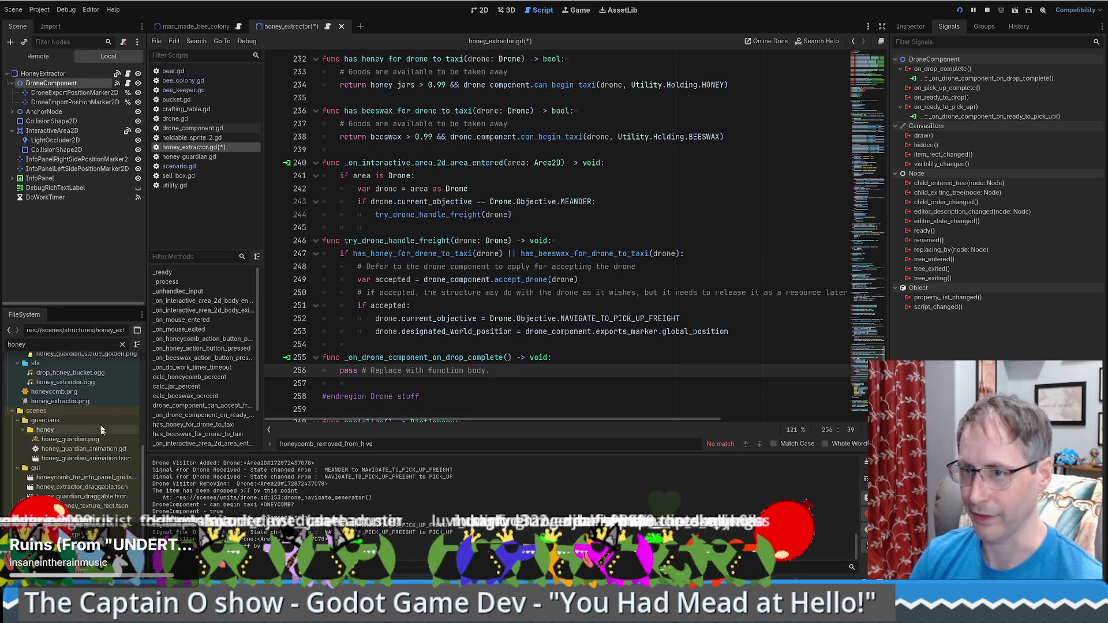
pyautogui.doubleClick(54, 346)
# Filter the FileSystem for 'bucket', open bucket.tscn and switch to bucket.gd.
pyautogui.write('bucket')
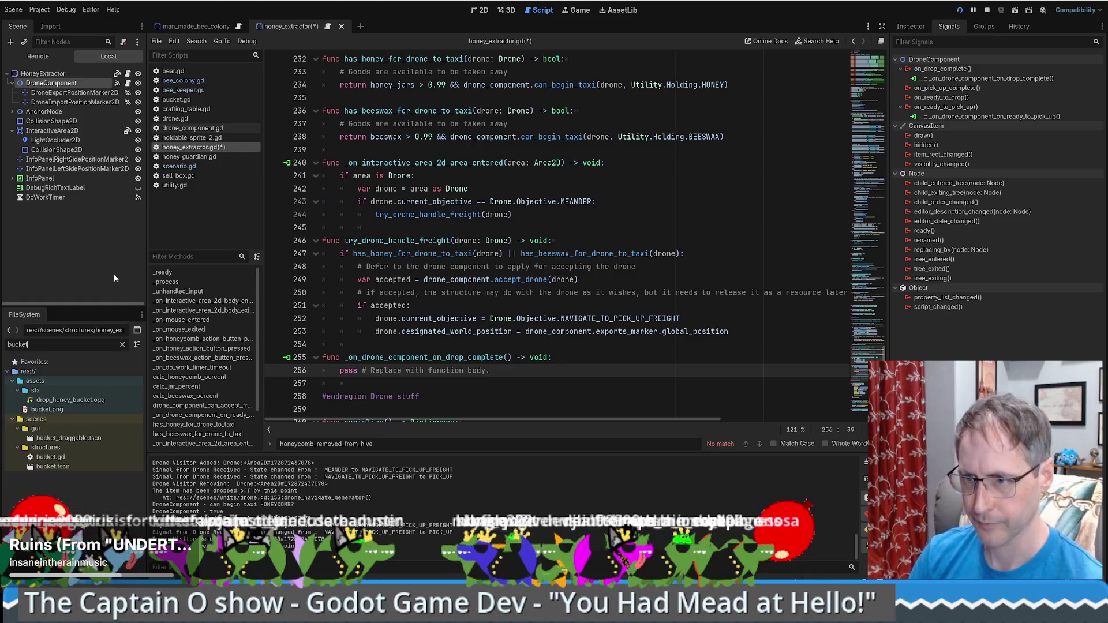
pyautogui.doubleClick(52, 466)
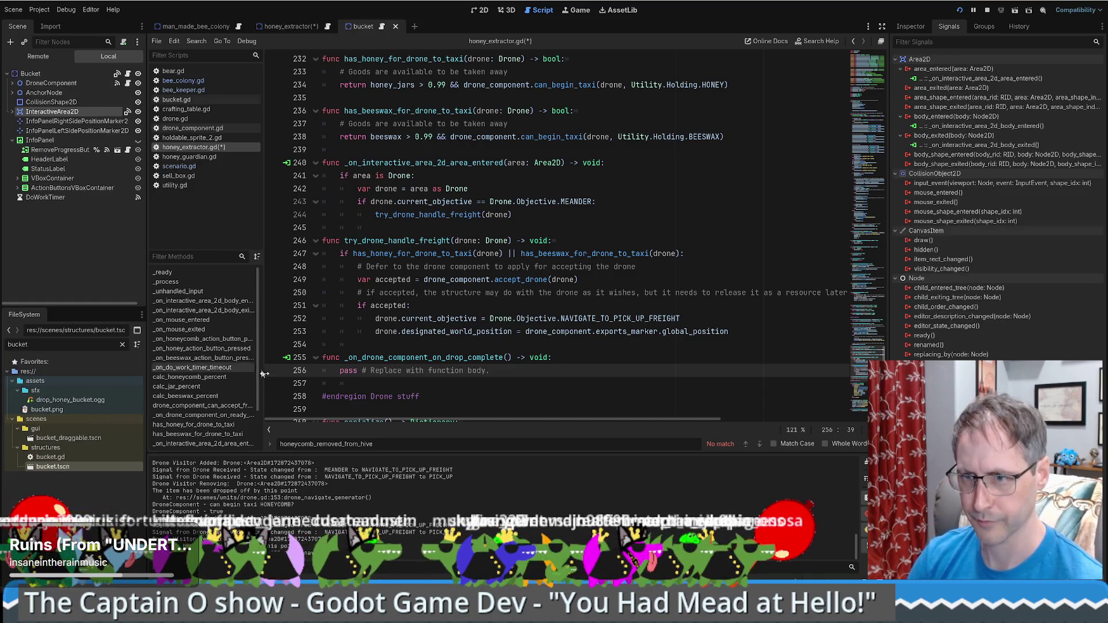
pyautogui.click(128, 74)
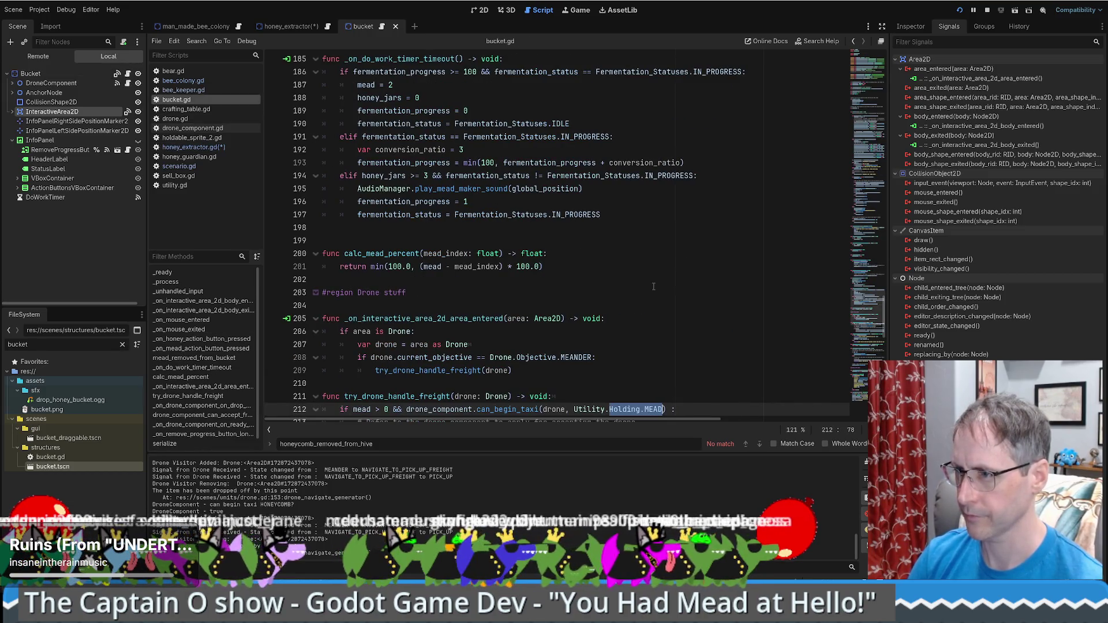
# Select and copy the honey drop-off lines 221–226 from bucket.gd's drop-complete handler.
pyautogui.scroll(-10, 867, 343)
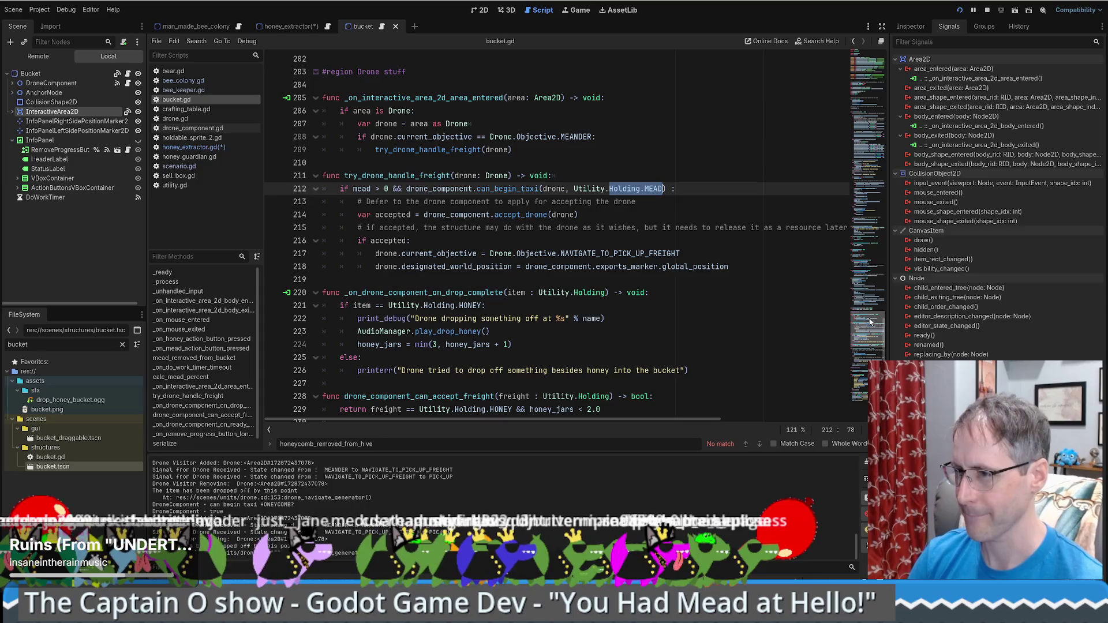
pyautogui.scroll(-9, 866, 343)
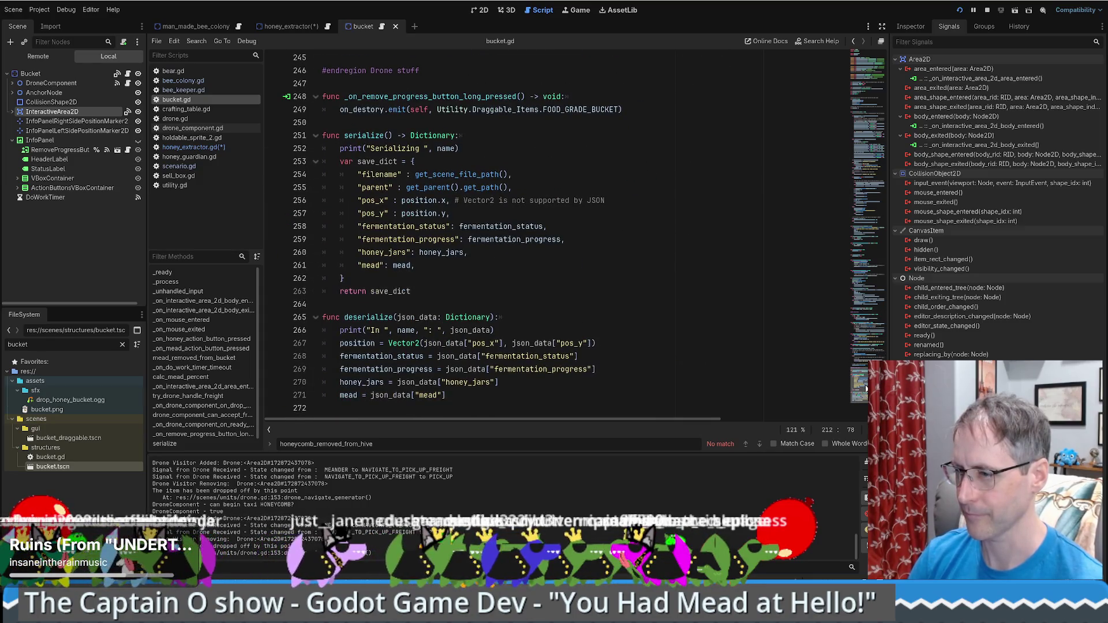
pyautogui.scroll(5, 864, 359)
pyautogui.scroll(2, 866, 355)
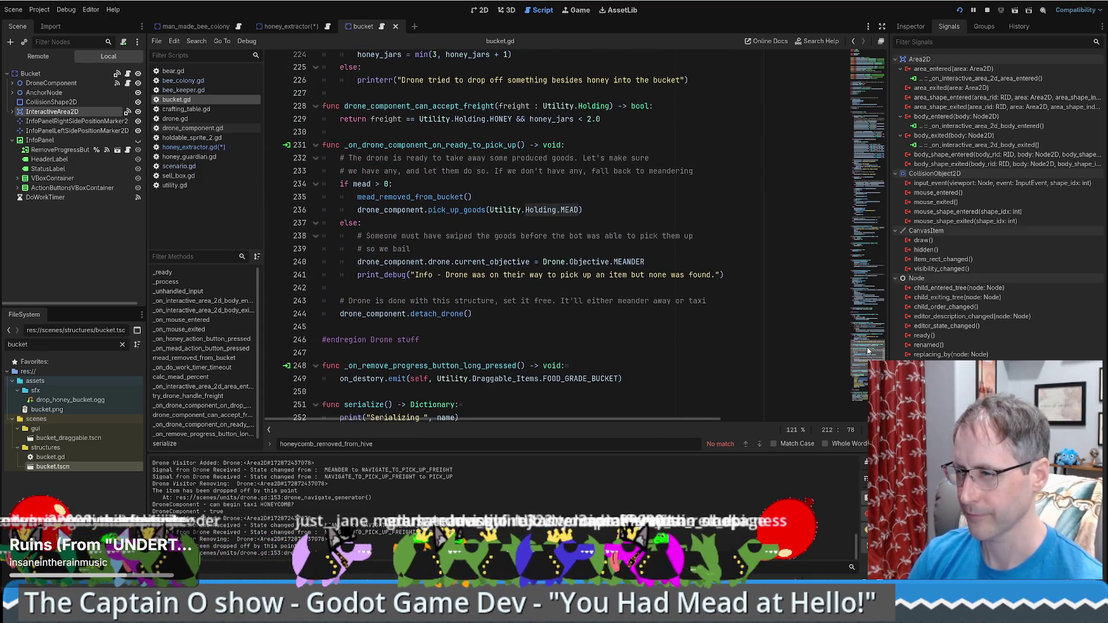
pyautogui.doubleClick(485, 145)
pyautogui.scroll(4, 486, 153)
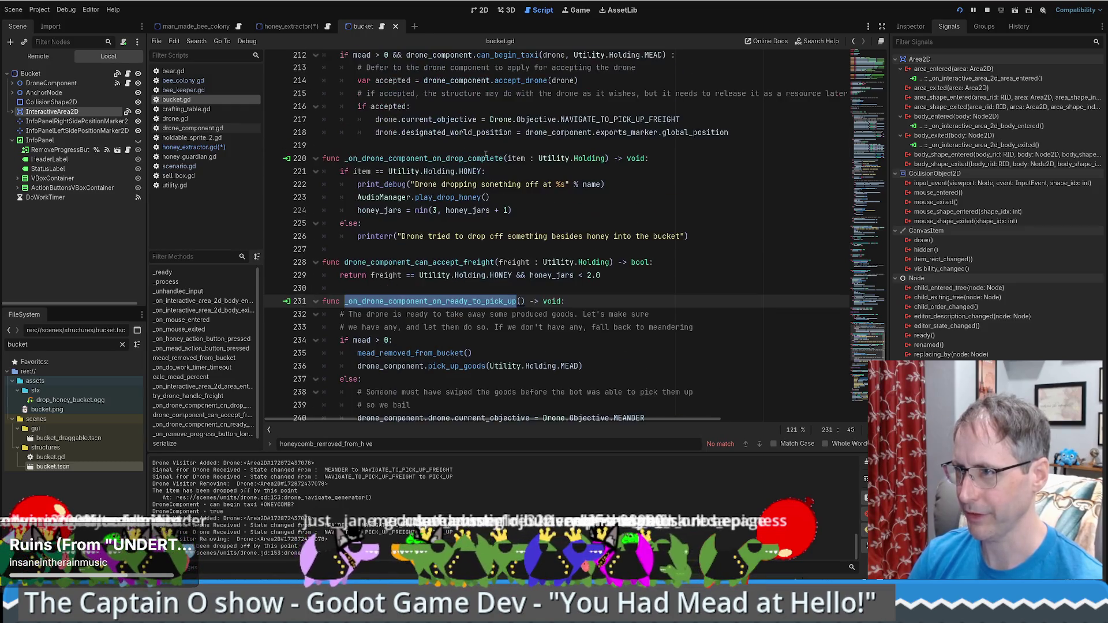
pyautogui.moveTo(341, 171)
pyautogui.mouseDown()
pyautogui.moveTo(405, 165)
pyautogui.moveTo(346, 174)
pyautogui.moveTo(530, 216)
pyautogui.moveTo(737, 241)
pyautogui.mouseUp()
pyautogui.hotkey('ctrl', 'c')
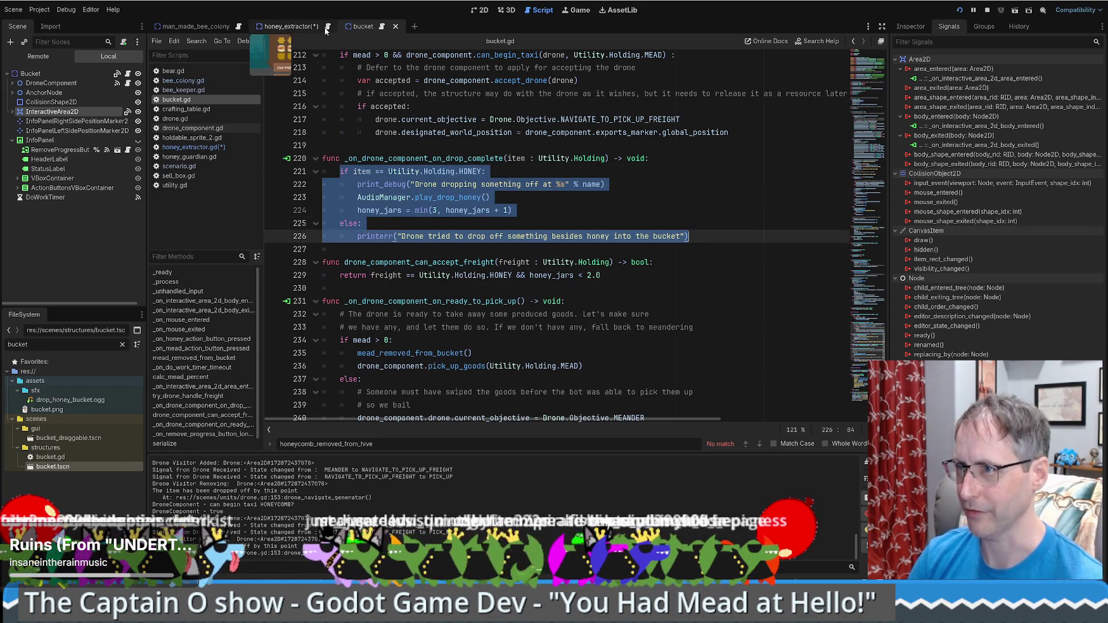
pyautogui.hotkey('alt', 'Left')
# Paste the drop logic into the extractor's handler and make it check for HONEYCOMB.
pyautogui.hotkey('ctrl', 'v')
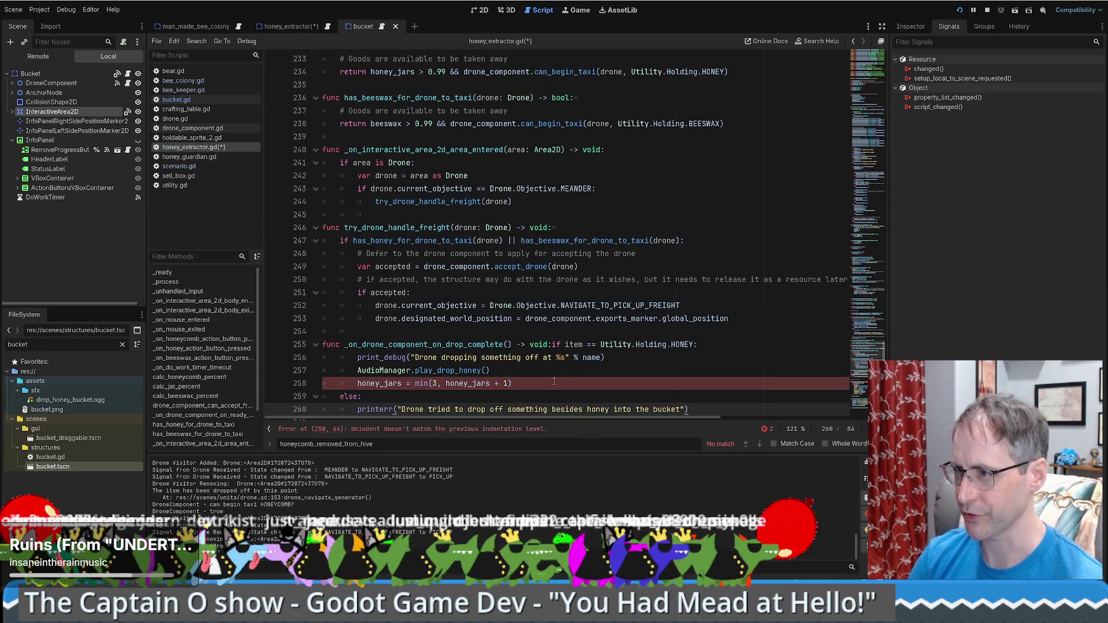
pyautogui.click(556, 345)
pyautogui.press('Return')
pyautogui.click(472, 357)
pyautogui.write('ho')
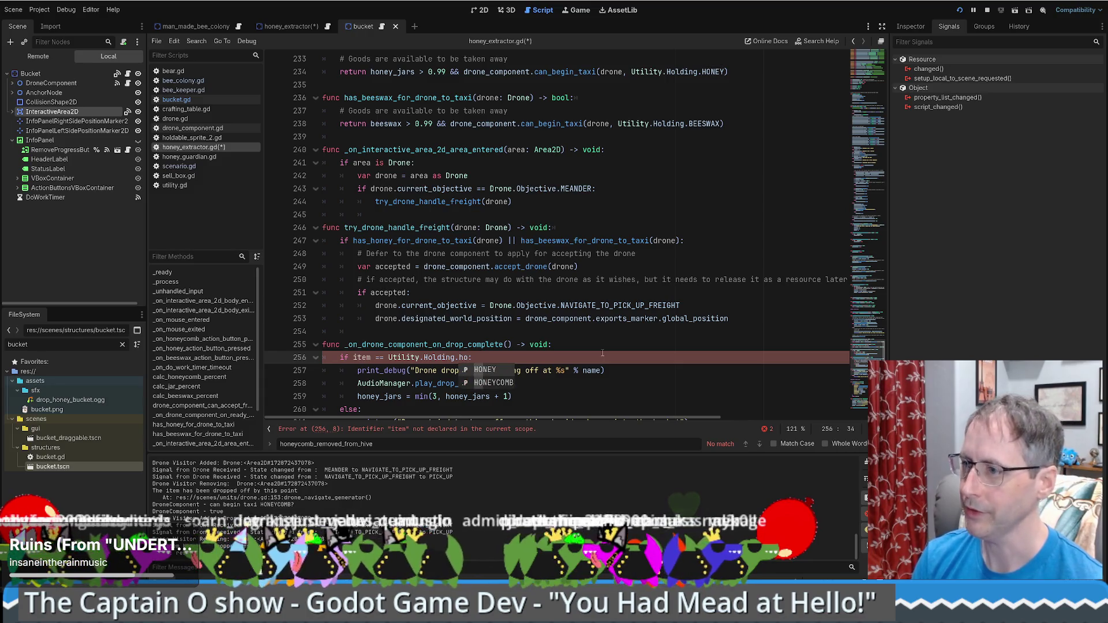
pyautogui.press('Down')
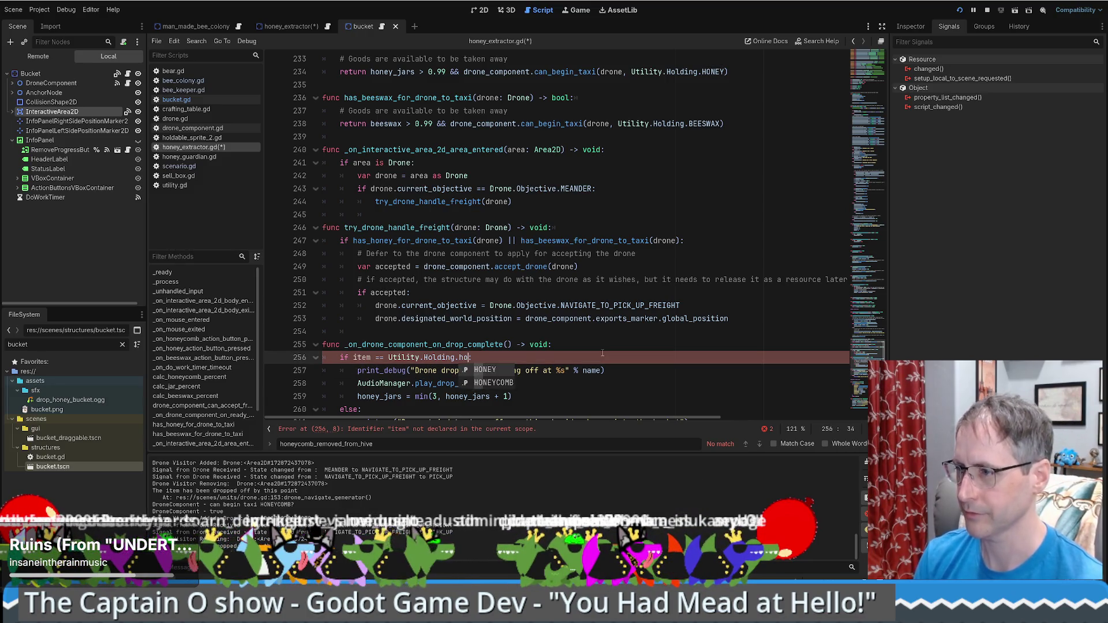
pyautogui.press('Return')
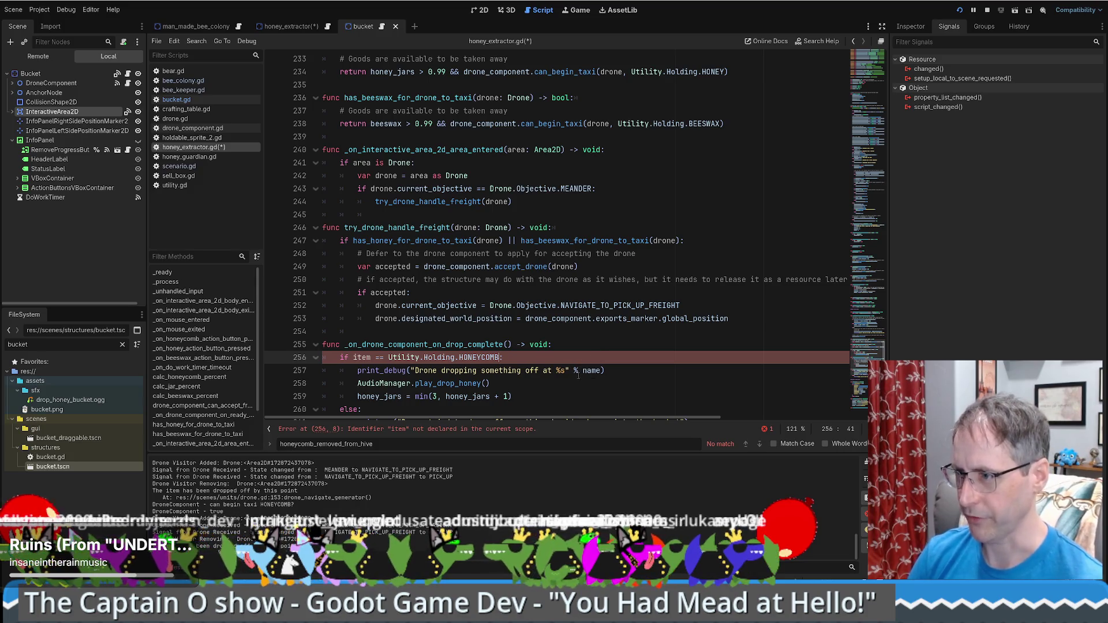
# Copy the play_extractor_sound(global_position) call from elsewhere in honey_extractor.gd.
pyautogui.scroll(-2, 578, 376)
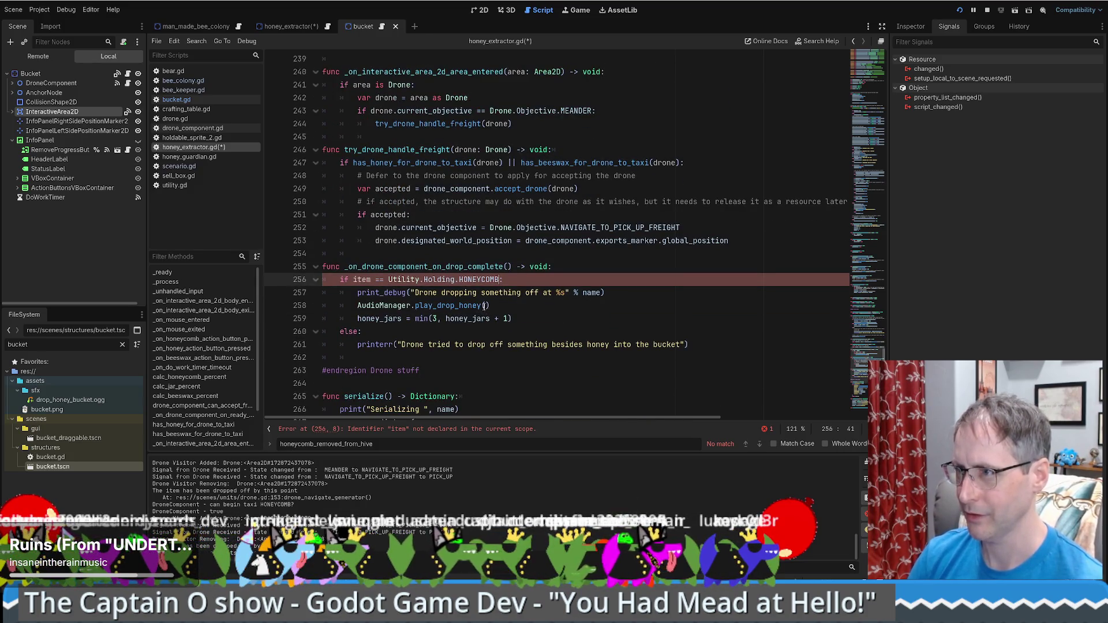
pyautogui.scroll(2, 484, 306)
pyautogui.scroll(-8, 663, 329)
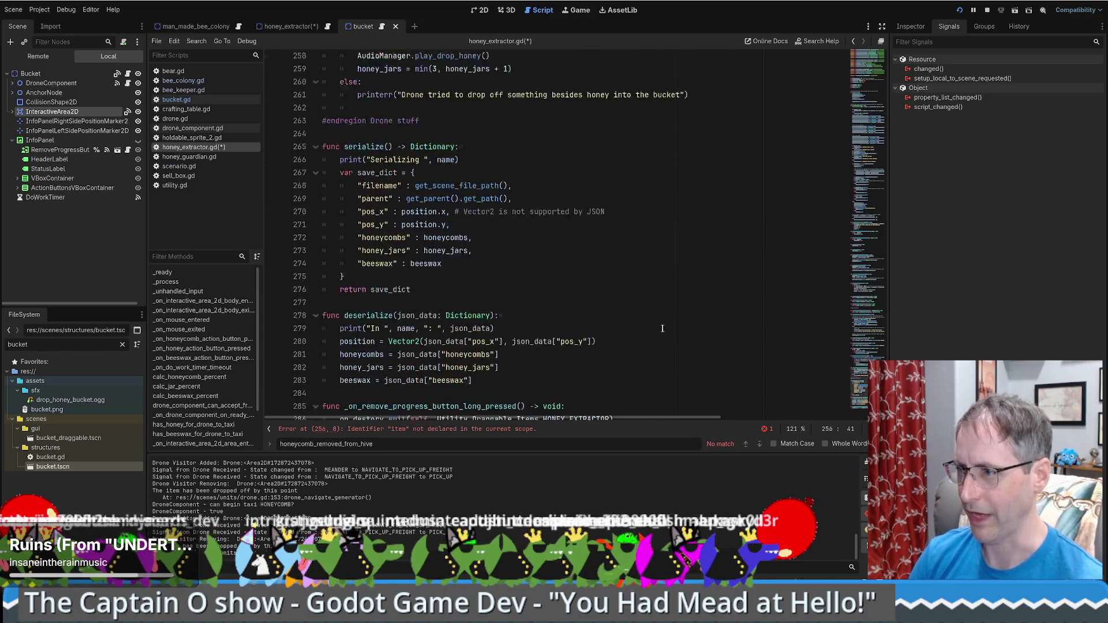
pyautogui.scroll(16, 663, 329)
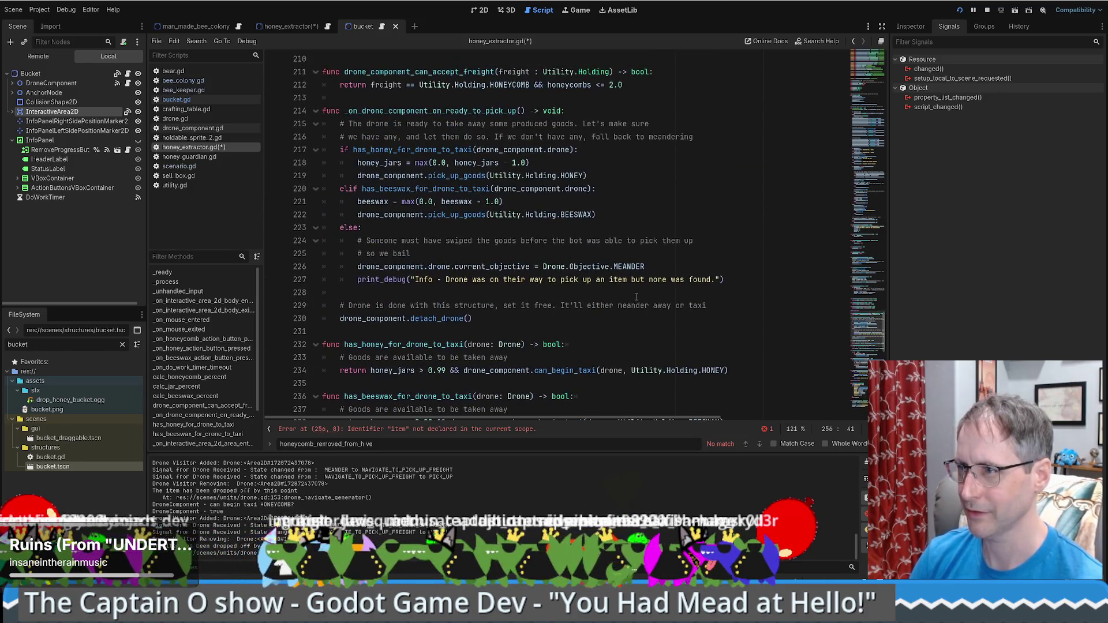
pyautogui.scroll(4, 636, 297)
pyautogui.scroll(5, 866, 297)
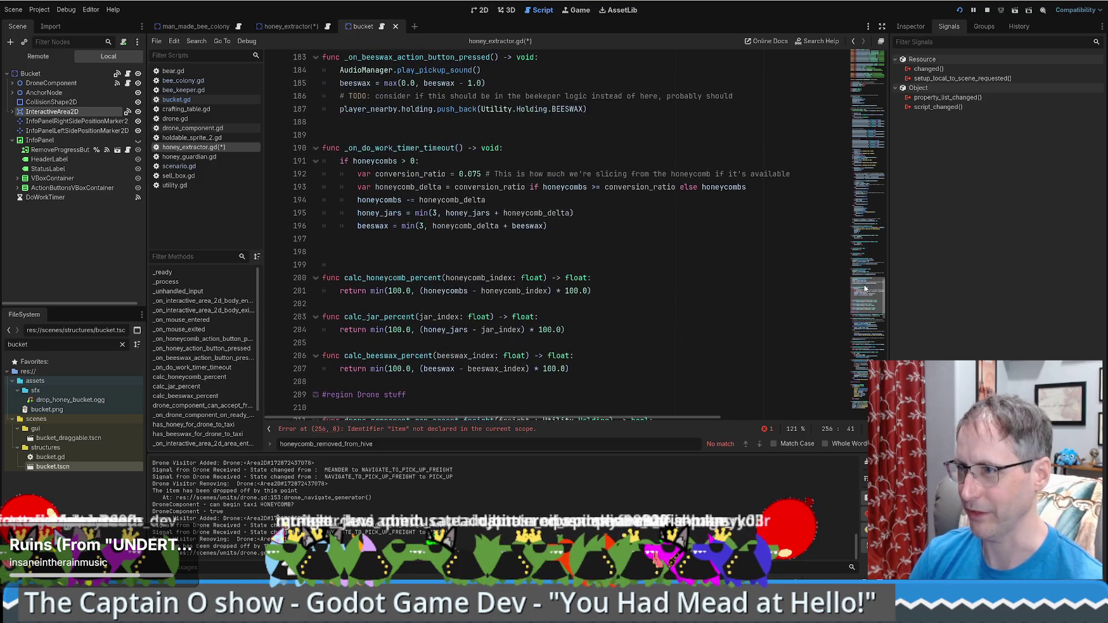
pyautogui.moveTo(866, 288); pyautogui.dragTo(869, 269)
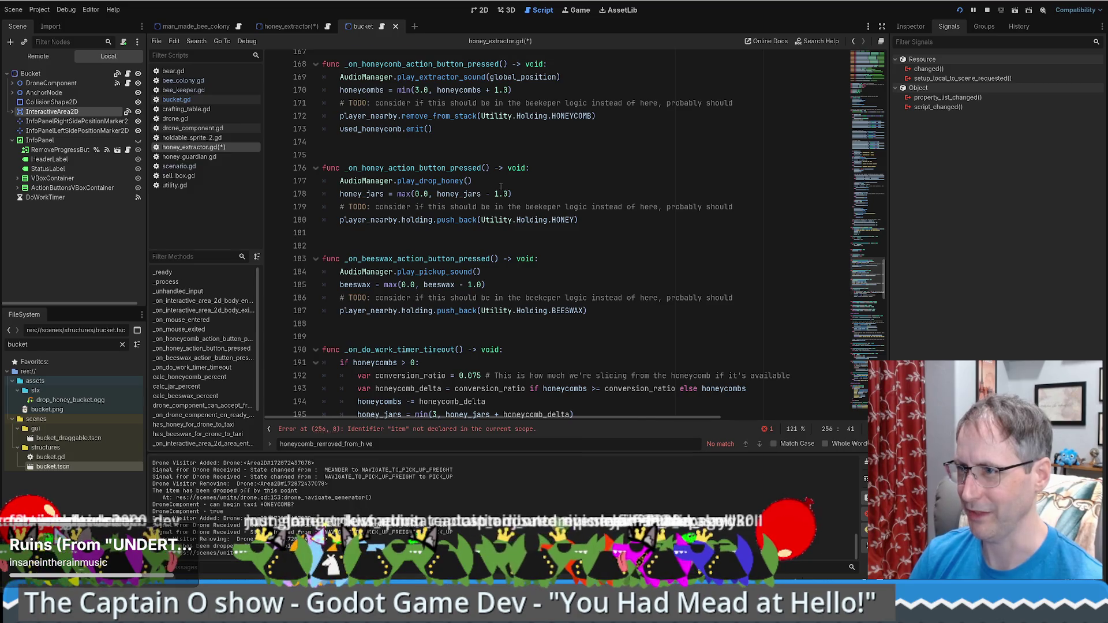
pyautogui.scroll(1, 501, 187)
pyautogui.moveTo(551, 103); pyautogui.dragTo(589, 119)
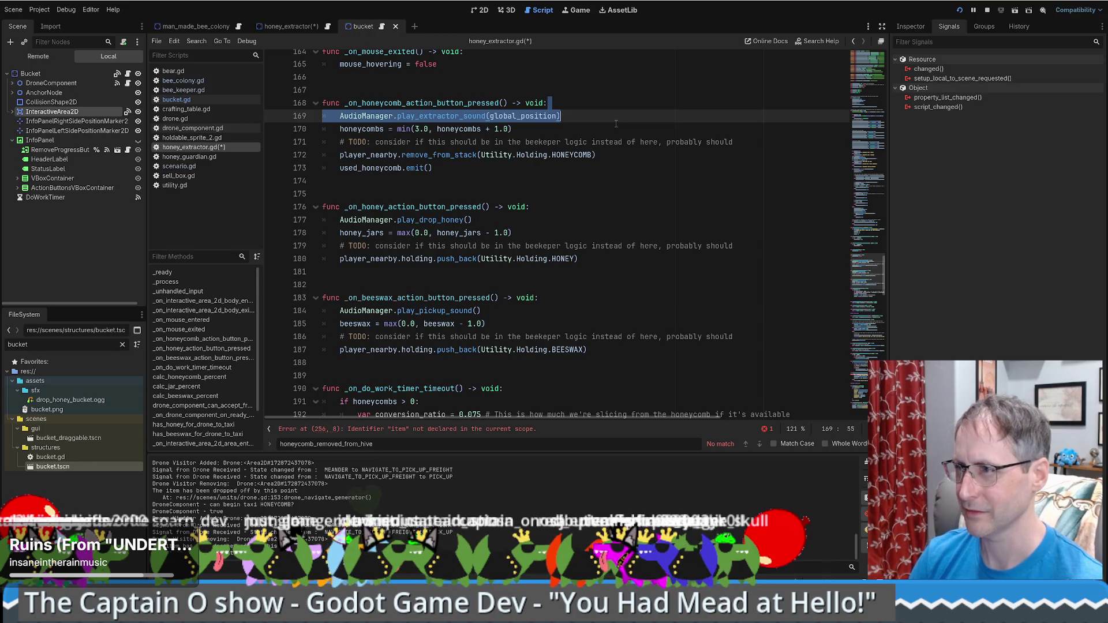
pyautogui.hotkey('ctrl', 'z')
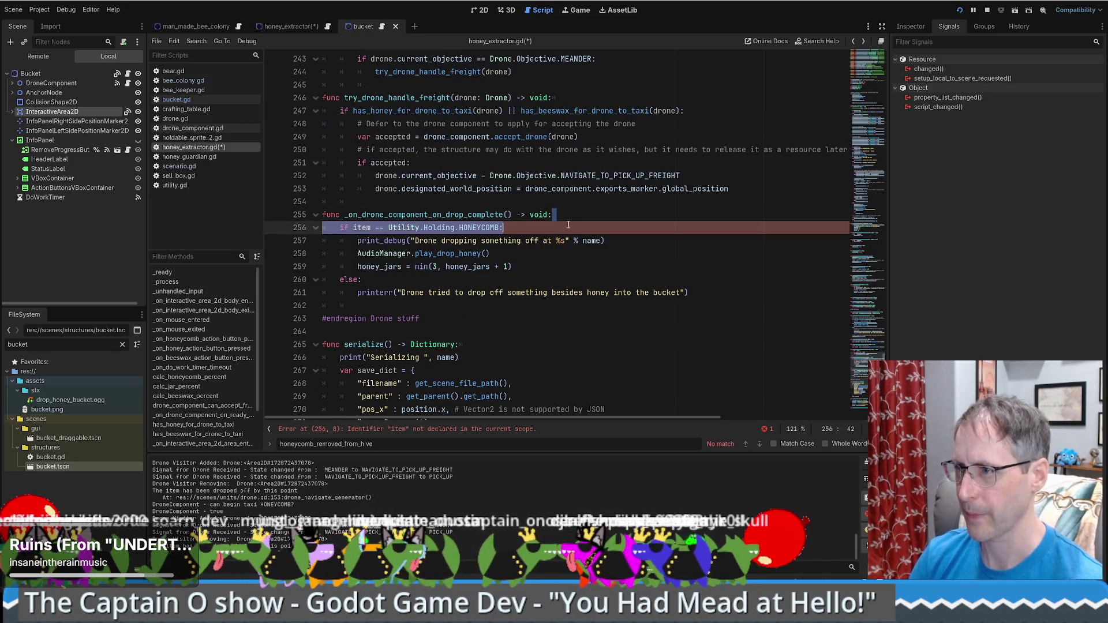
# Replace the play_drop_honey call with play_extractor_sound(global_position), indented to match the block.
pyautogui.moveTo(600, 243); pyautogui.dragTo(584, 251)
pyautogui.write('AudioManager.play_extractor_sound(global_position)')
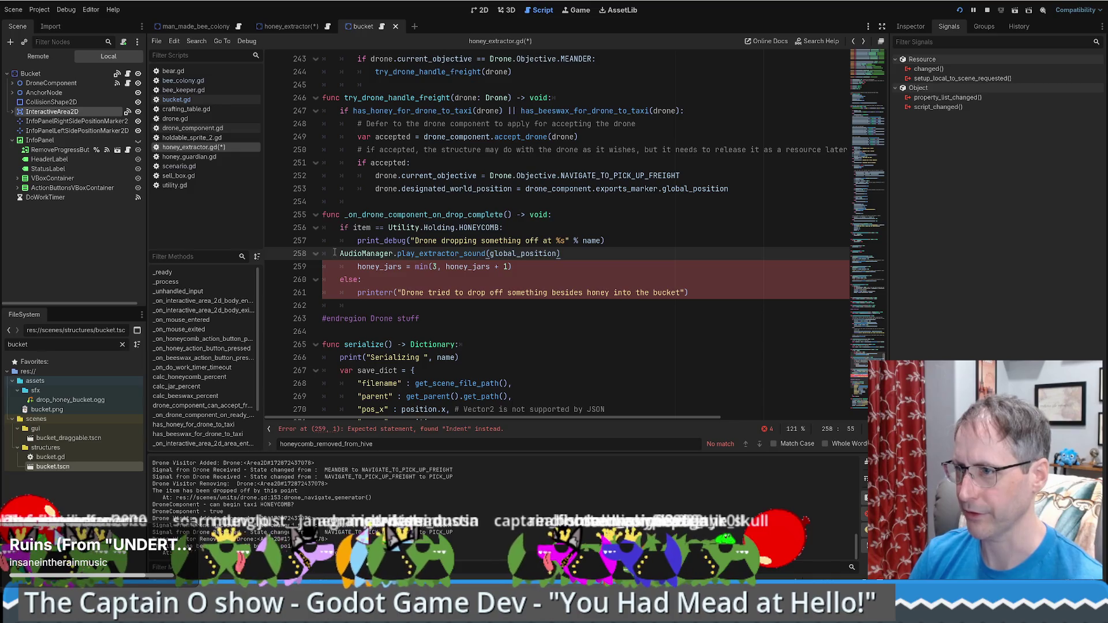
pyautogui.press('Tab')
pyautogui.click(540, 255)
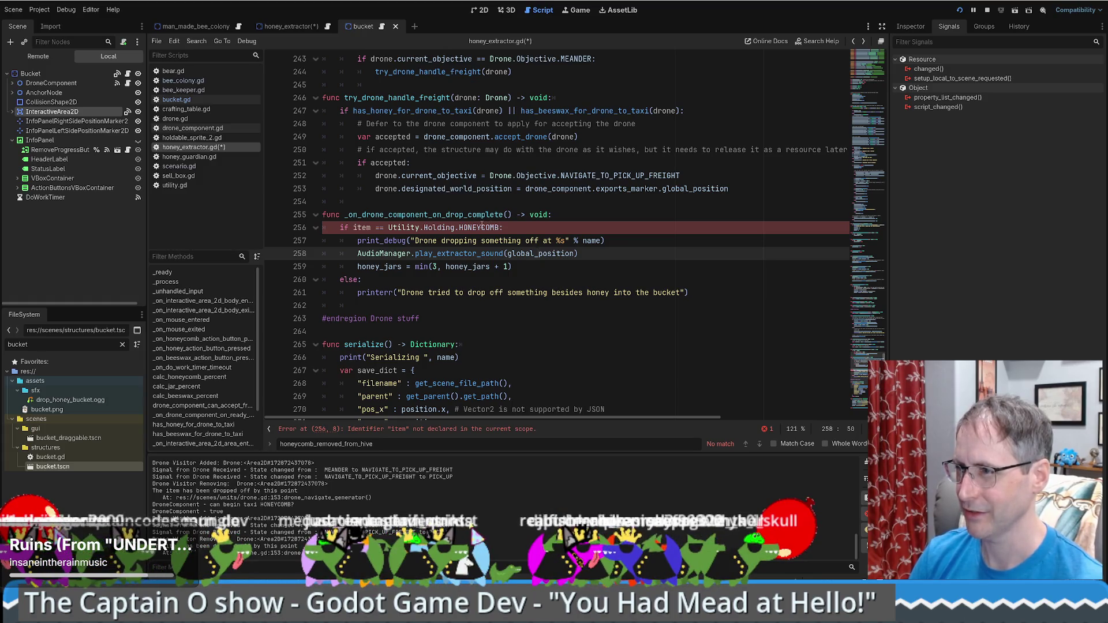
pyautogui.click(367, 228)
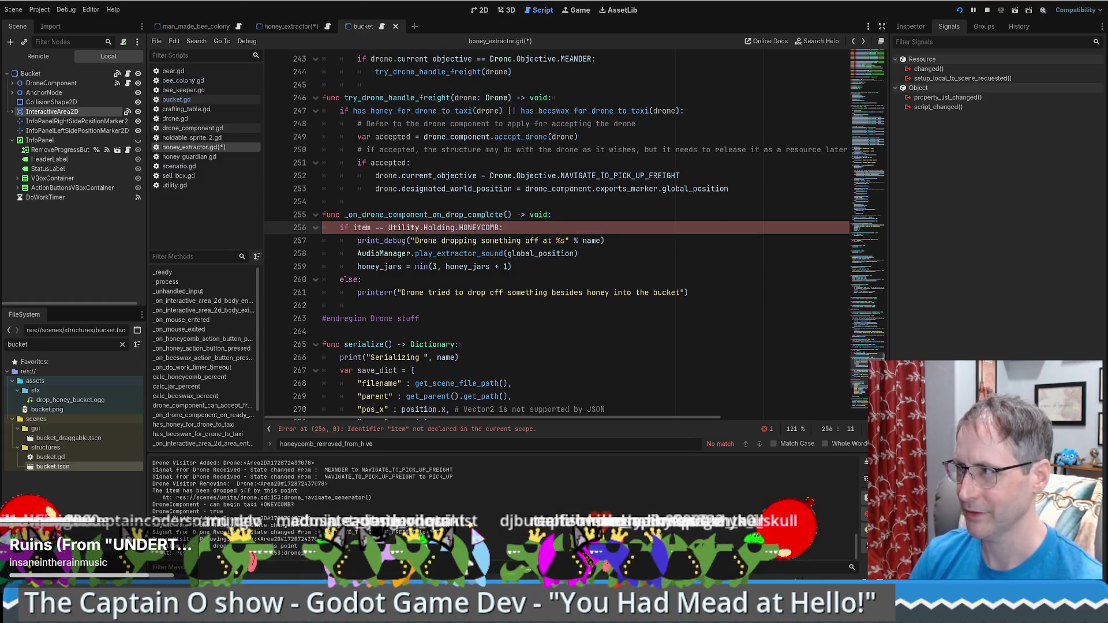
# Reopen bucket.gd and select its handler's item : Utility.Holding parameter.
pyautogui.click(323, 26)
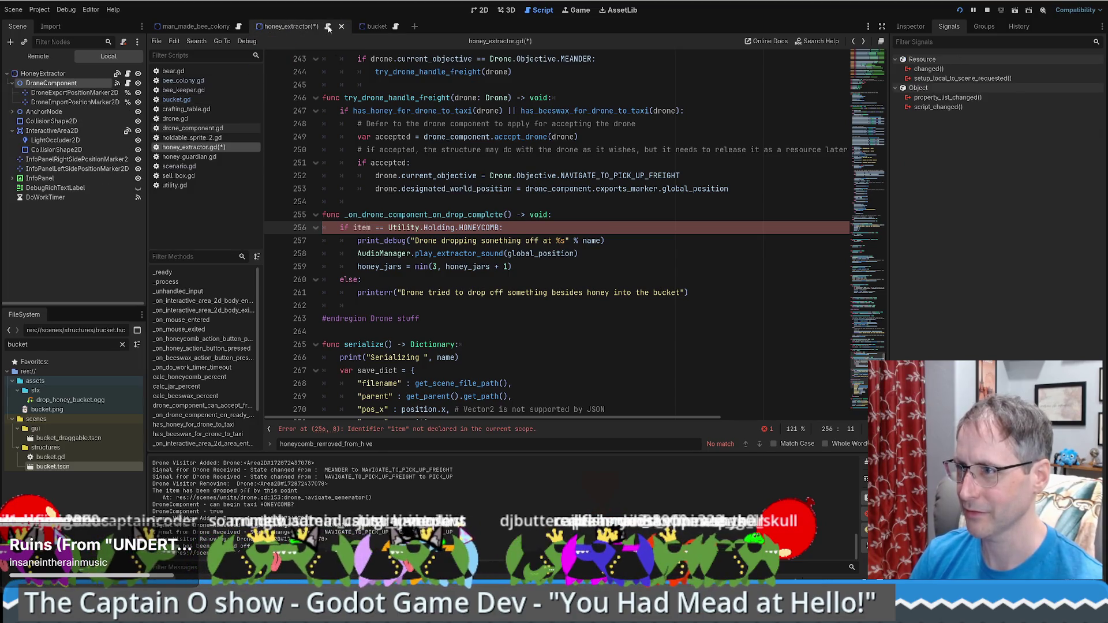
pyautogui.click(396, 26)
pyautogui.moveTo(508, 163); pyautogui.dragTo(606, 163)
pyautogui.hotkey('ctrl', 'c')
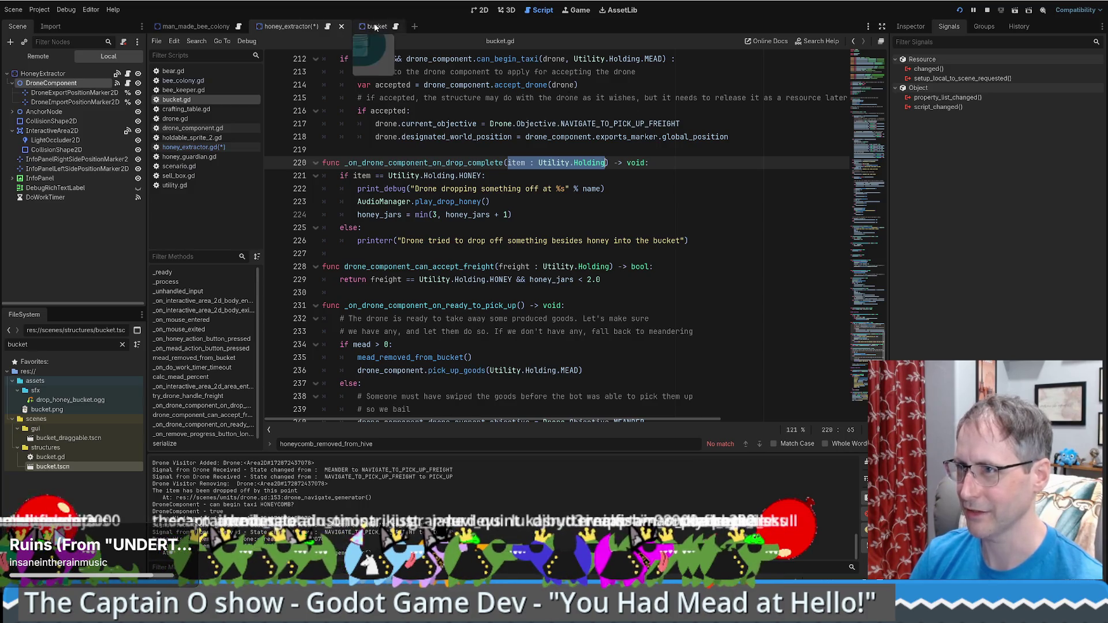
# Paste item : Utility.Holding into the extractor handler's parameters and save honey_extractor.gd.
pyautogui.click(328, 26)
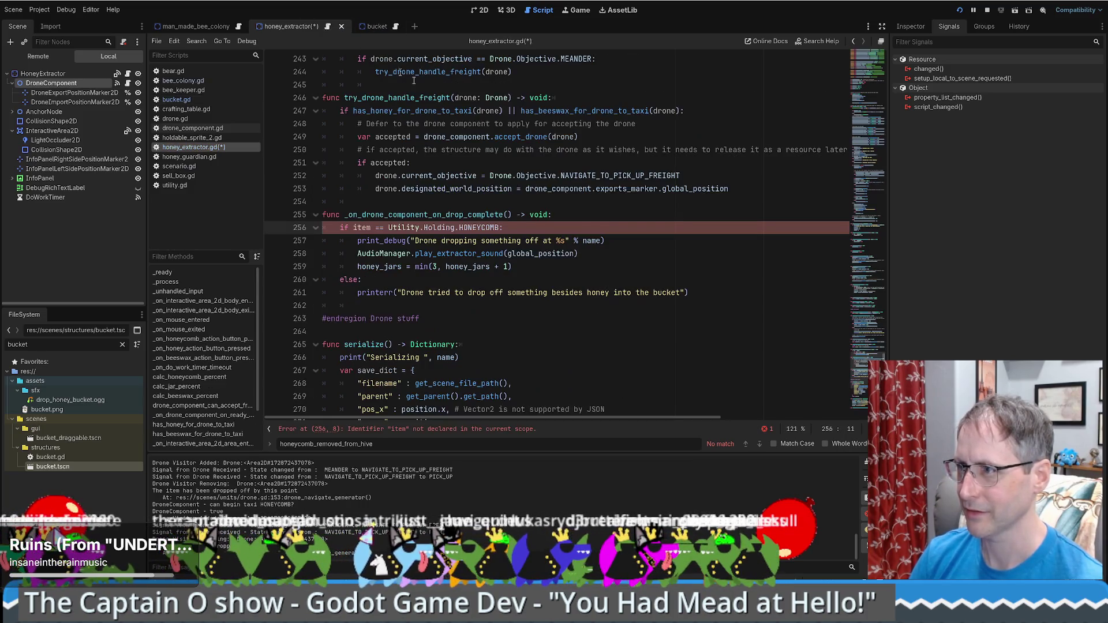
pyautogui.click(509, 215)
pyautogui.hotkey('ctrl', 'v')
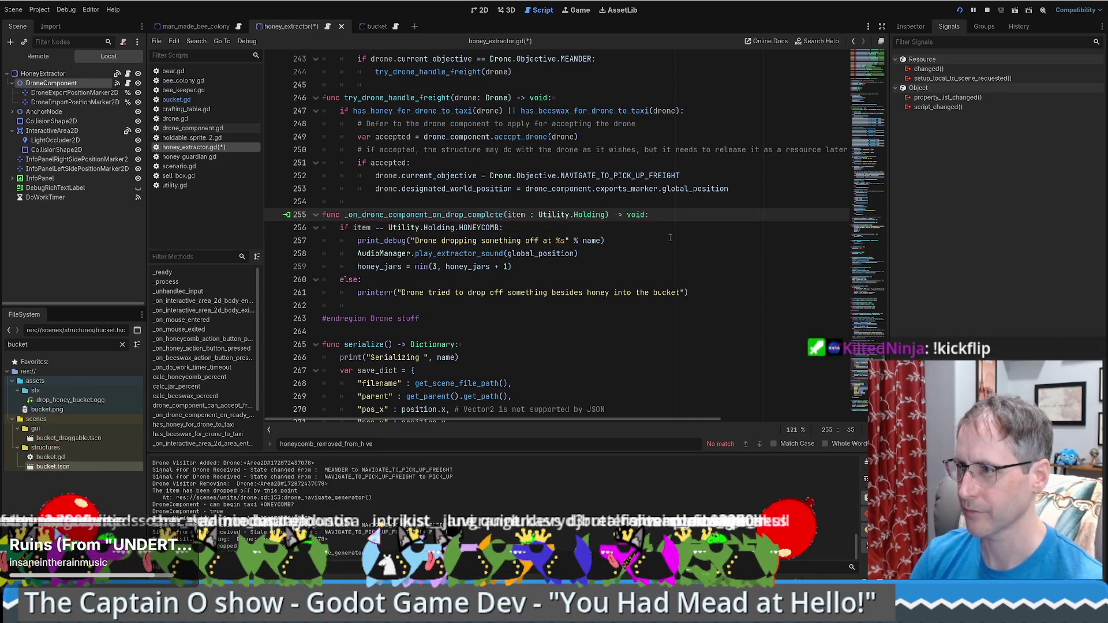
pyautogui.click(671, 229)
pyautogui.hotkey('ctrl', 's')
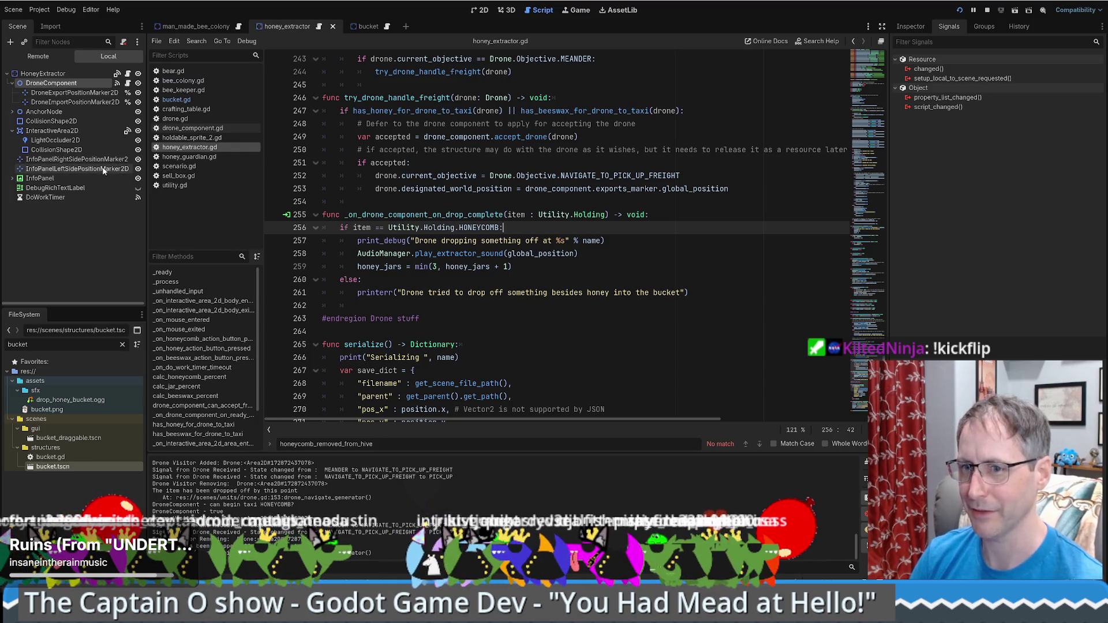
# Jump to the bucket's drop-complete handler and search all files for _on_drone_component_on_drop_complete.
pyautogui.click(71, 81)
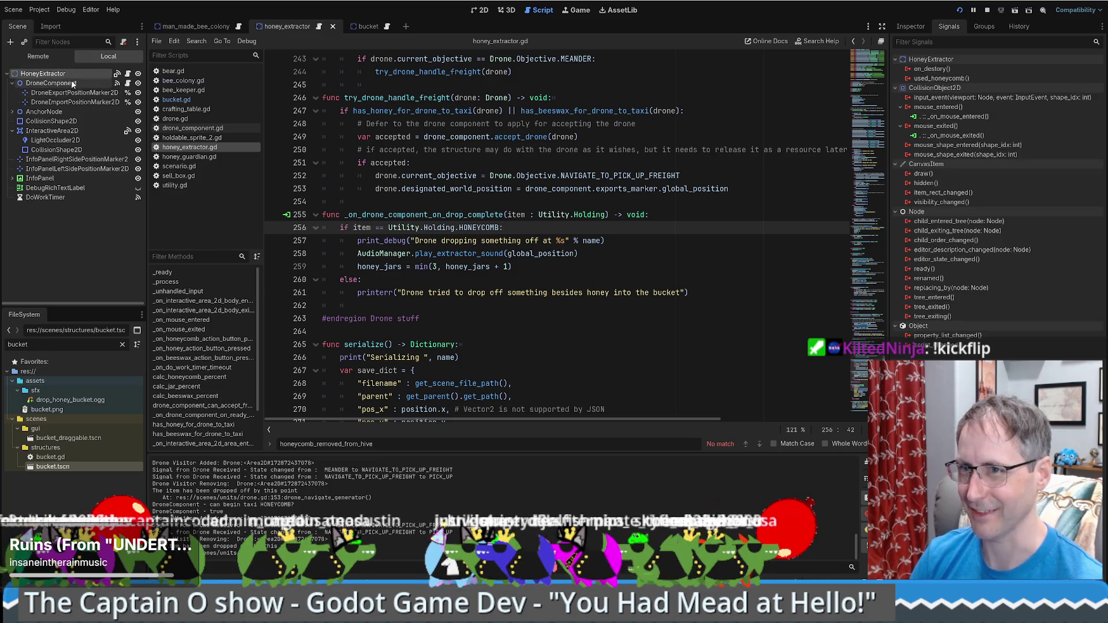
pyautogui.click(366, 28)
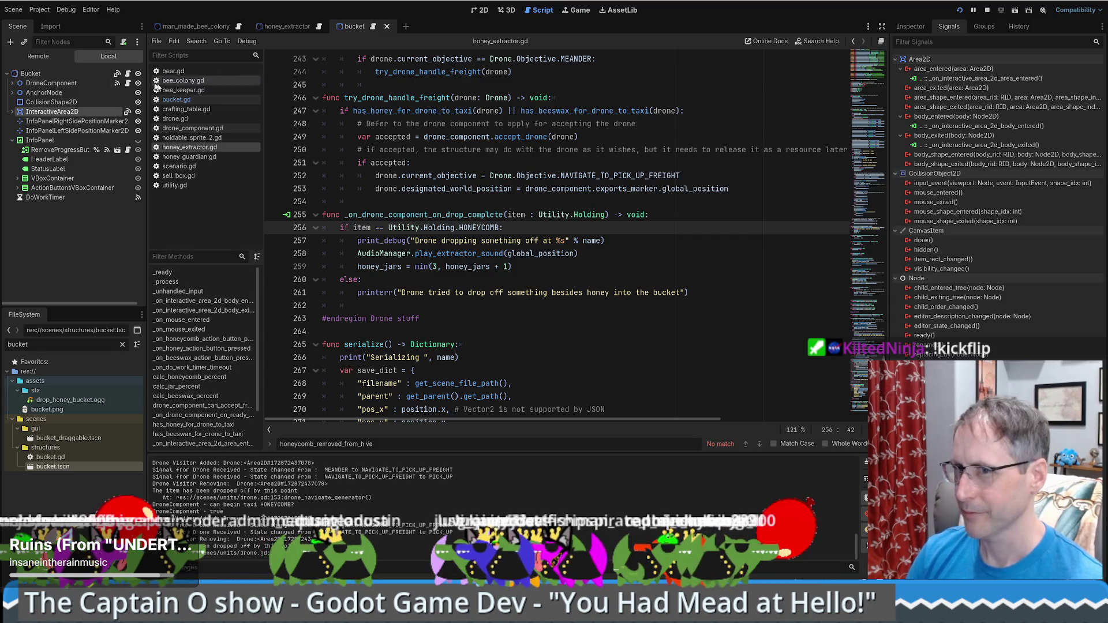
pyautogui.click(63, 84)
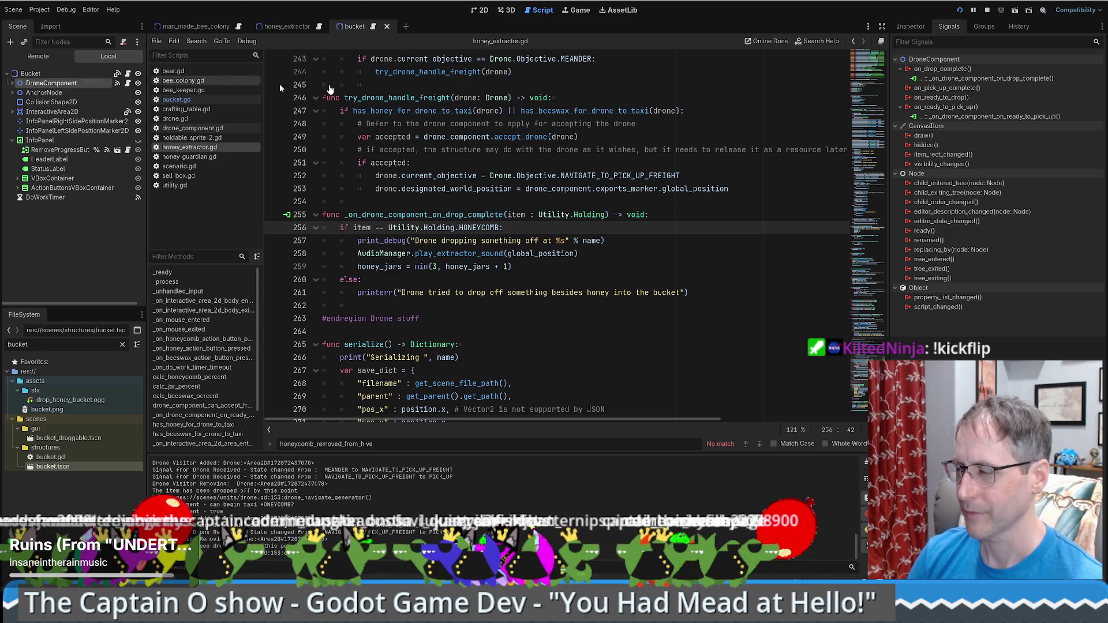
pyautogui.doubleClick(1030, 81)
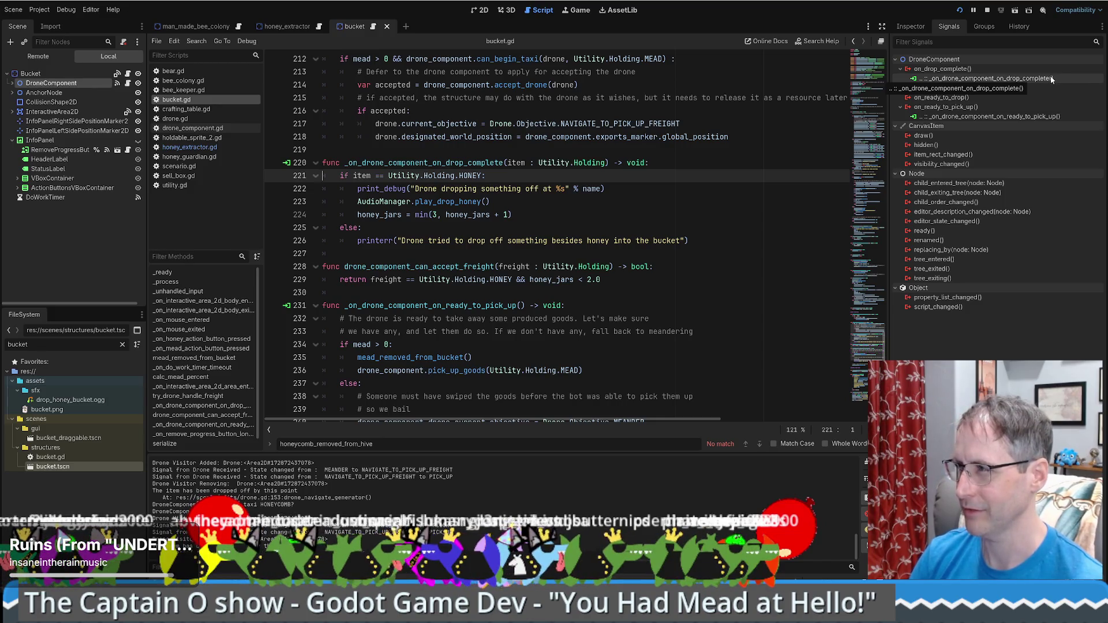
pyautogui.doubleClick(498, 162)
pyautogui.hotkey('ctrl', 'shift', 'f')
pyautogui.press('Return')
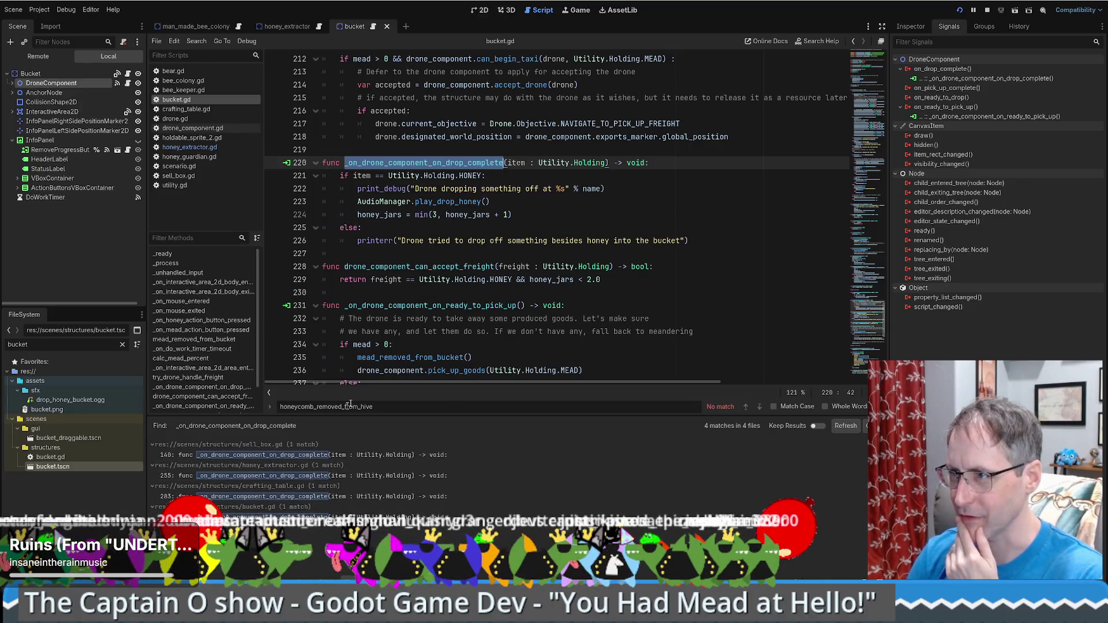
# Review honey_extractor.gd's handler, then switch to the stream game project's editor window.
pyautogui.hotkey('alt', 'Left')
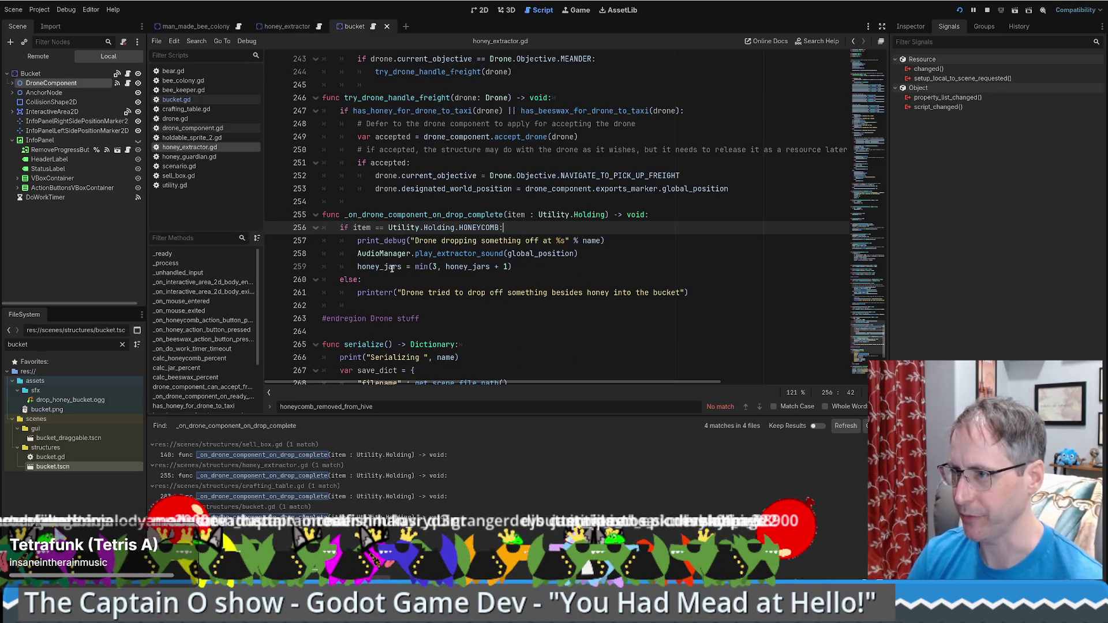
pyautogui.scroll(2, 871, 341)
pyautogui.moveTo(870, 341); pyautogui.dragTo(888, 267)
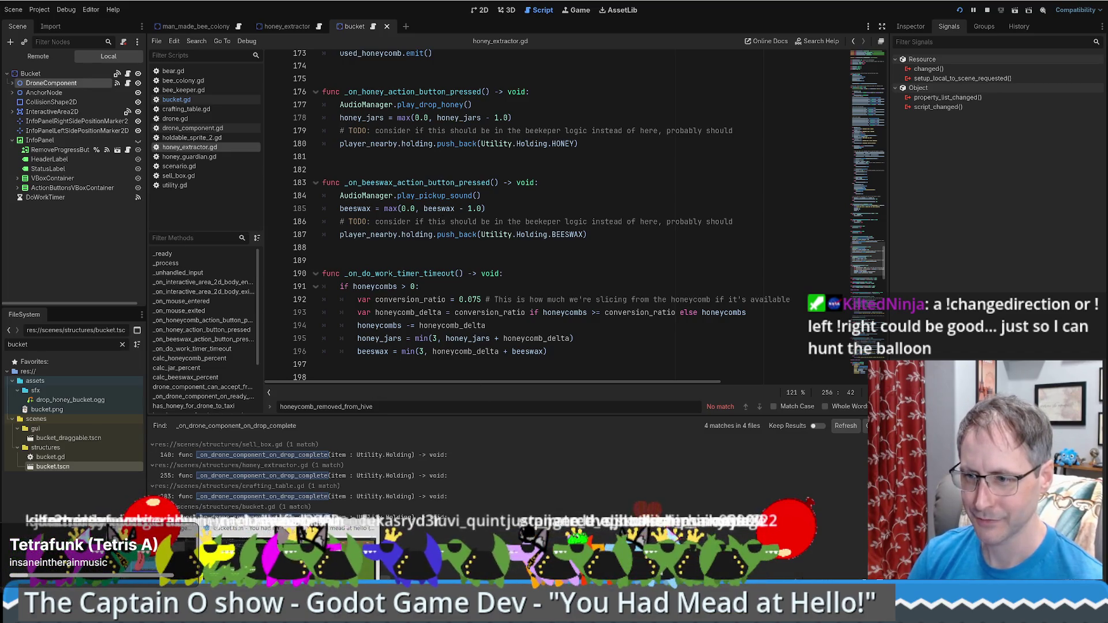
pyautogui.hotkey('alt', 'Tab')
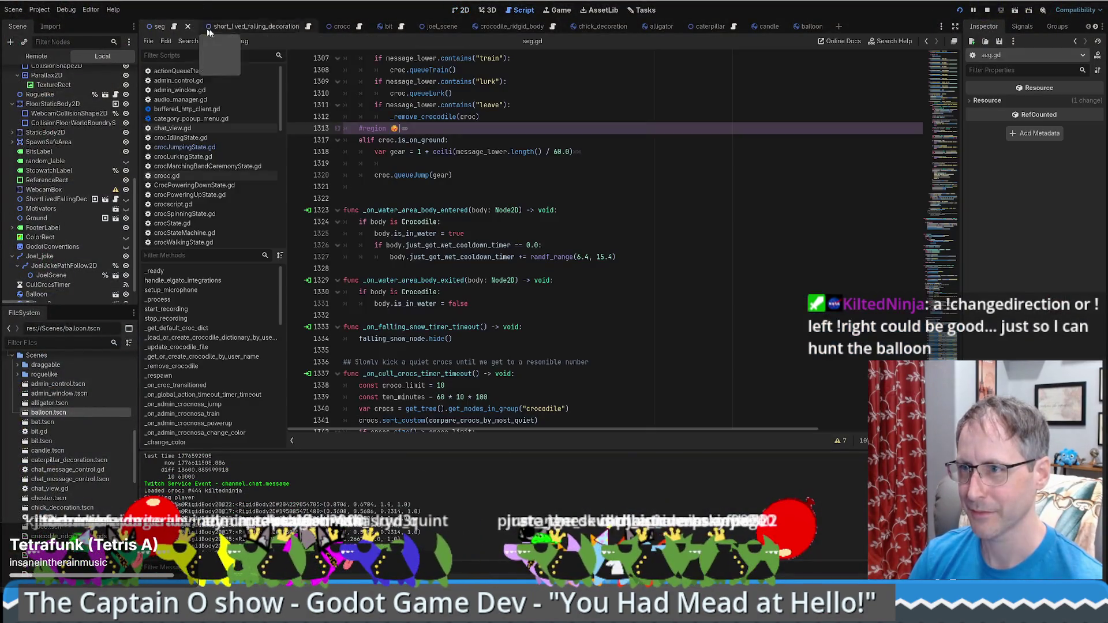
# Duplicate seg.gd's lurk if-block, change its string to "flip" and start a queueFlip call.
pyautogui.click(173, 26)
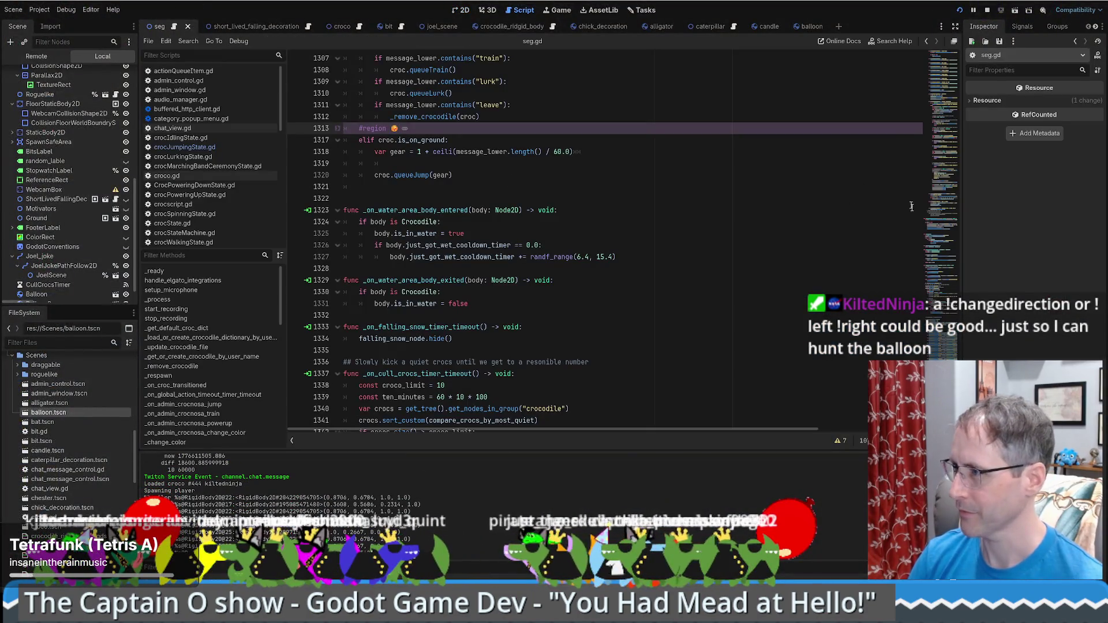
pyautogui.scroll(4, 689, 233)
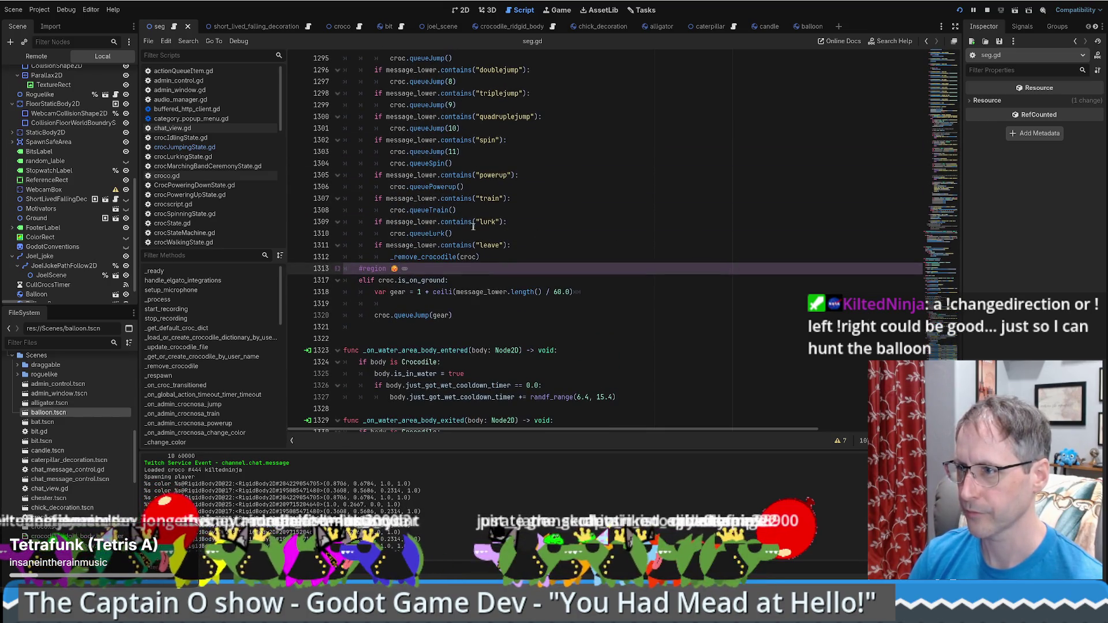
pyautogui.moveTo(468, 235); pyautogui.dragTo(470, 211)
pyautogui.hotkey('ctrl', 'shift', 'd')
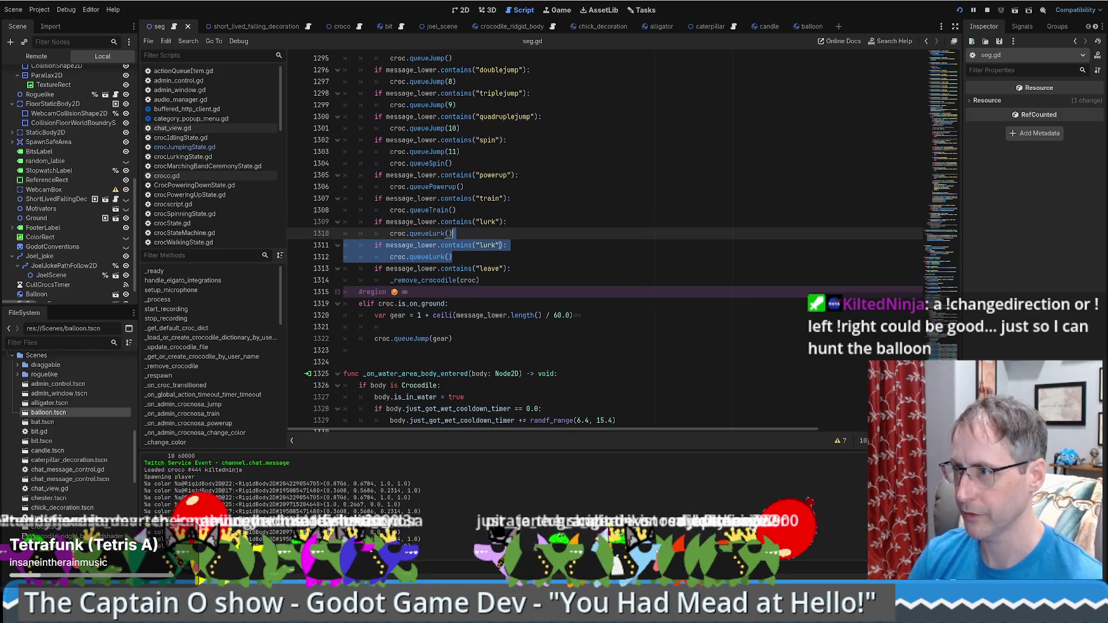
pyautogui.click(491, 245)
pyautogui.write('lip')
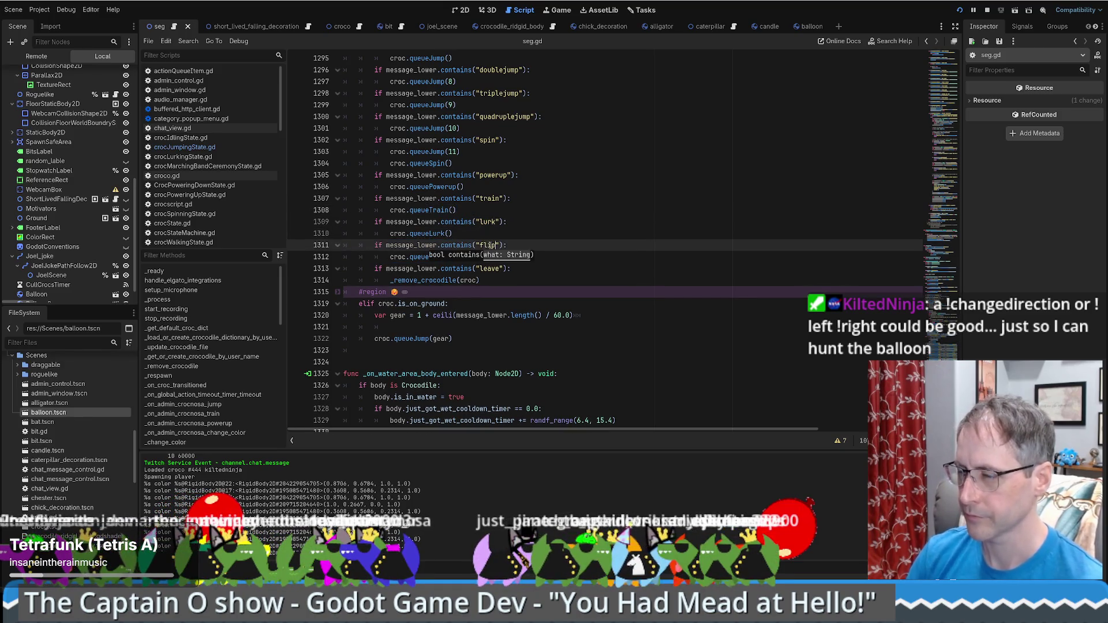
pyautogui.click(433, 257)
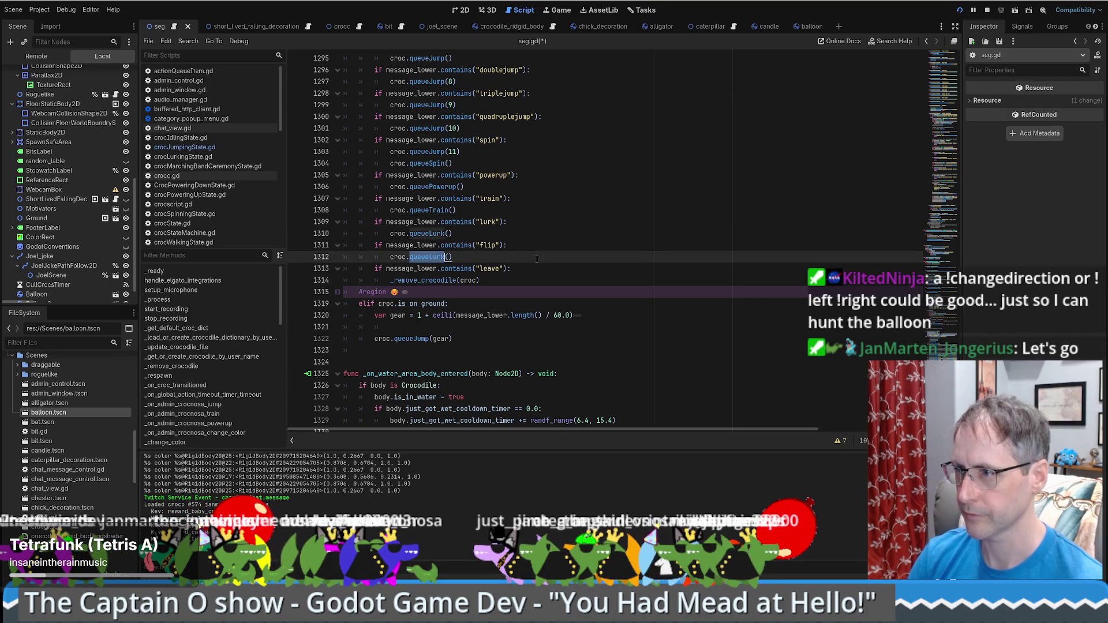
pyautogui.write('queueF')
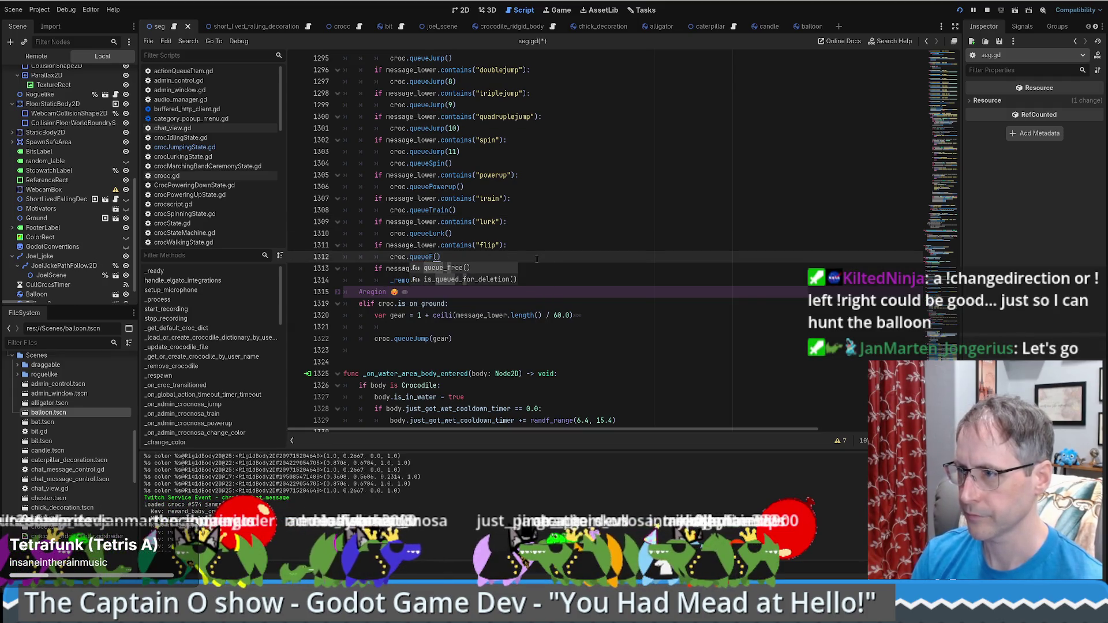
pyautogui.write('lip')
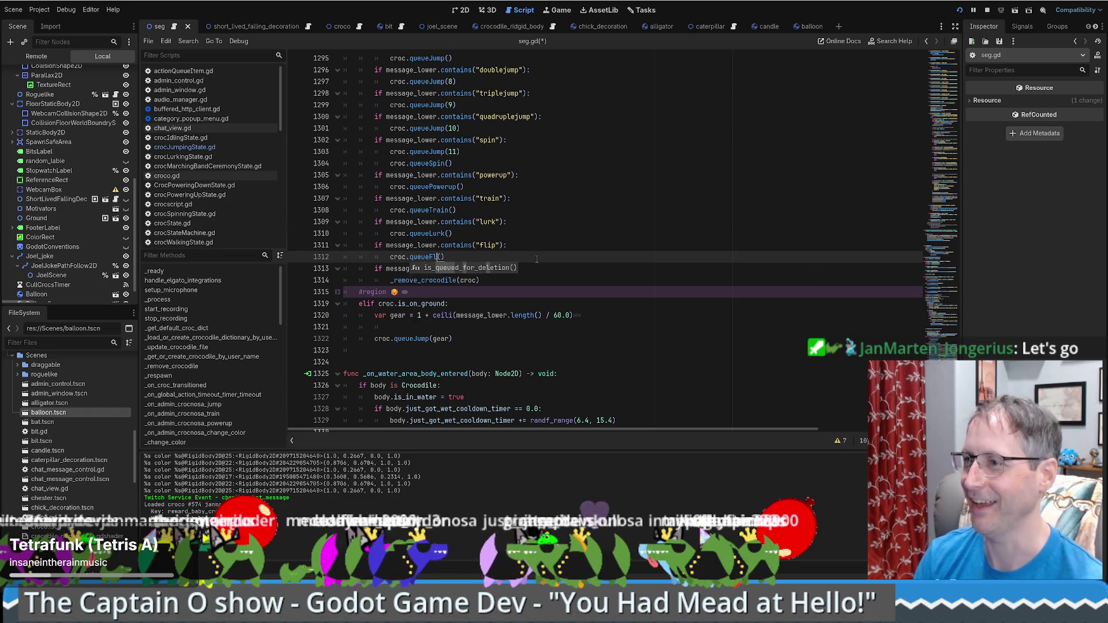
# Duplicate the queueLurk function in crocscript.gd as a new queueFlip function.
pyautogui.keyDown('ctrl'); pyautogui.click(429, 234); pyautogui.keyUp('ctrl')
pyautogui.scroll(4, 573, 256)
pyautogui.moveTo(357, 186); pyautogui.dragTo(531, 228)
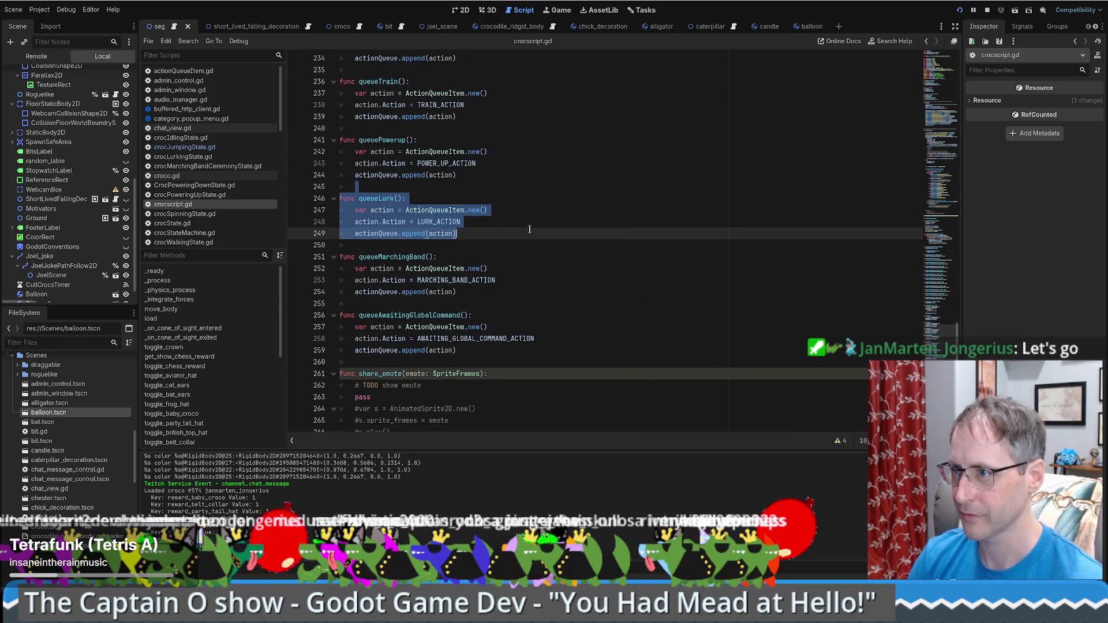
pyautogui.click(485, 237)
pyautogui.hotkey('shift', 'Up')
pyautogui.hotkey('shift', 'Up')
pyautogui.hotkey('shift', 'Up')
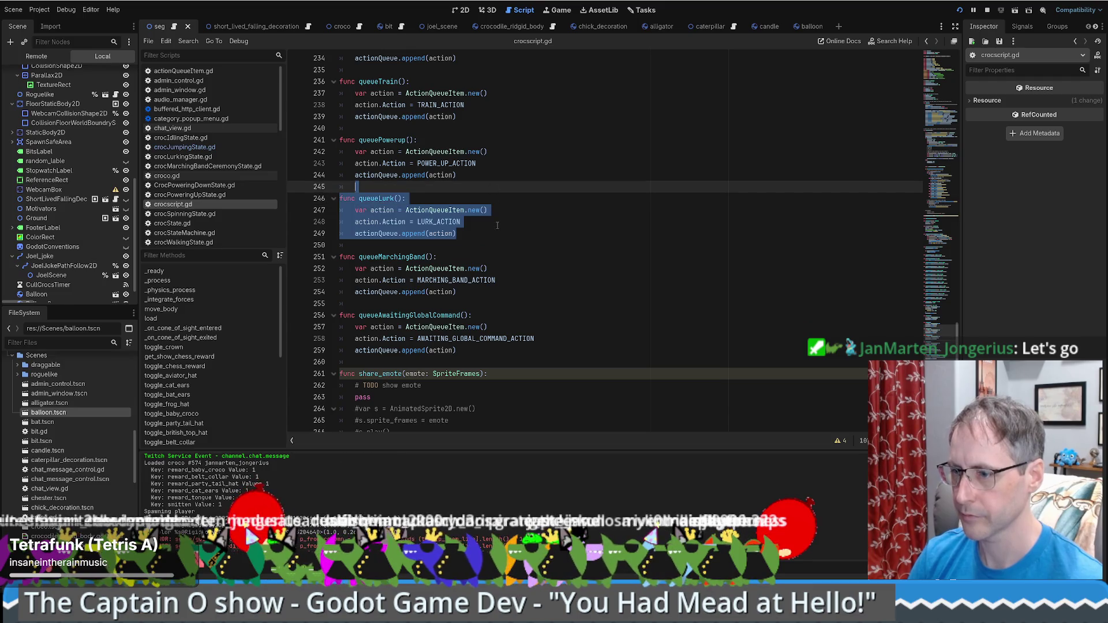
pyautogui.hotkey('ctrl', 'c')
pyautogui.click(445, 246)
pyautogui.hotkey('ctrl', 'v')
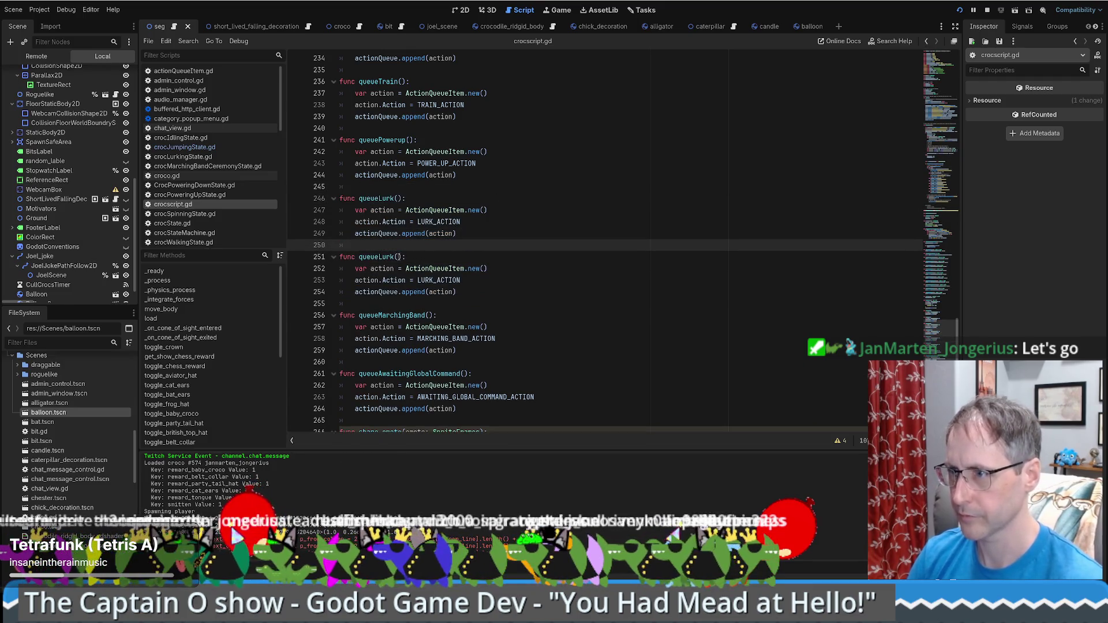
pyautogui.moveTo(376, 258); pyautogui.dragTo(395, 258)
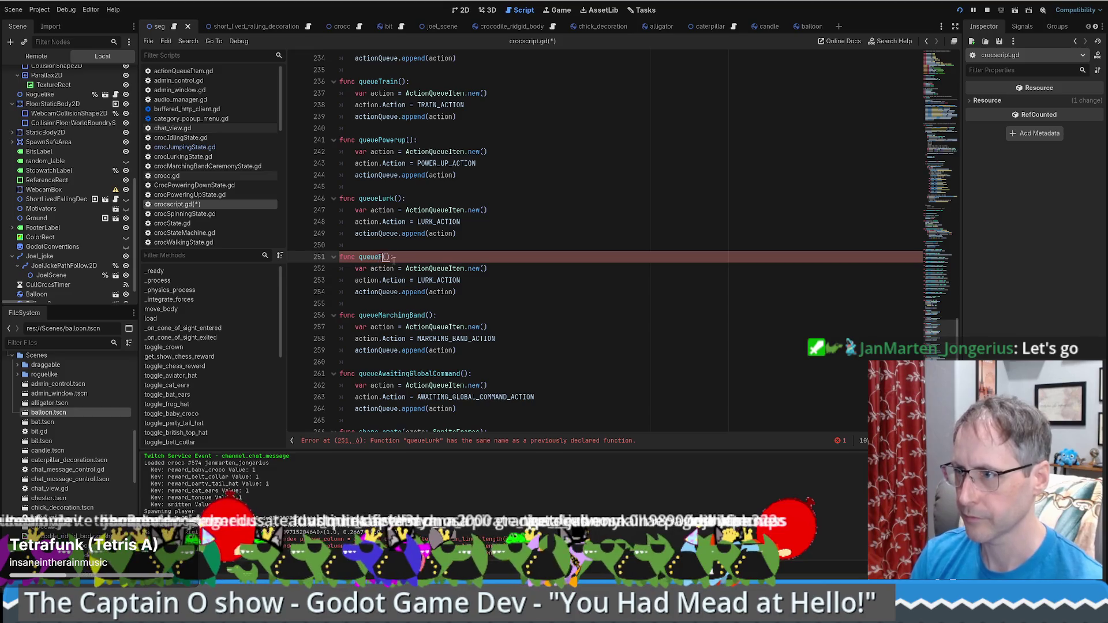
pyautogui.write('lip')
pyautogui.hotkey('ctrl', 's')
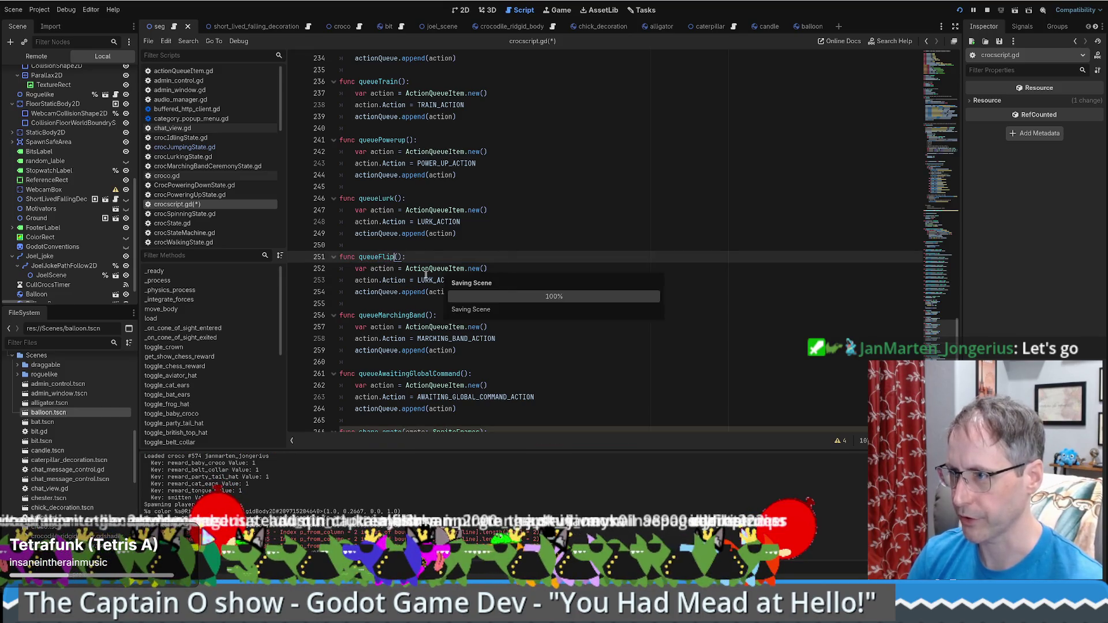
# Have queueFlip queue flip and add a FLIP_ACTION = "flip" constant beside LURK_ACTION.
pyautogui.doubleClick(422, 281)
pyautogui.write('fl')
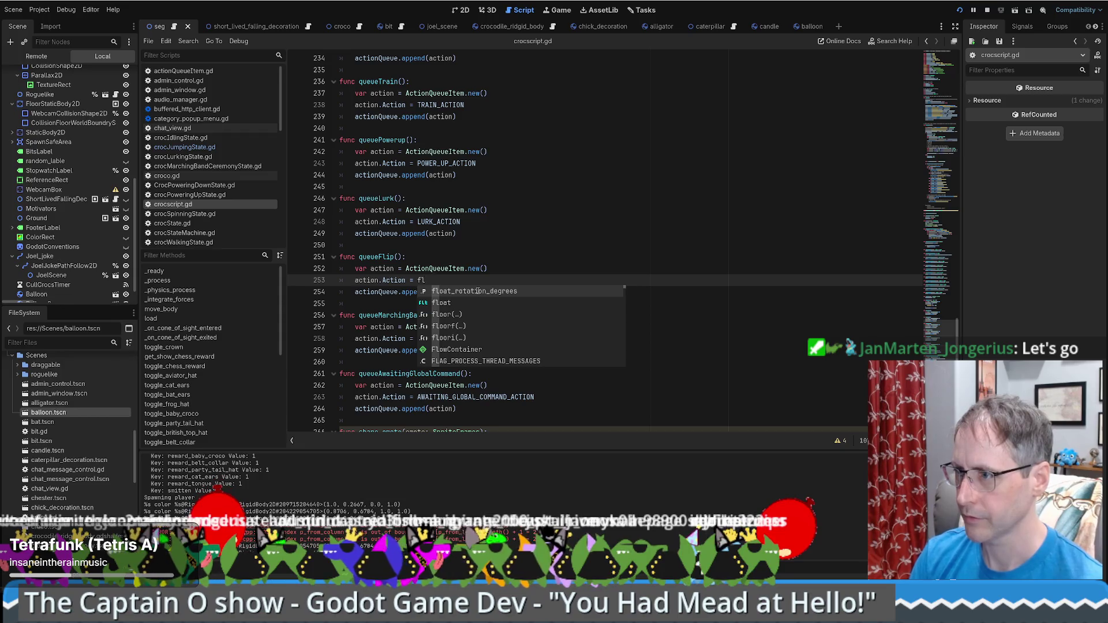
pyautogui.write('ip')
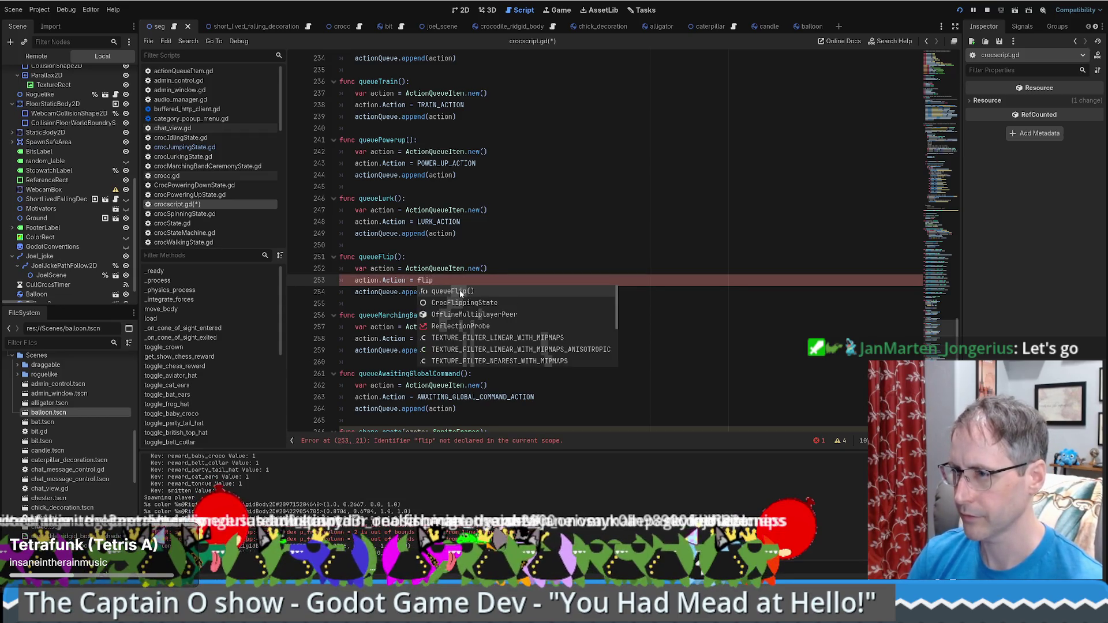
pyautogui.click(481, 248)
pyautogui.keyDown('ctrl'); pyautogui.click(448, 223); pyautogui.keyUp('ctrl')
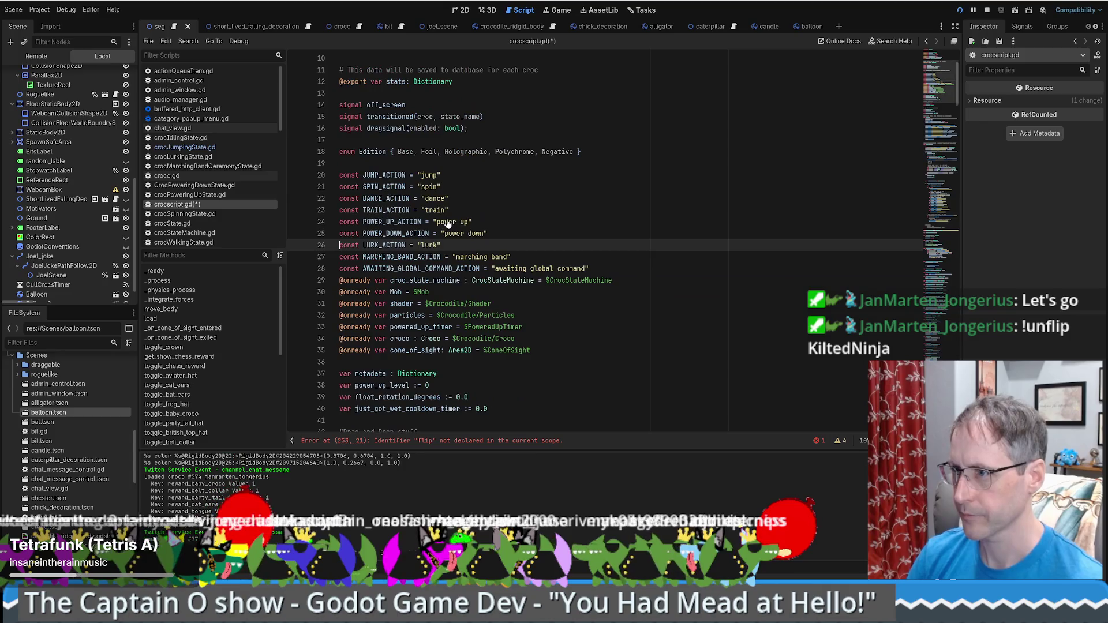
pyautogui.hotkey('ctrl', 'shift', 'd')
pyautogui.doubleClick(429, 257)
pyautogui.write('f')
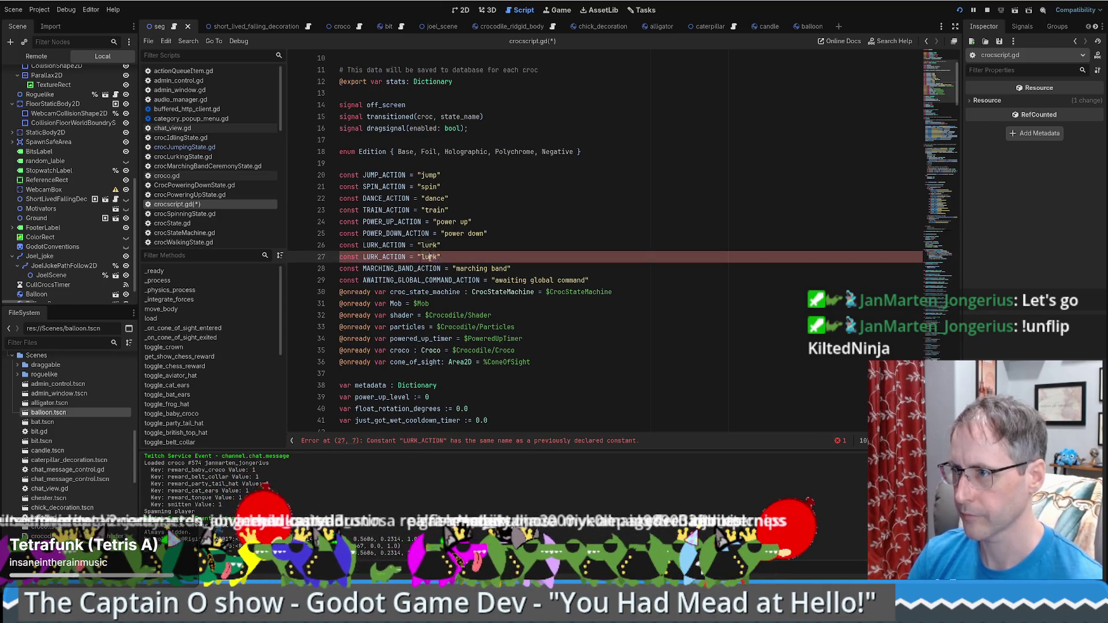
pyautogui.write('lip')
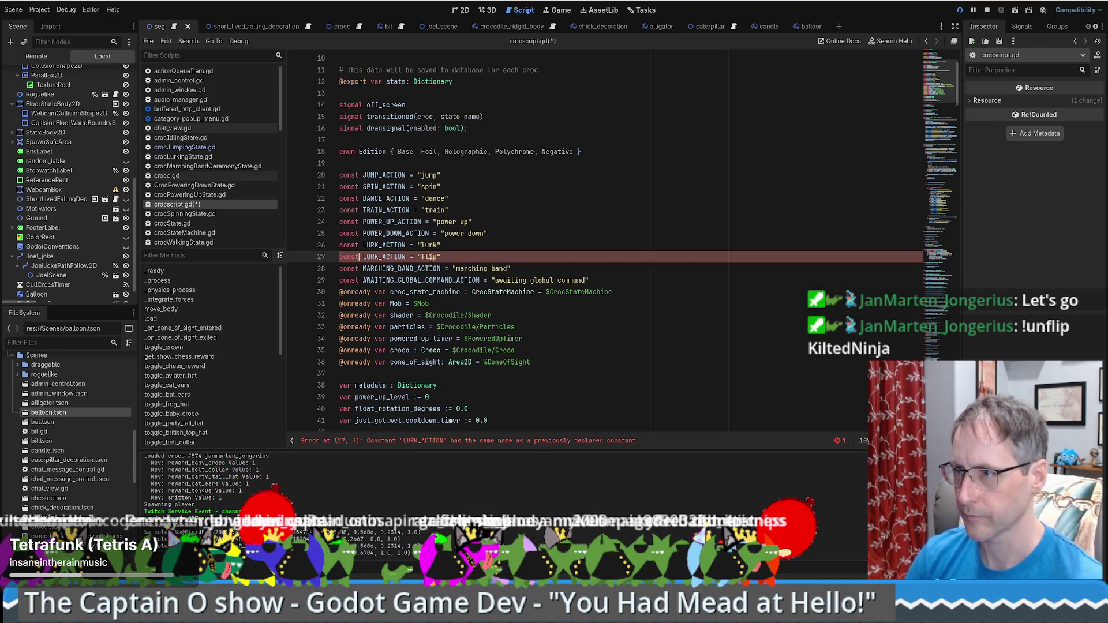
pyautogui.press('Right')
pyautogui.press('Delete')
pyautogui.press('Delete')
pyautogui.press('Delete')
pyautogui.write('FL')
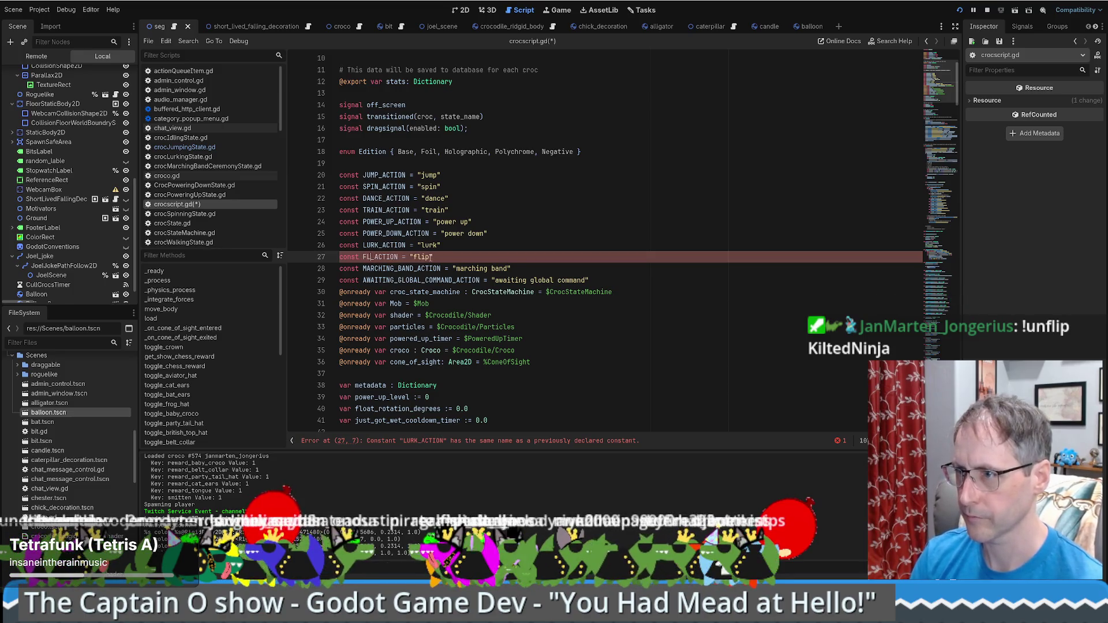
pyautogui.write('IP')
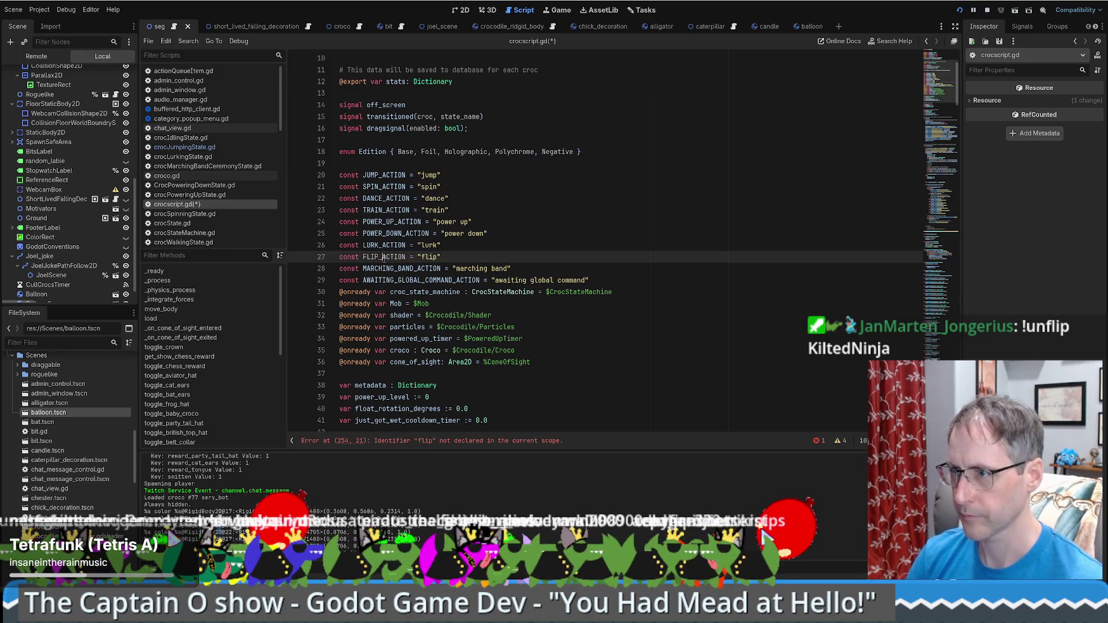
# Duplicate the elif LURK_ACTION branch in the action queue and change the copy to FLIP_ACTION.
pyautogui.doubleClick(384, 246)
pyautogui.hotkey('ctrl', 'f')
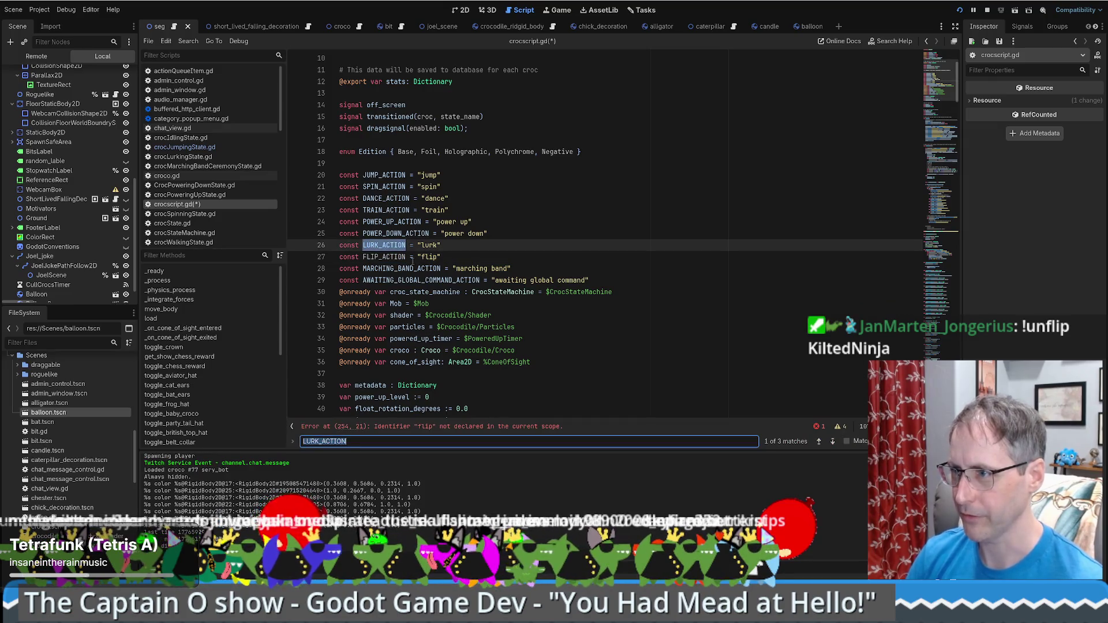
pyautogui.press('Return')
pyautogui.moveTo(594, 247); pyautogui.dragTo(594, 231)
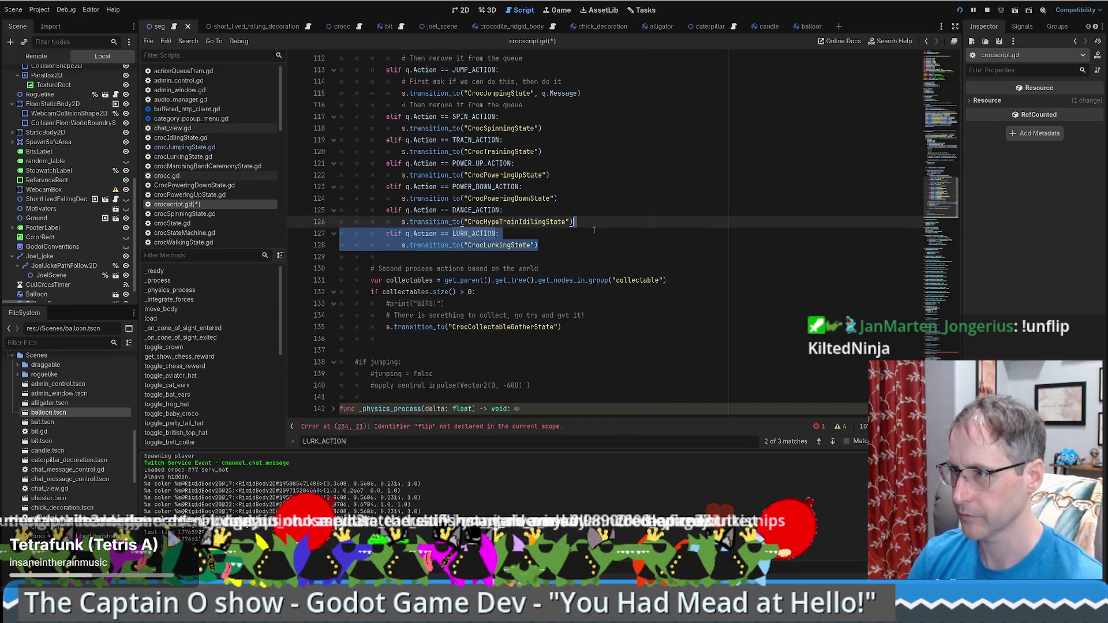
pyautogui.hotkey('ctrl', 'shift', 'd')
pyautogui.doubleClick(475, 257)
pyautogui.write('FLIP_ACTION:')
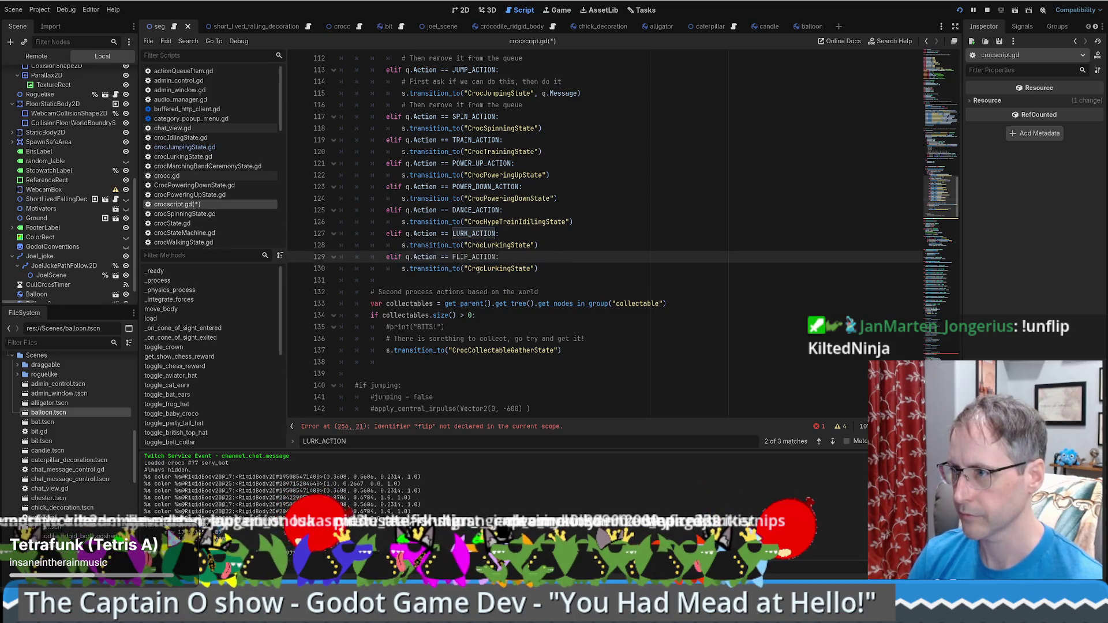
pyautogui.doubleClick(479, 269)
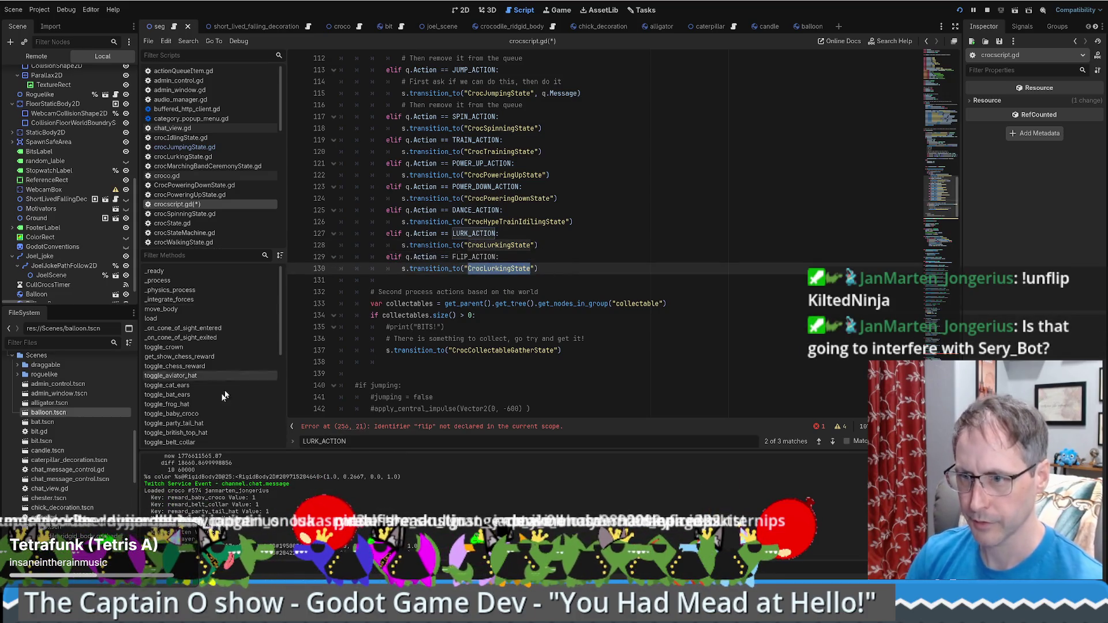
pyautogui.scroll(-5, 64, 462)
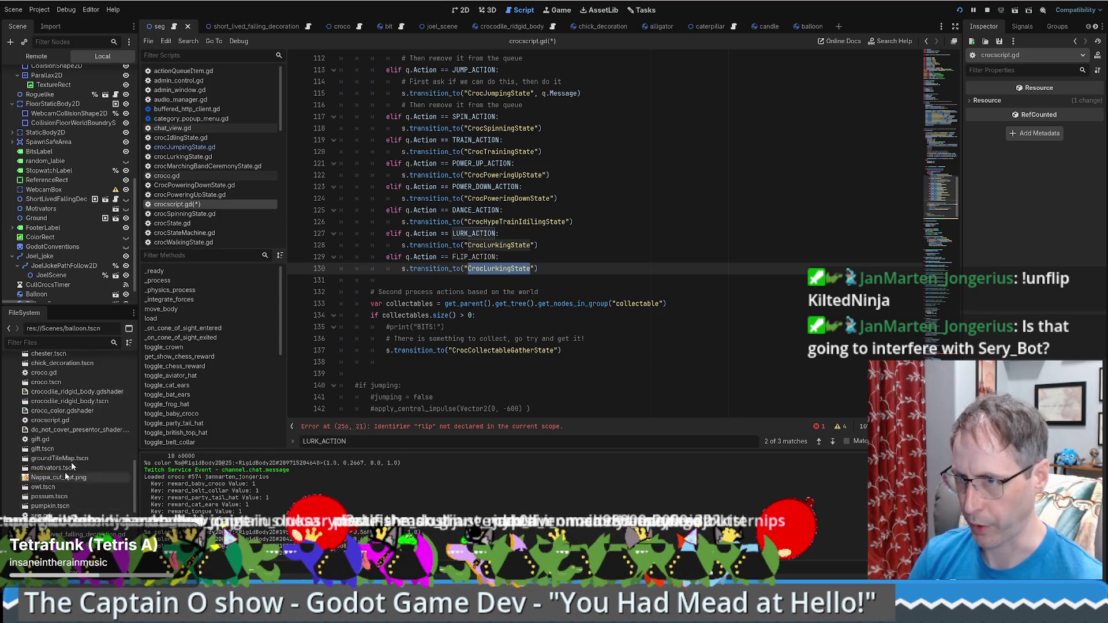
pyautogui.click(543, 29)
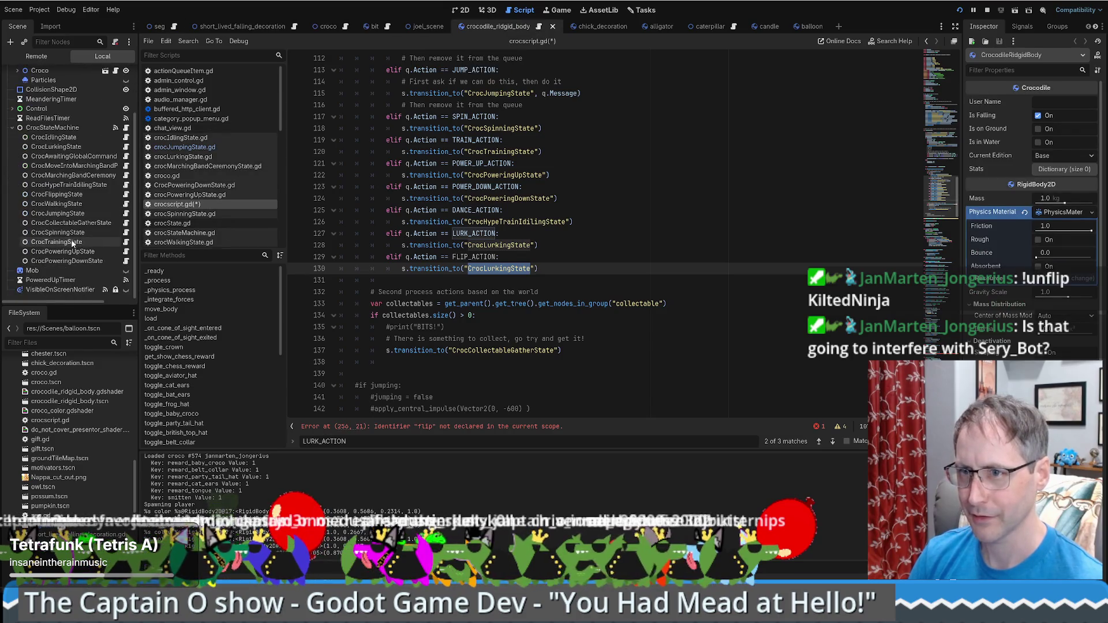
# Make the FLIP_ACTION branch transition to CrocFlippingState and save crocscript.gd.
pyautogui.click(56, 194)
pyautogui.click(510, 271)
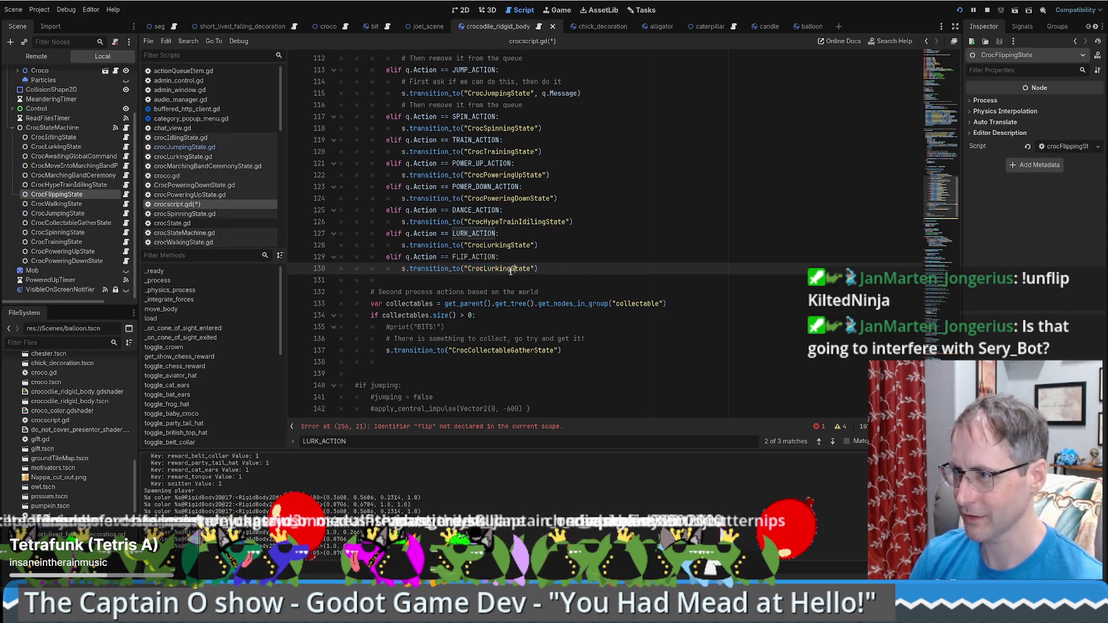
pyautogui.doubleClick(511, 270)
pyautogui.write('cRO')
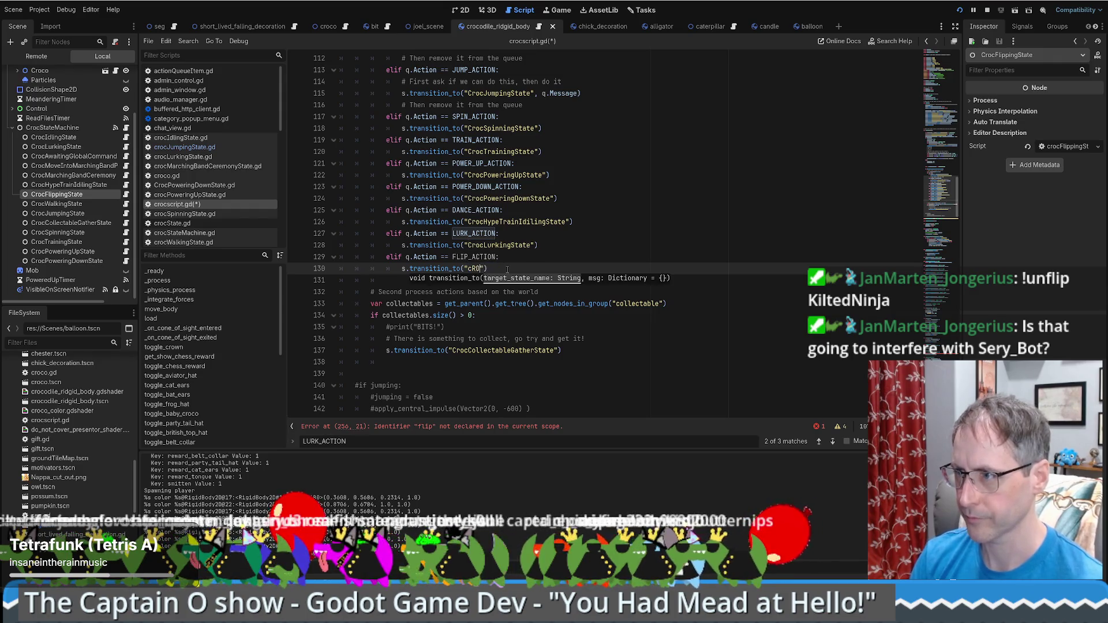
pyautogui.write('CrocFlippingSt')
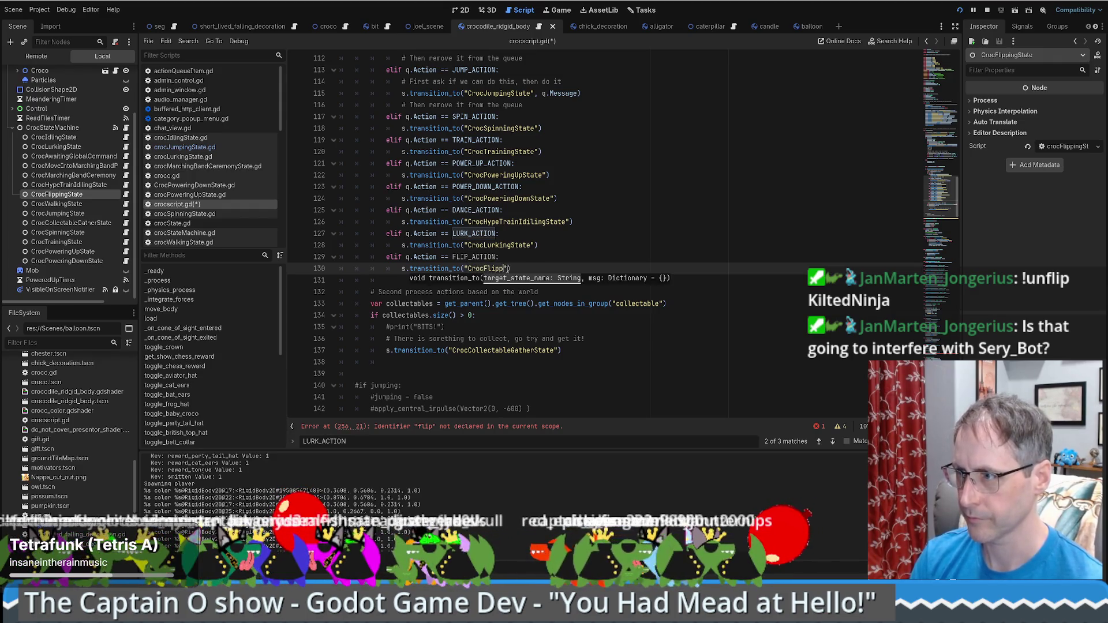
pyautogui.write('ate')
pyautogui.hotkey('ctrl', 's')
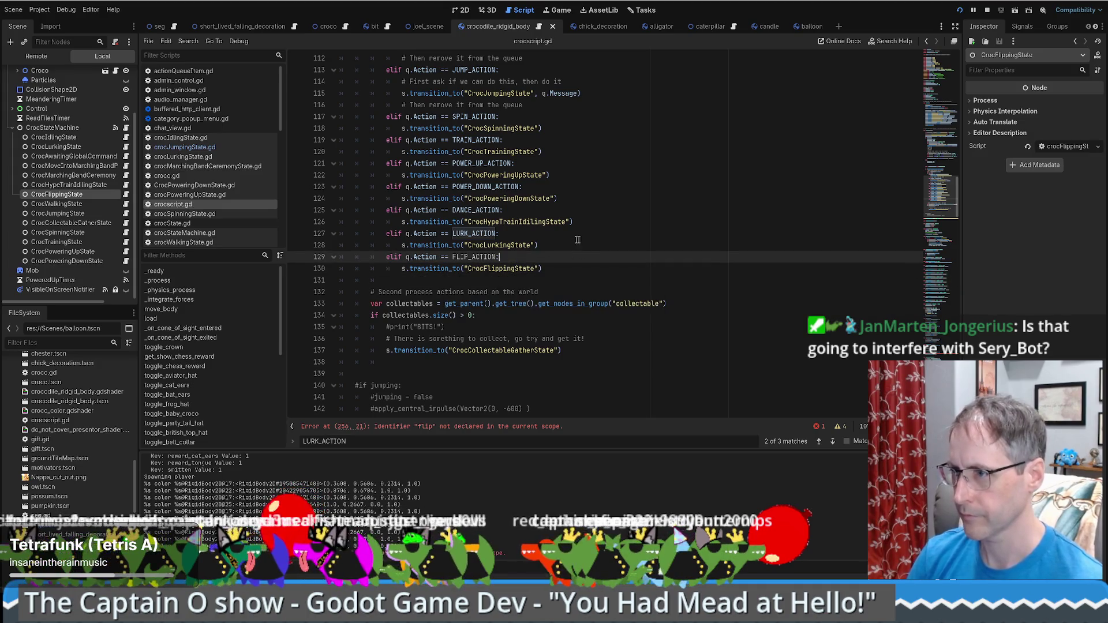
# Replace the bare flip in queueFlip with FLIP_ACTION, clearing the error, and save.
pyautogui.keyDown('ctrl'); pyautogui.click(473, 257); pyautogui.keyUp('ctrl')
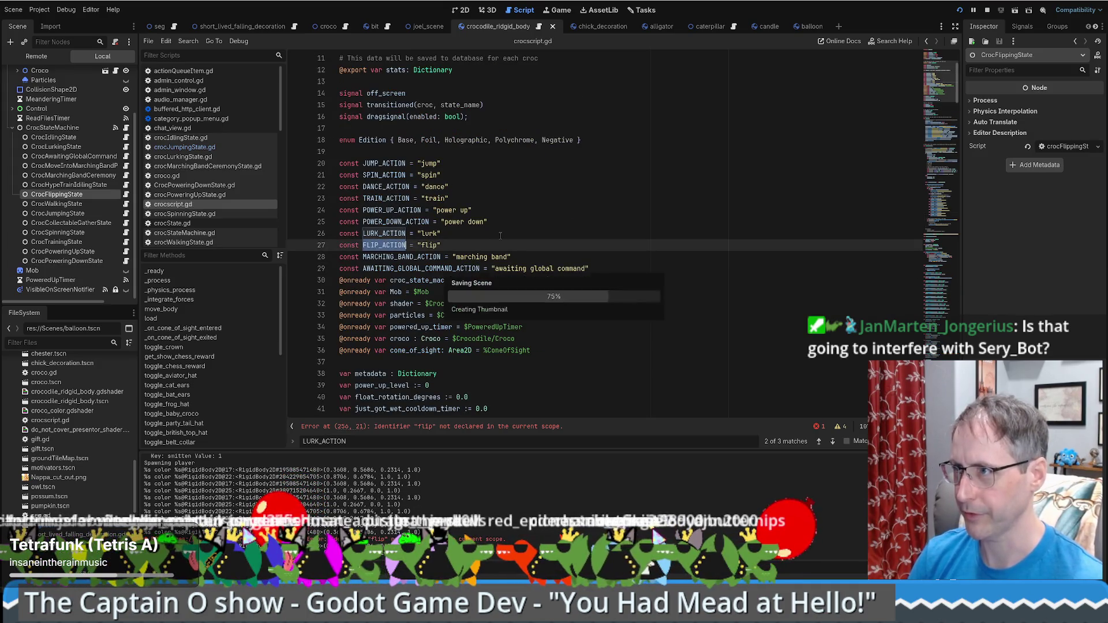
pyautogui.hotkey('alt', 'Left')
pyautogui.doubleClick(476, 257)
pyautogui.hotkey('ctrl', 'c')
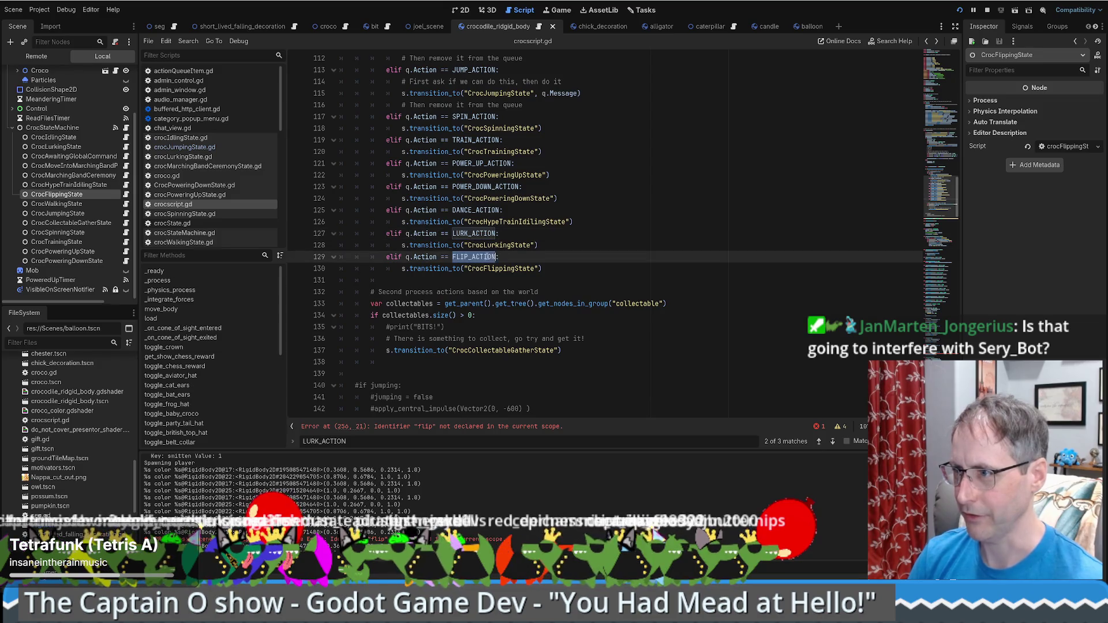
pyautogui.hotkey('ctrl', 'z')
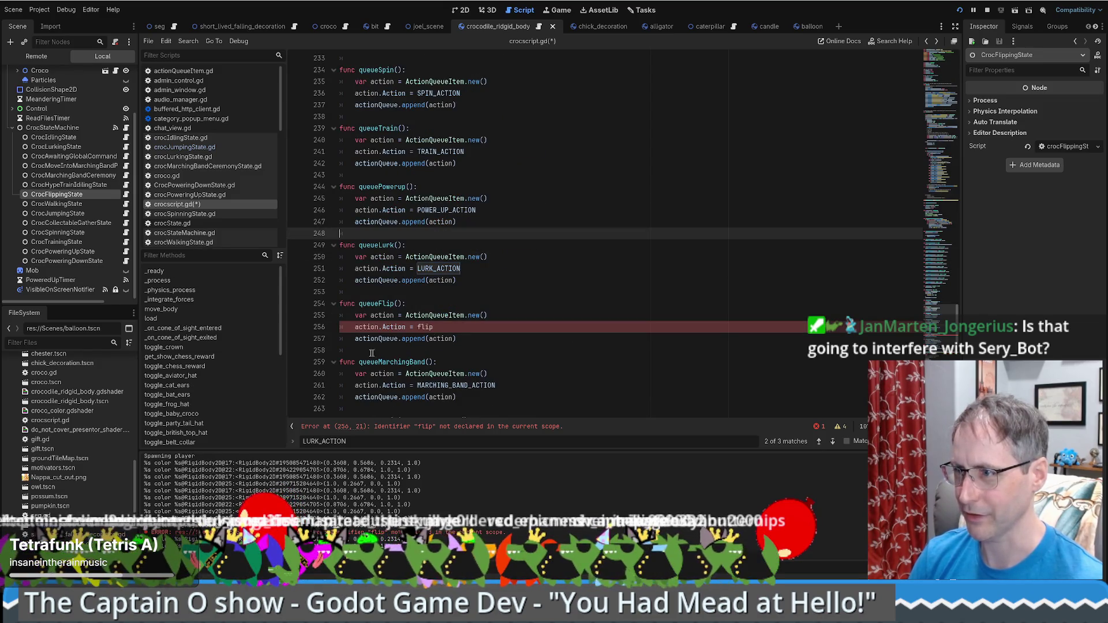
pyautogui.click(423, 327)
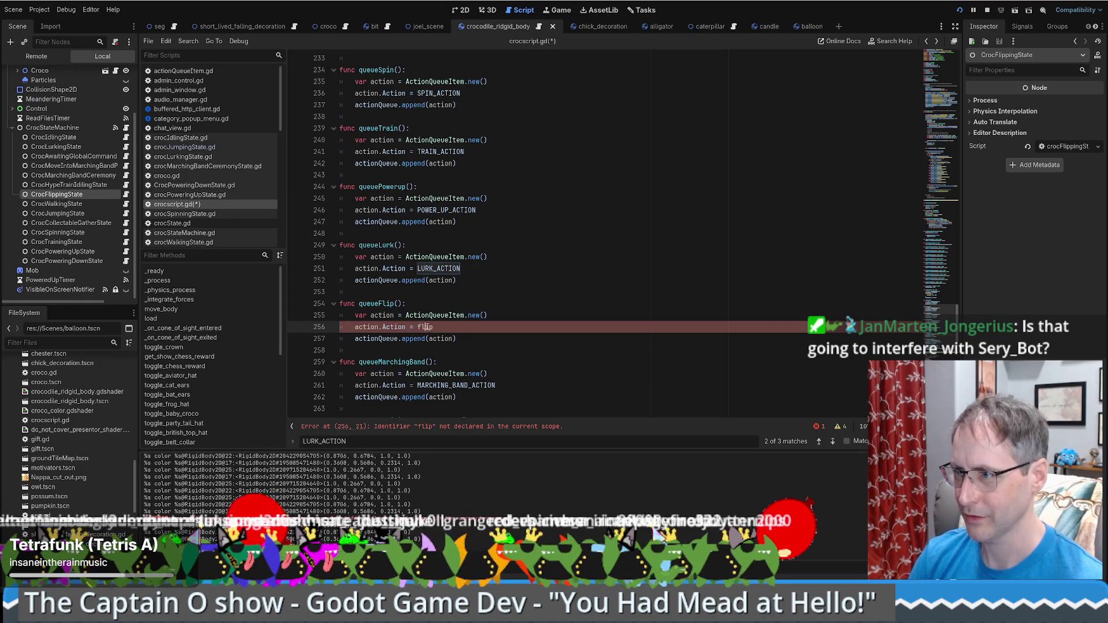
pyautogui.doubleClick(425, 328)
pyautogui.hotkey('ctrl', 'v')
pyautogui.hotkey('ctrl', 's')
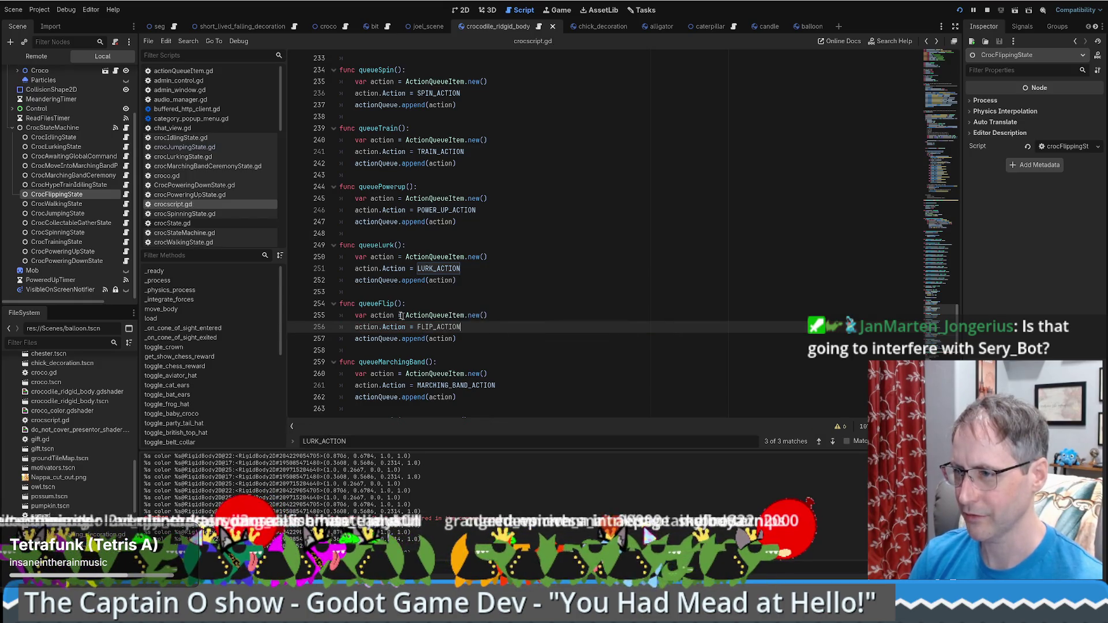
pyautogui.doubleClick(505, 305)
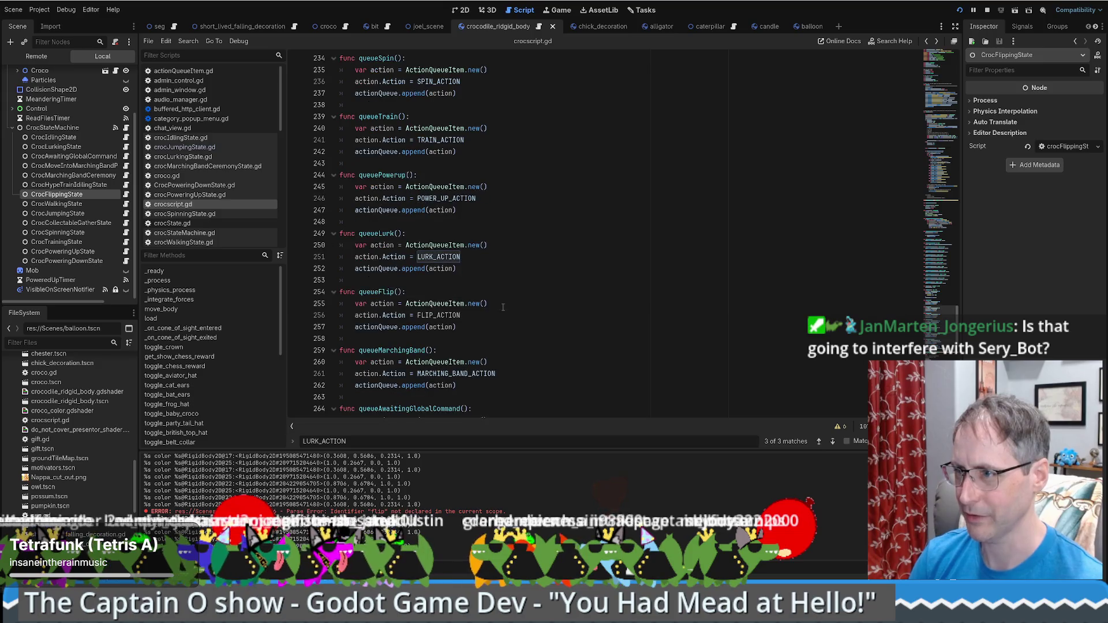
pyautogui.hotkey('alt', 'Left')
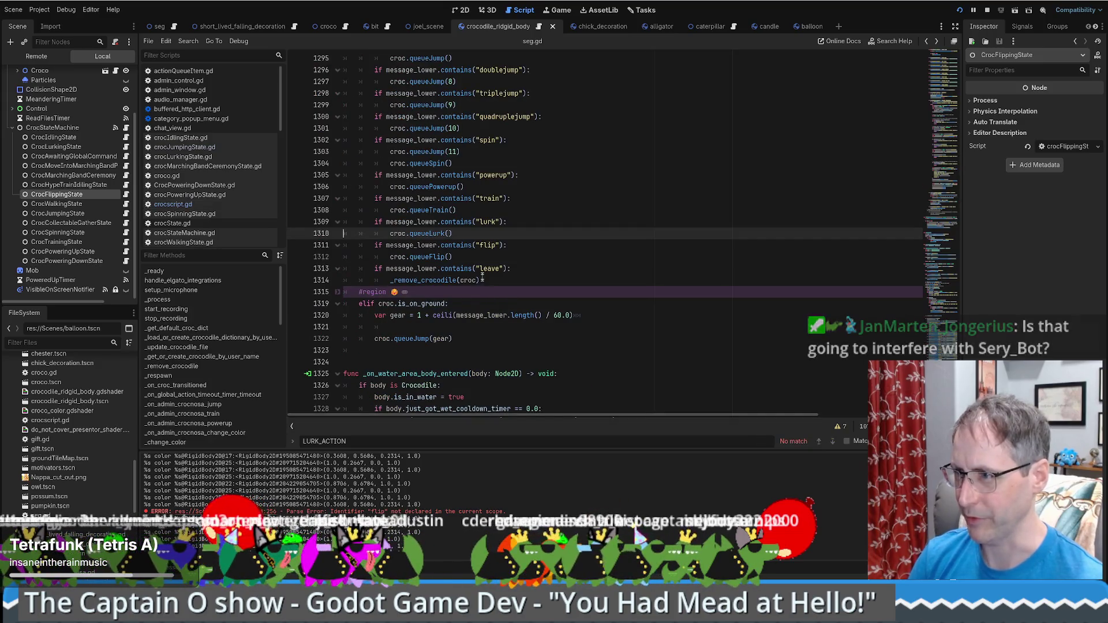
pyautogui.click(508, 245)
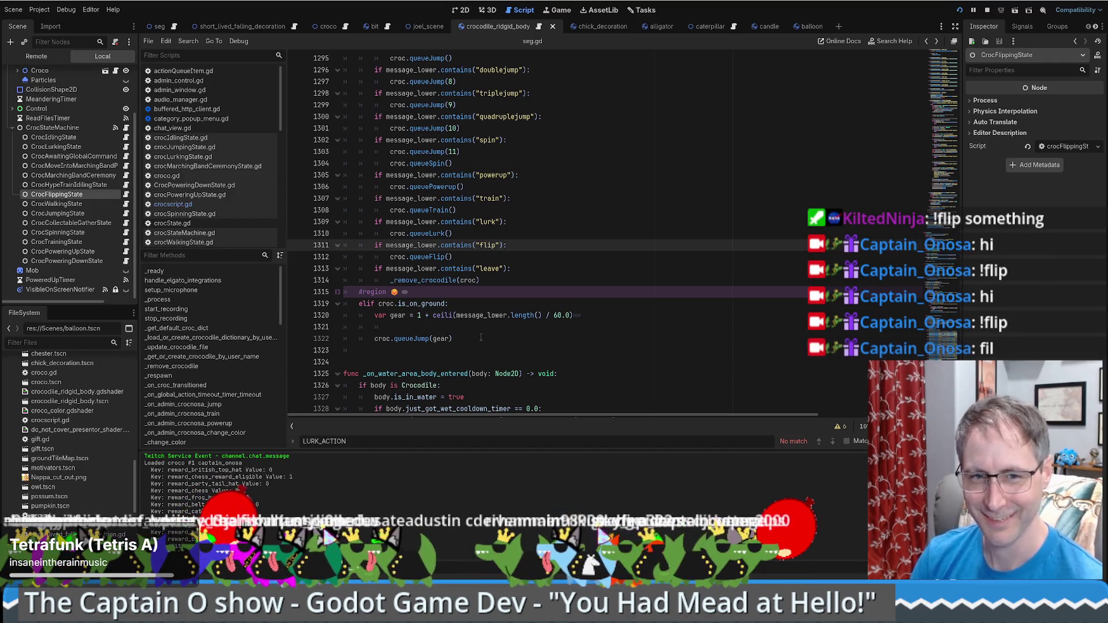
pyautogui.click(575, 293)
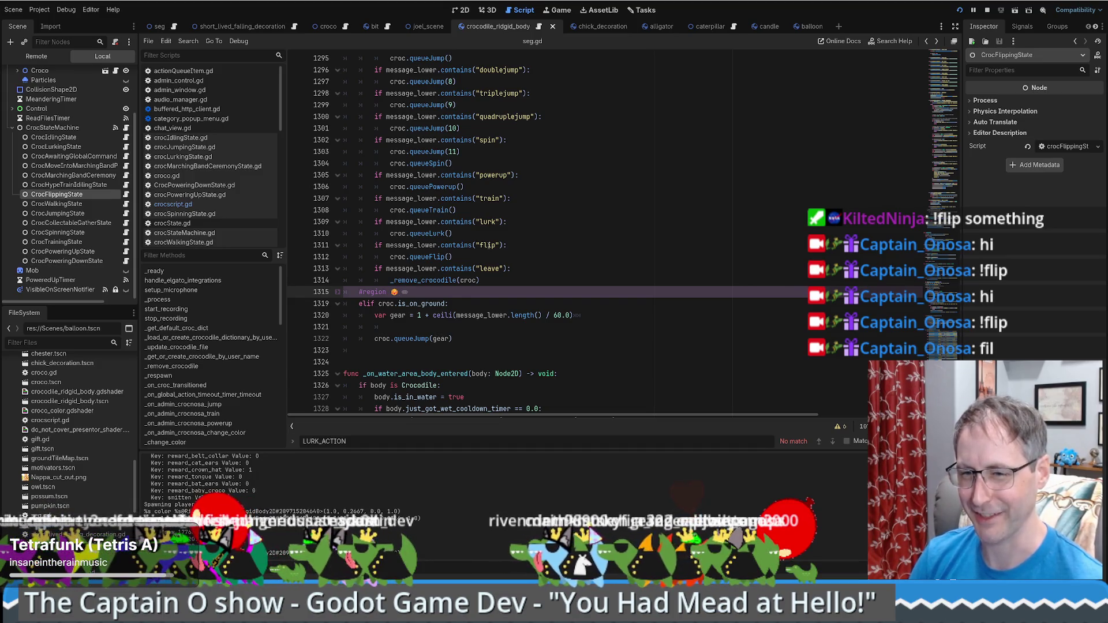
pyautogui.click(560, 235)
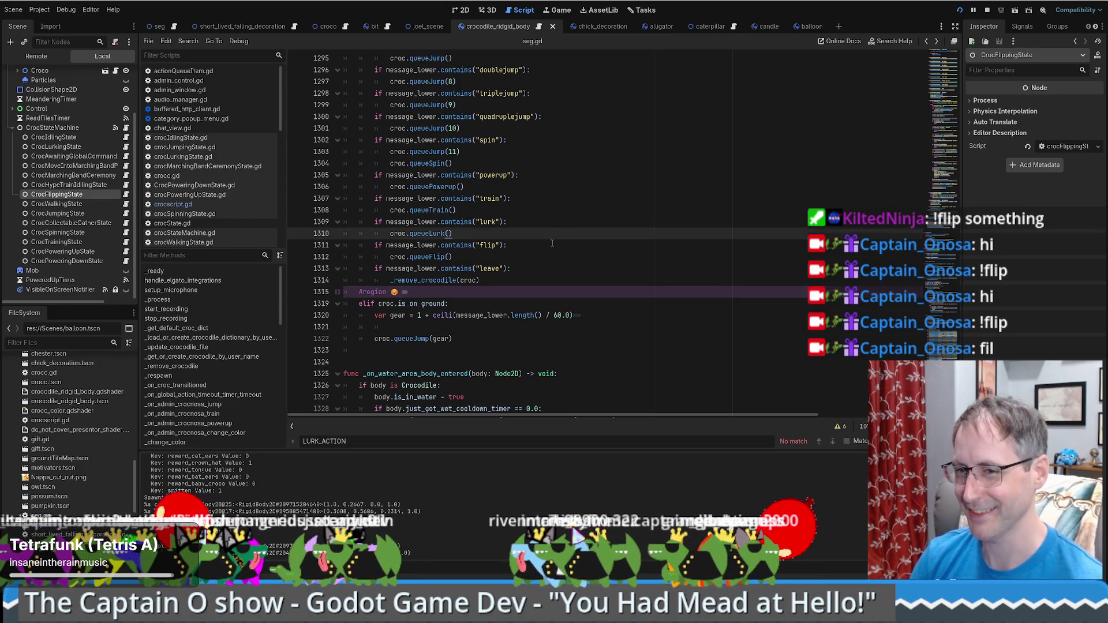
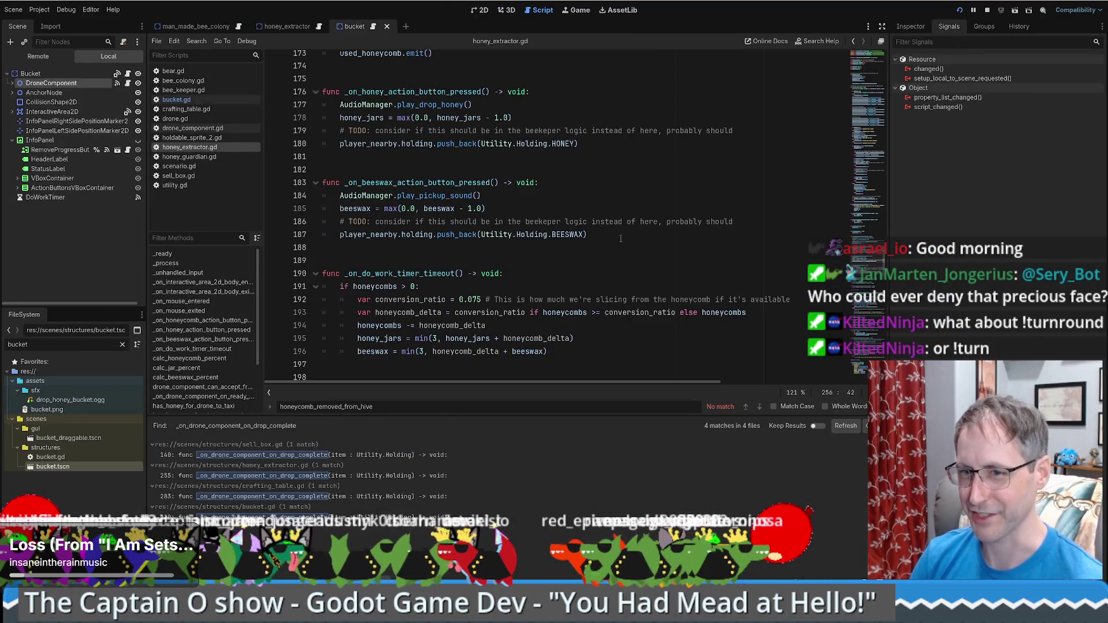
# Try replacing 'flip' with 'turn' on line 1311, then undo it and save the script.
pyautogui.hotkey('alt', 'Left')
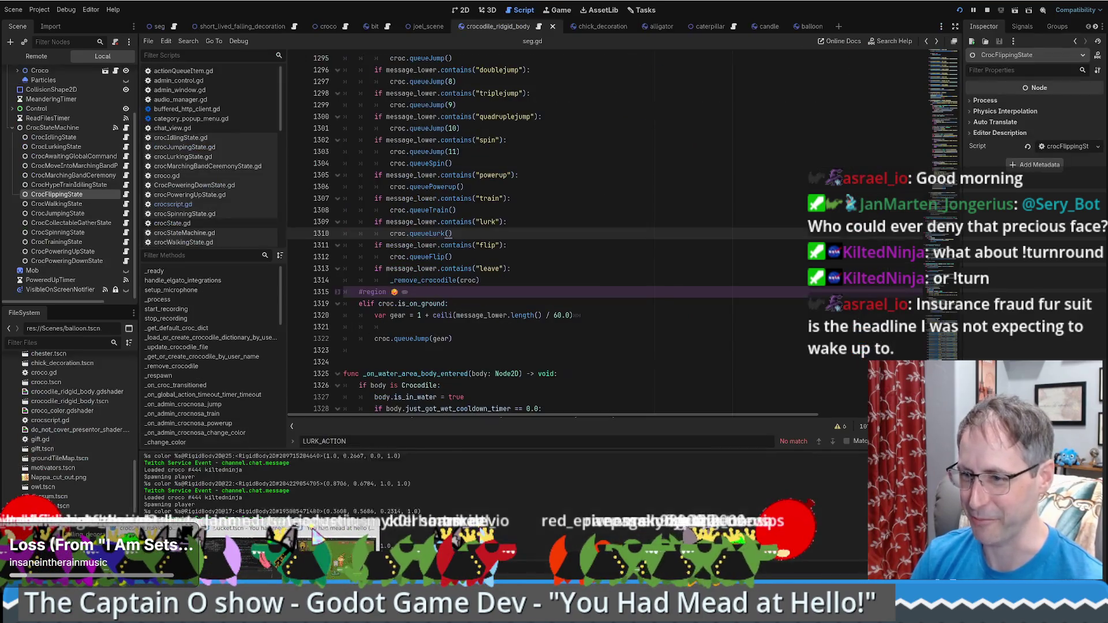
pyautogui.doubleClick(488, 245)
pyautogui.write('turn')
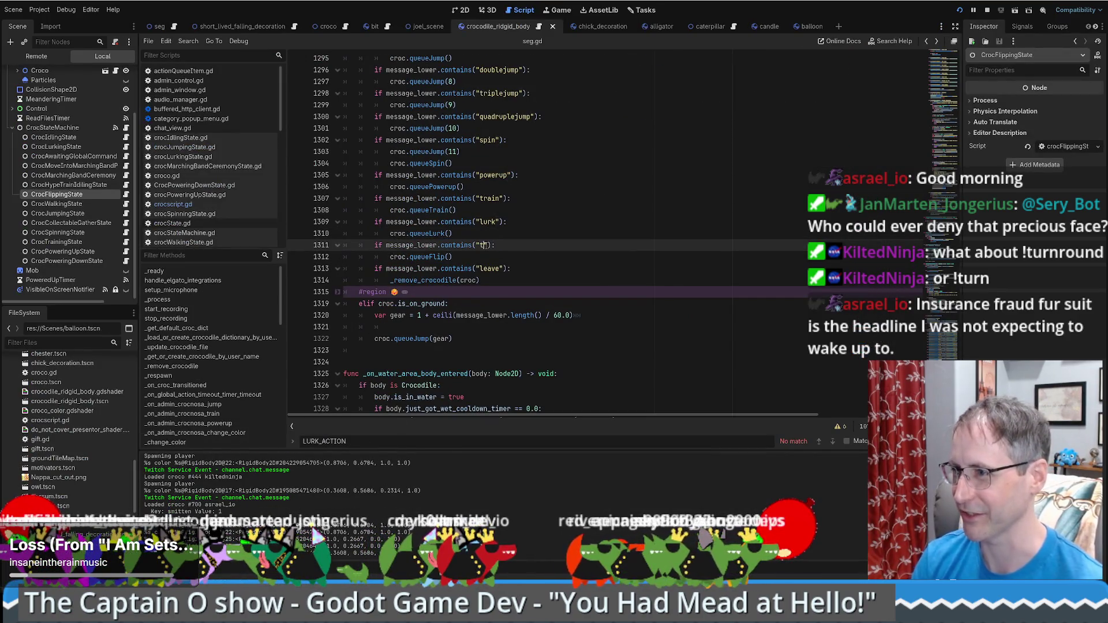
pyautogui.hotkey('ctrl', 'z')
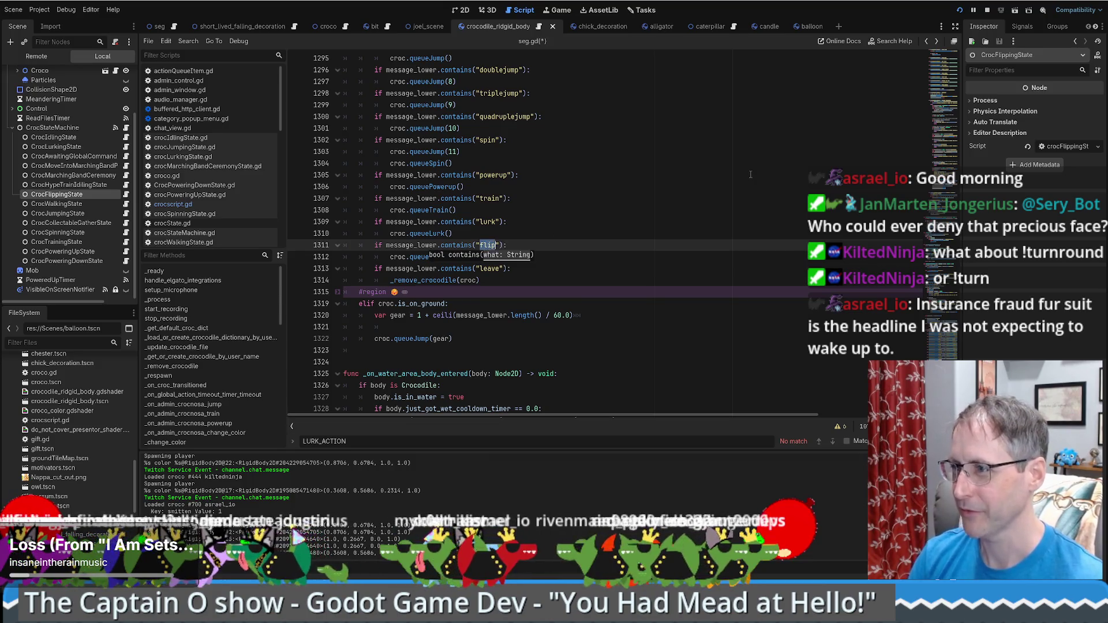
pyautogui.hotkey('ctrl', 's')
# Duplicate the contains("flip") check, change the copy to "turn", and join them with ||.
pyautogui.moveTo(386, 245); pyautogui.dragTo(503, 246)
pyautogui.hotkey('ctrl', 'c')
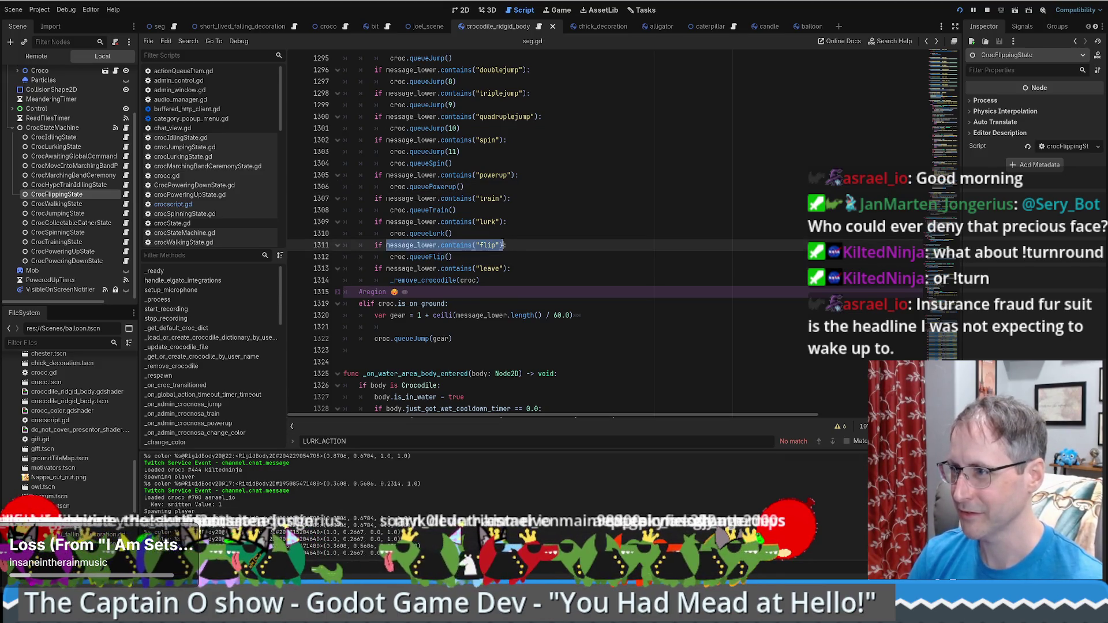
pyautogui.click(503, 245)
pyautogui.hotkey('ctrl', 'v')
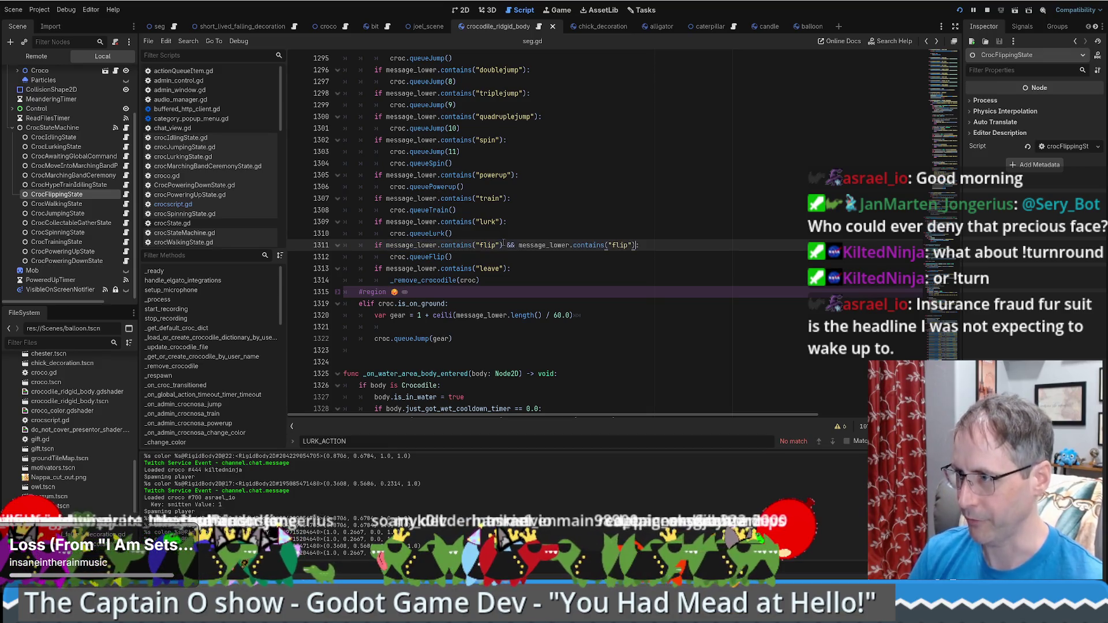
pyautogui.press('BackSpace')
pyautogui.press('BackSpace')
pyautogui.press('BackSpace')
pyautogui.write('urn')
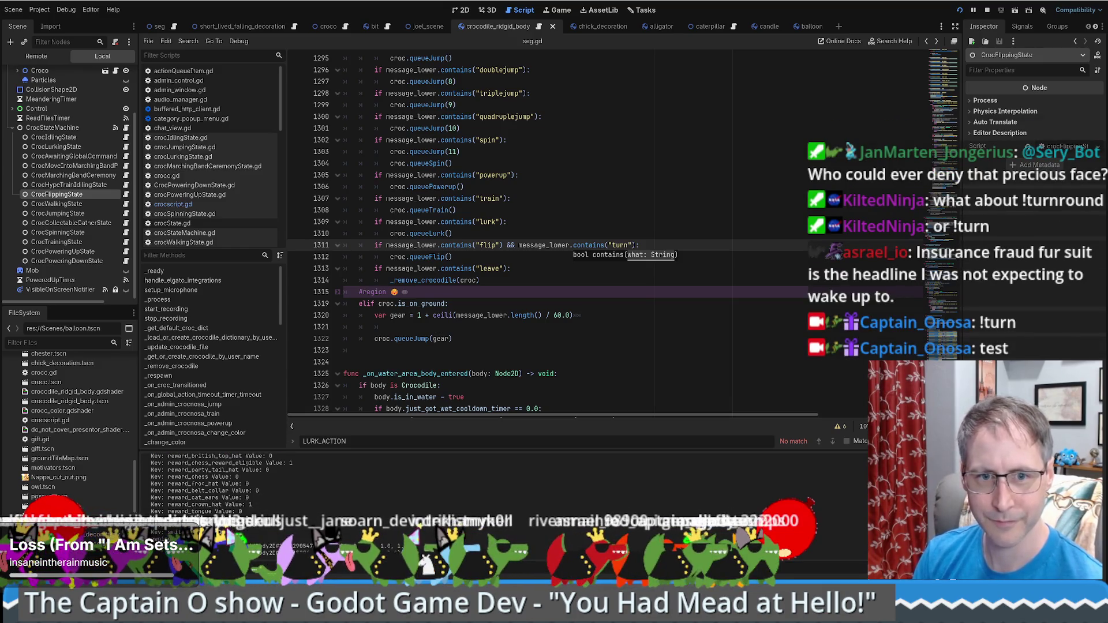
pyautogui.press('Up')
pyautogui.press('Up')
pyautogui.press('Up')
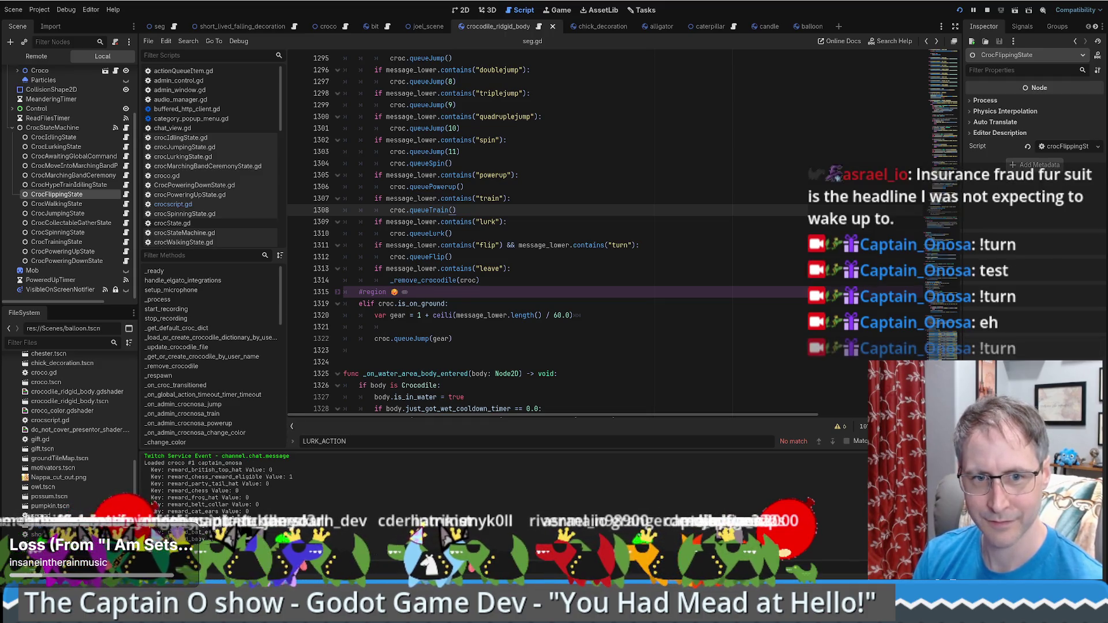
pyautogui.doubleClick(509, 246)
pyautogui.write('||')
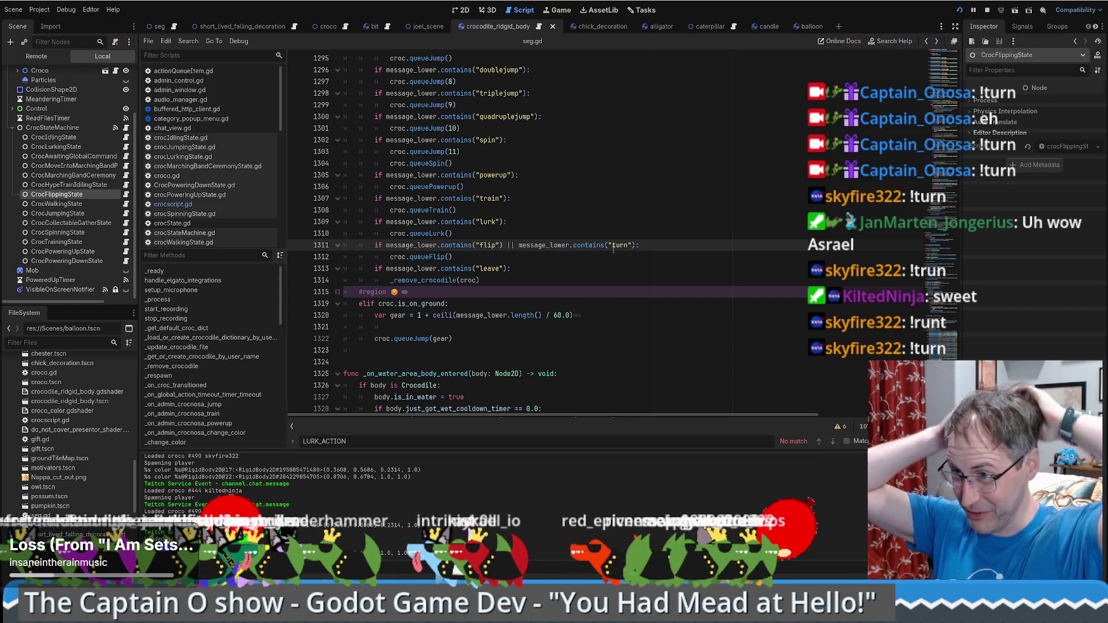
pyautogui.scroll(8, 570, 252)
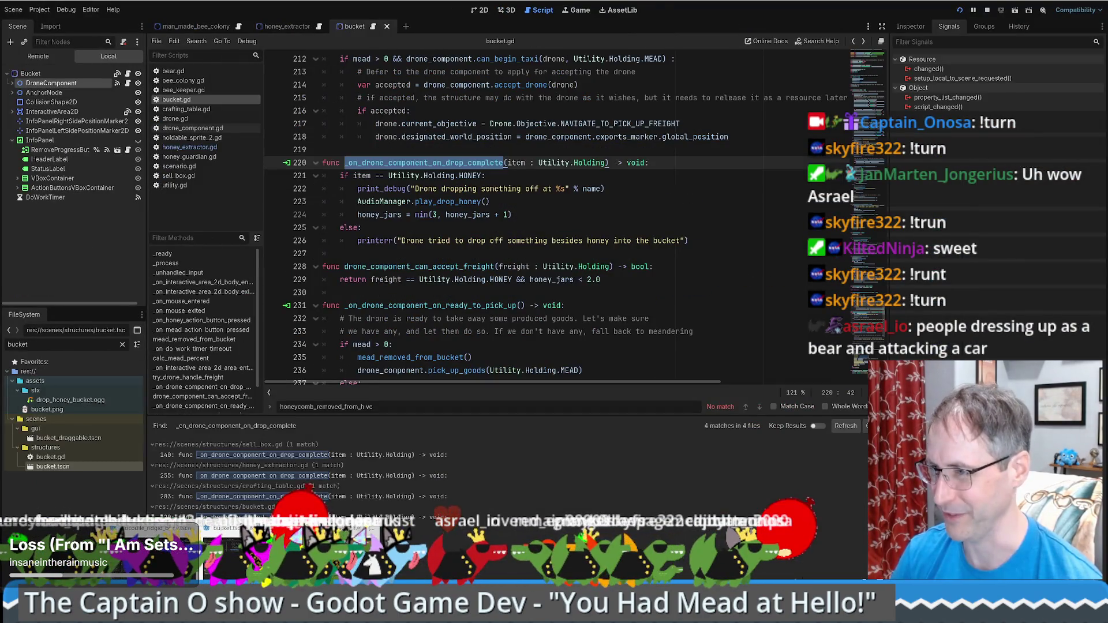
pyautogui.scroll(5, 682, 234)
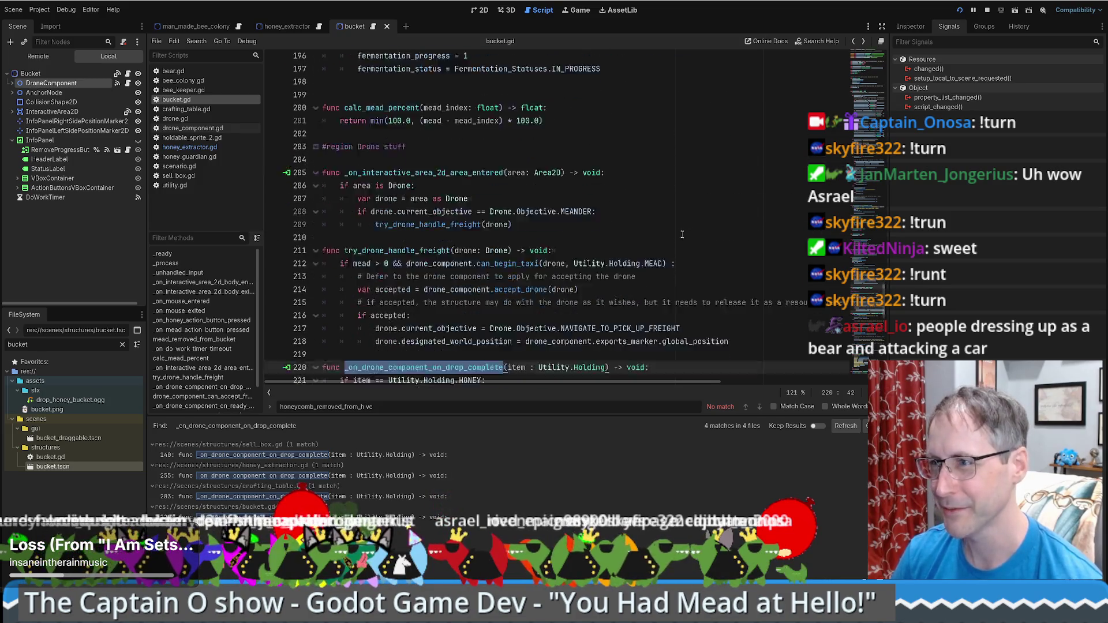
pyautogui.scroll(-6, 682, 235)
pyautogui.click(632, 202)
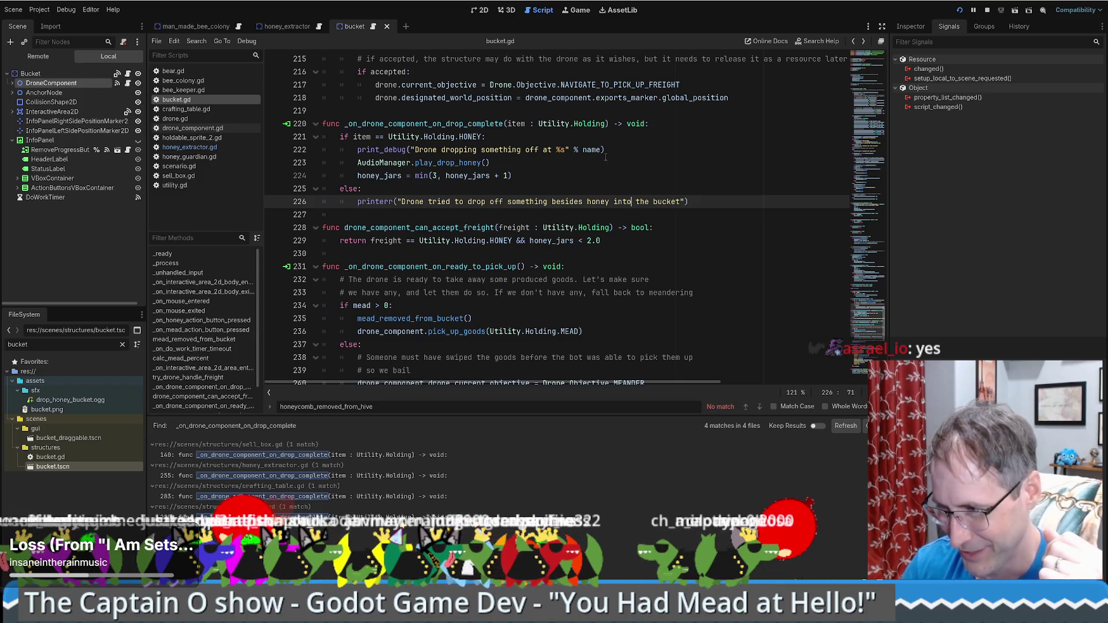
pyautogui.moveTo(853, 329); pyautogui.dragTo(865, 64)
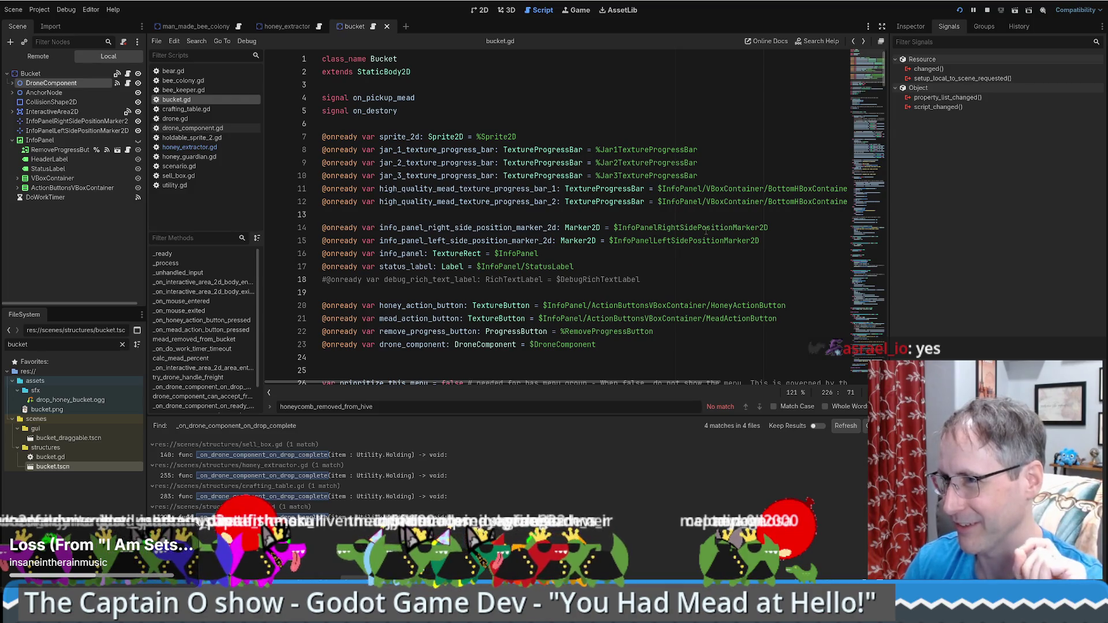
pyautogui.moveTo(866, 65)
pyautogui.mouseDown()
pyautogui.moveTo(864, 332)
pyautogui.moveTo(855, 155)
pyautogui.mouseUp()
pyautogui.moveTo(858, 139)
pyautogui.mouseDown()
pyautogui.moveTo(860, 113)
pyautogui.moveTo(848, 282)
pyautogui.moveTo(859, 155)
pyautogui.mouseUp()
pyautogui.hotkey('alt', 'Left')
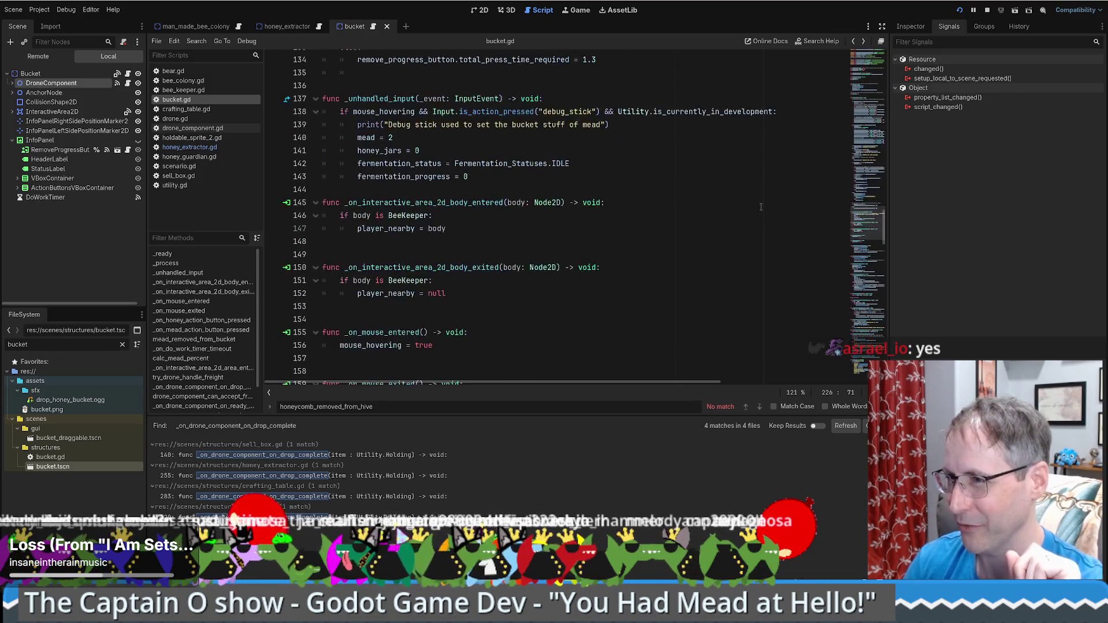
pyautogui.scroll(-5, 762, 206)
pyautogui.scroll(-5, 707, 218)
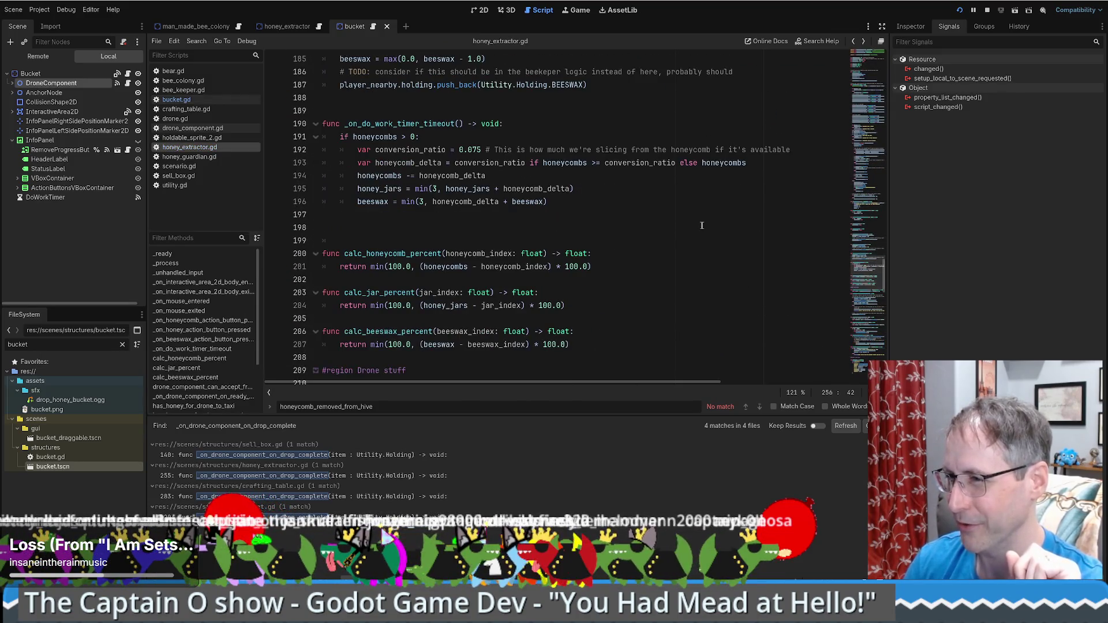
pyautogui.hotkey('alt', 'Right')
pyautogui.hotkey('alt', 'Left')
pyautogui.hotkey('alt', 'Right')
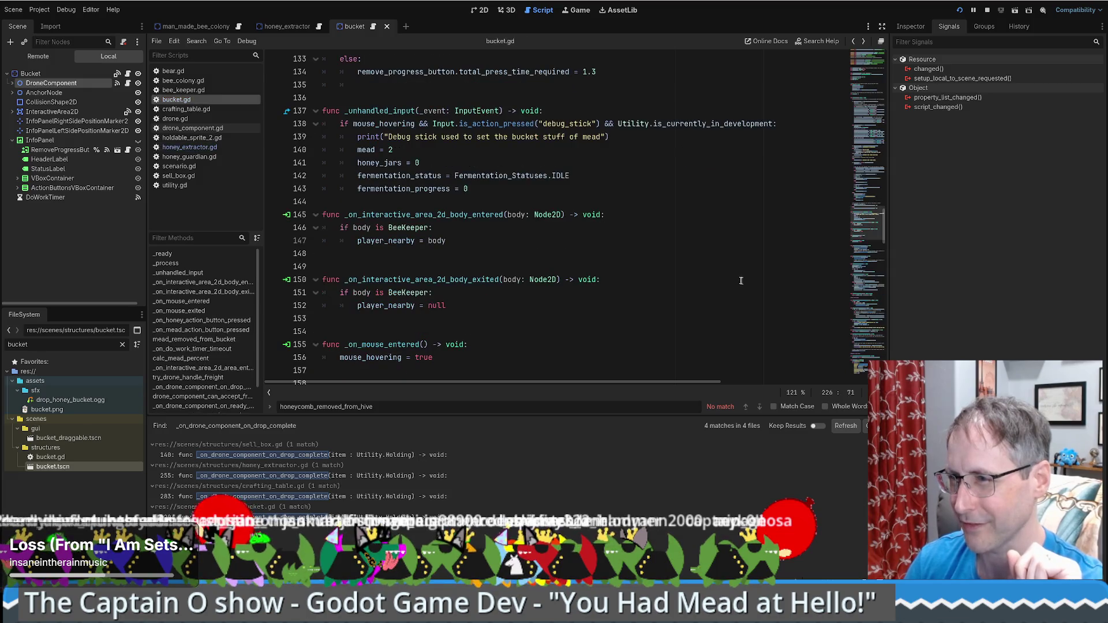
pyautogui.hotkey('alt', 'Left')
pyautogui.hotkey('alt', 'Right')
pyautogui.hotkey('alt', 'Left')
pyautogui.hotkey('alt', 'Right')
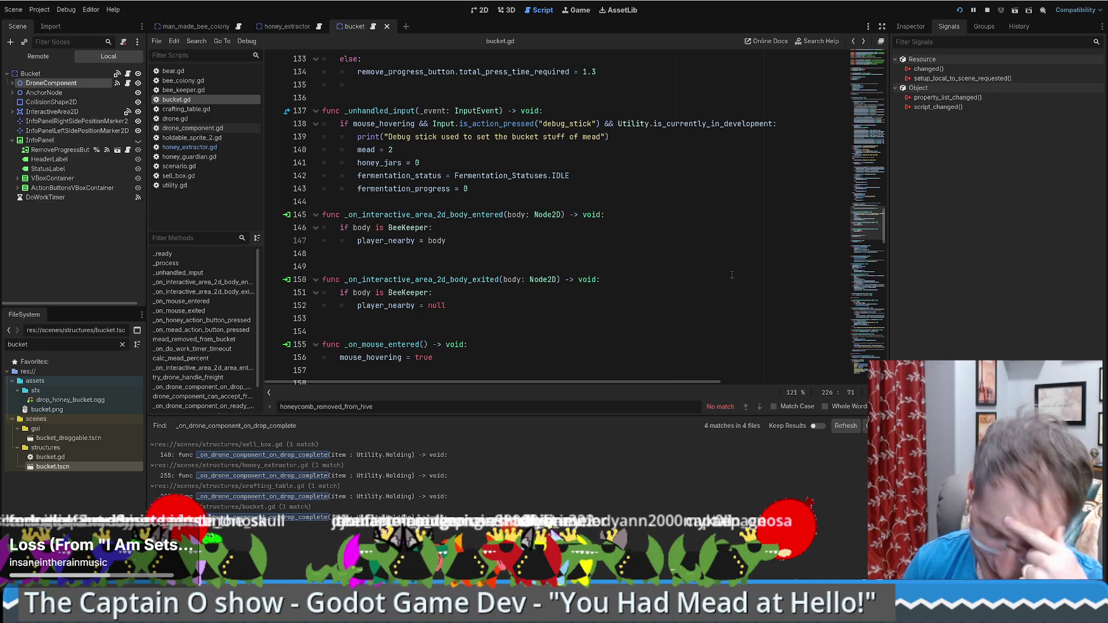
# Inspect the honey_extractor DroneComponent's signals and jump to its pickup and drop-complete handlers.
pyautogui.click(285, 27)
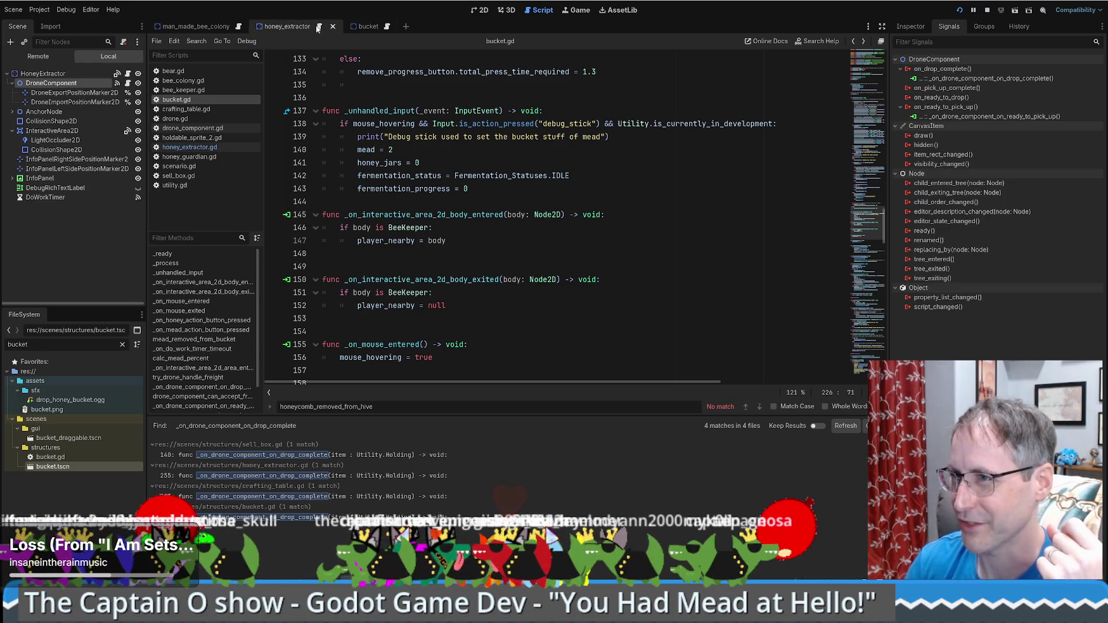
pyautogui.scroll(-5, 672, 228)
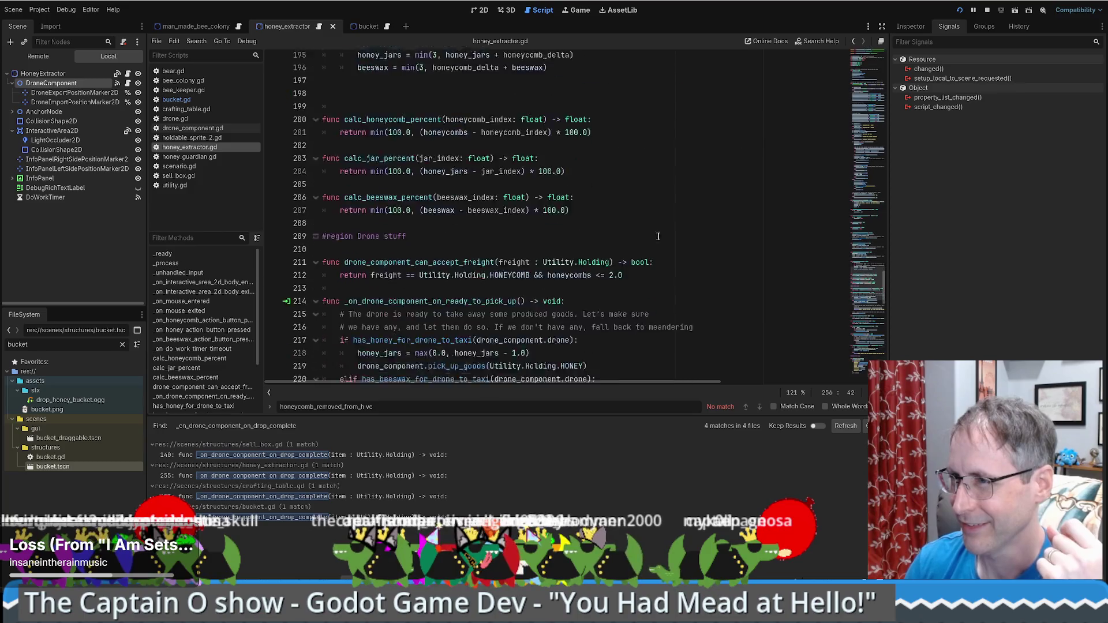
pyautogui.scroll(10, 672, 225)
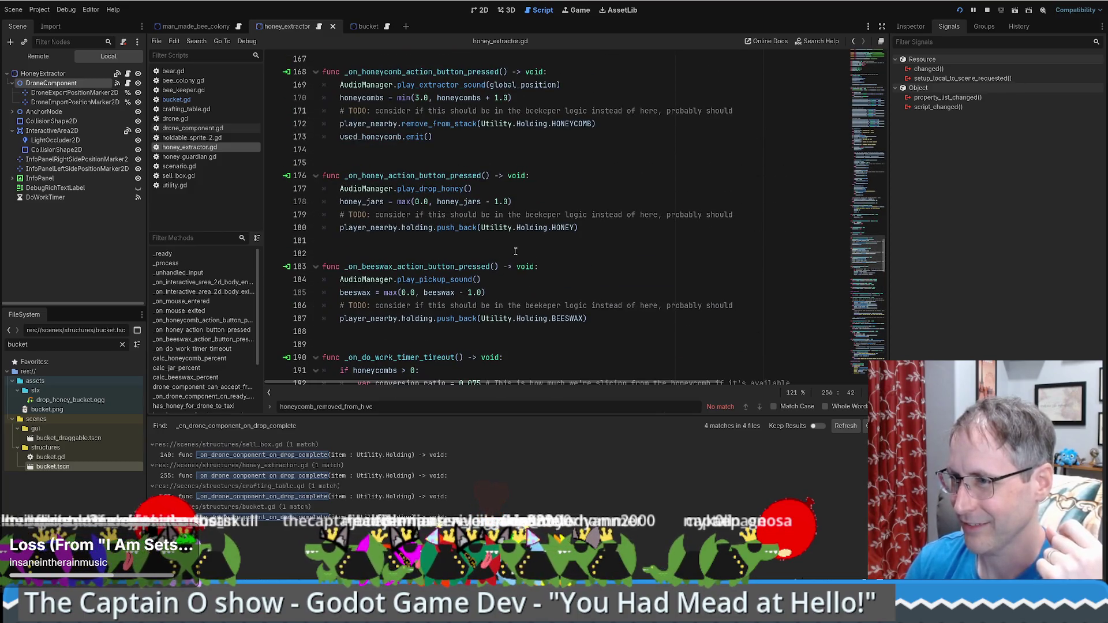
pyautogui.scroll(12, 515, 251)
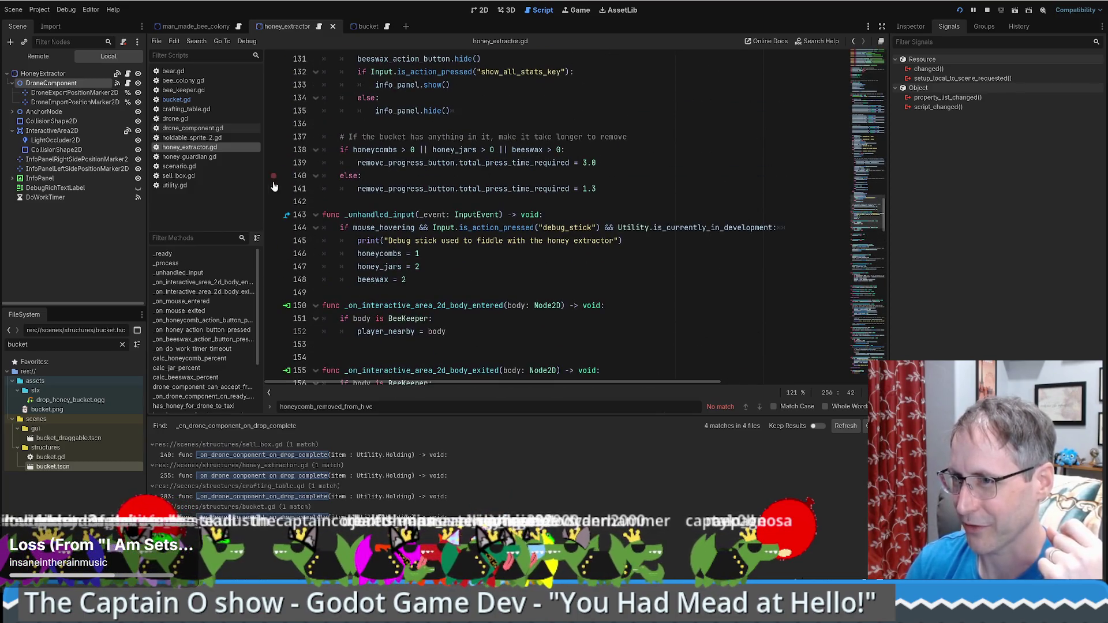
pyautogui.click(53, 82)
pyautogui.doubleClick(950, 116)
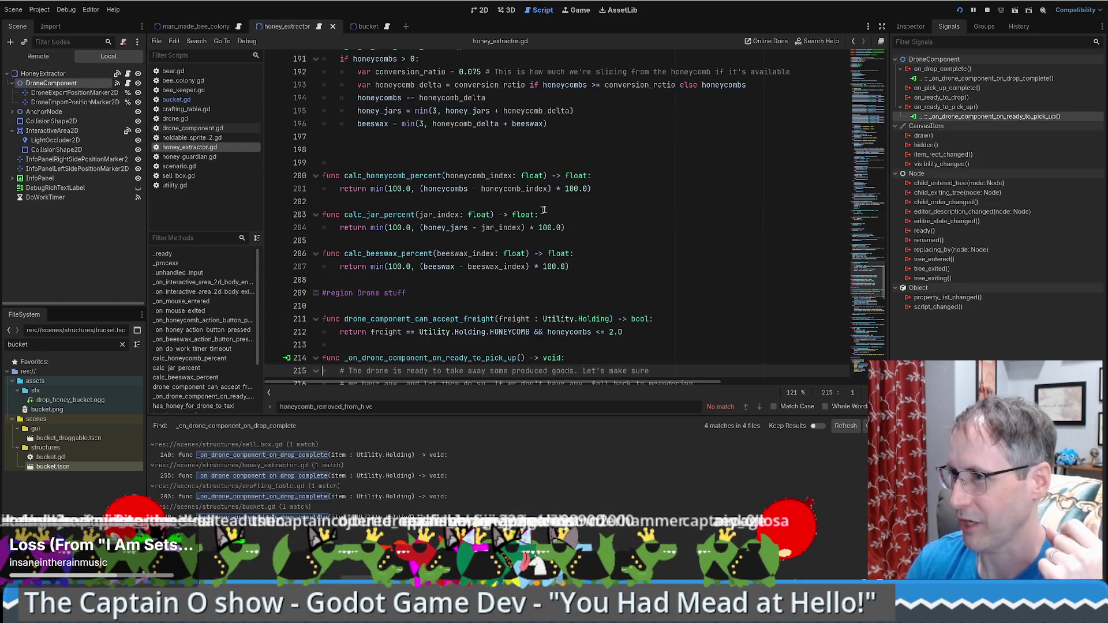
pyautogui.doubleClick(962, 79)
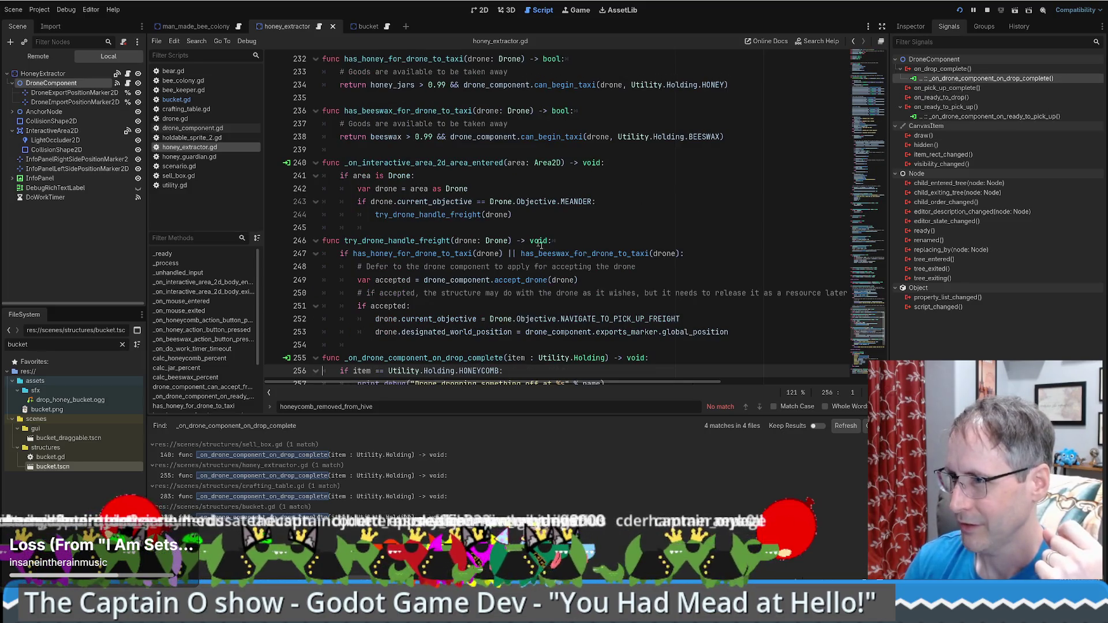
# Open the sell_box.gd drop-complete handler from the search results and filter files by 'sell'.
pyautogui.scroll(-7, 541, 244)
pyautogui.moveTo(508, 85); pyautogui.dragTo(606, 85)
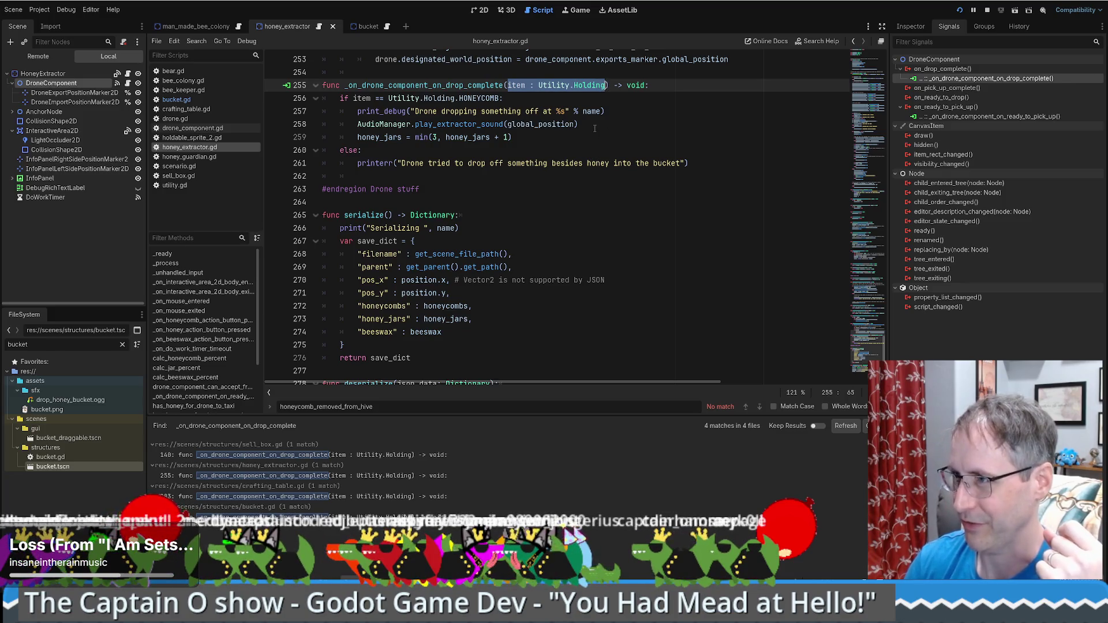
pyautogui.doubleClick(459, 85)
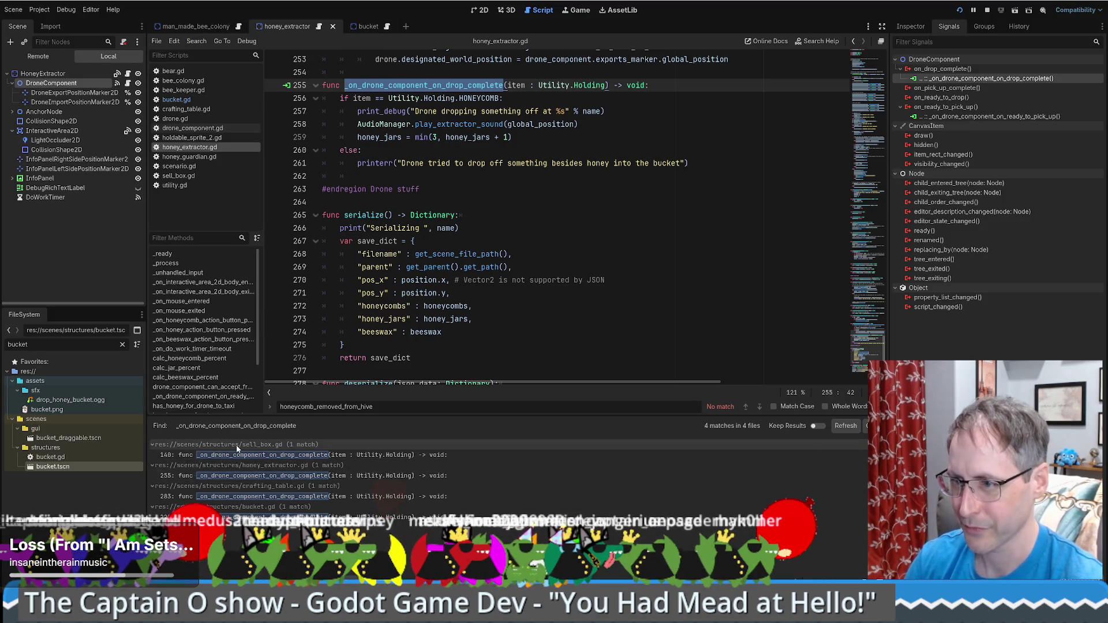
pyautogui.click(266, 455)
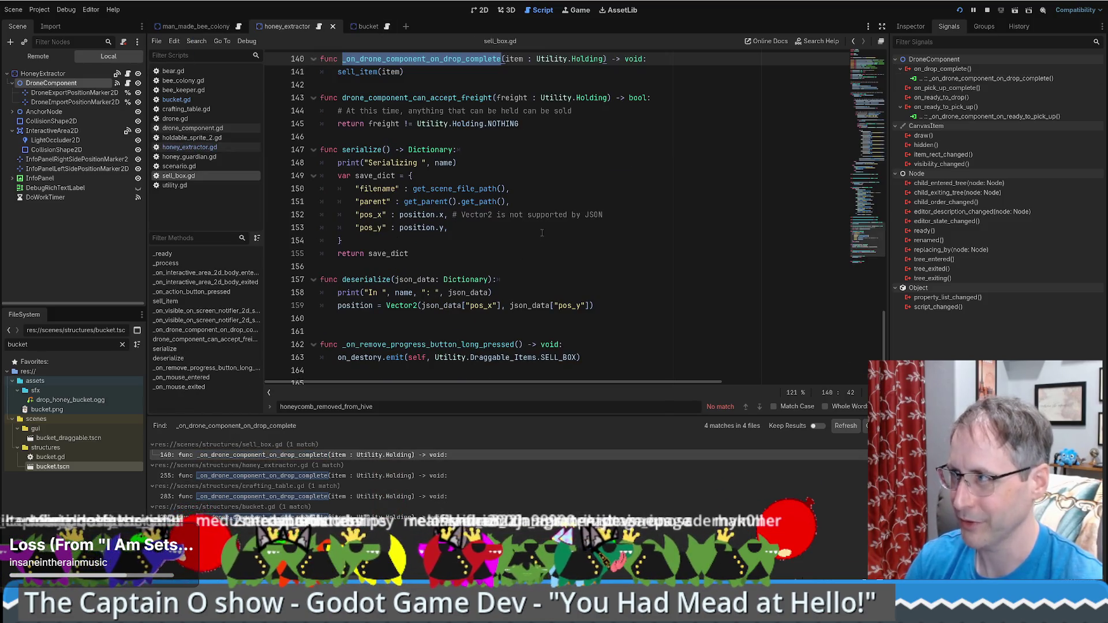
pyautogui.doubleClick(55, 345)
pyautogui.write('sell')
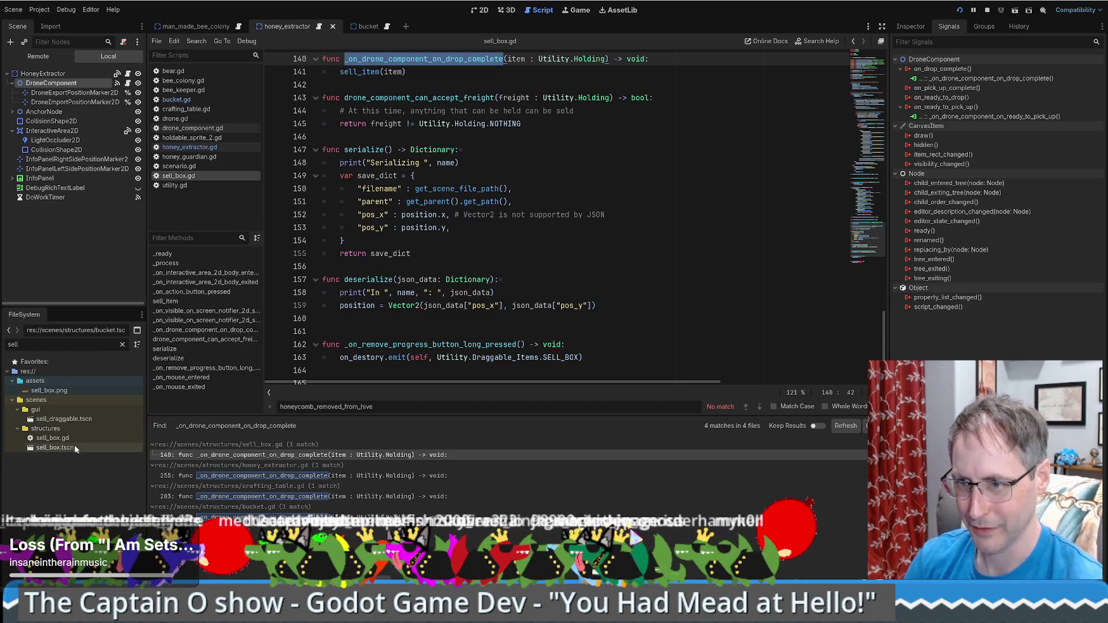
# Open sell_box.tscn and check that its DroneComponent's on_drop_complete connects to _on_drone_component_on_drop_complete.
pyautogui.doubleClick(55, 448)
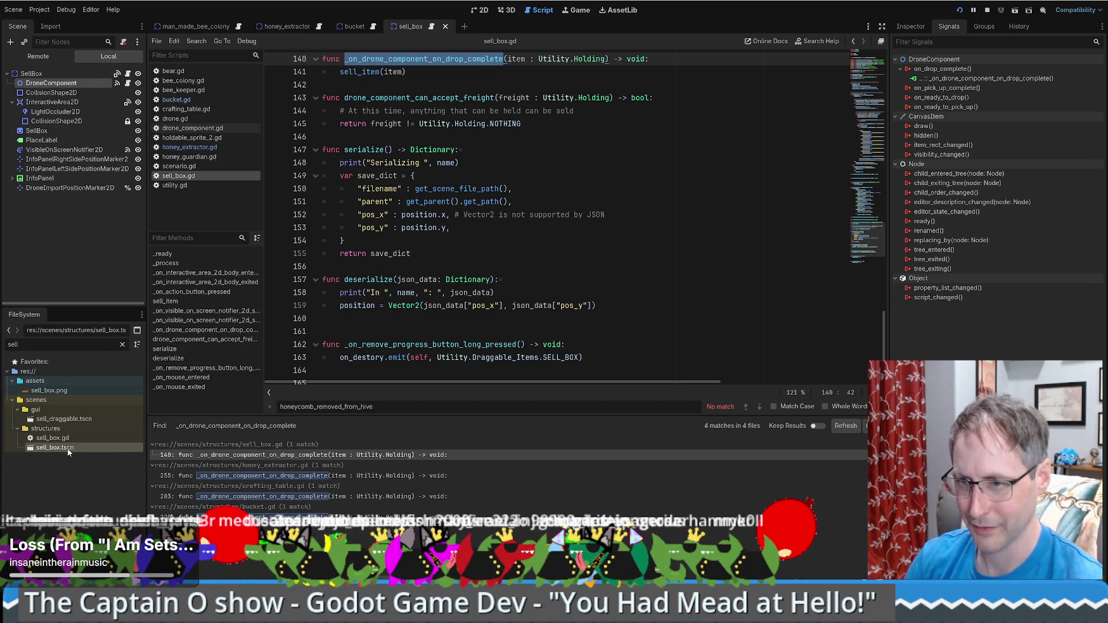
pyautogui.click(68, 93)
pyautogui.click(51, 83)
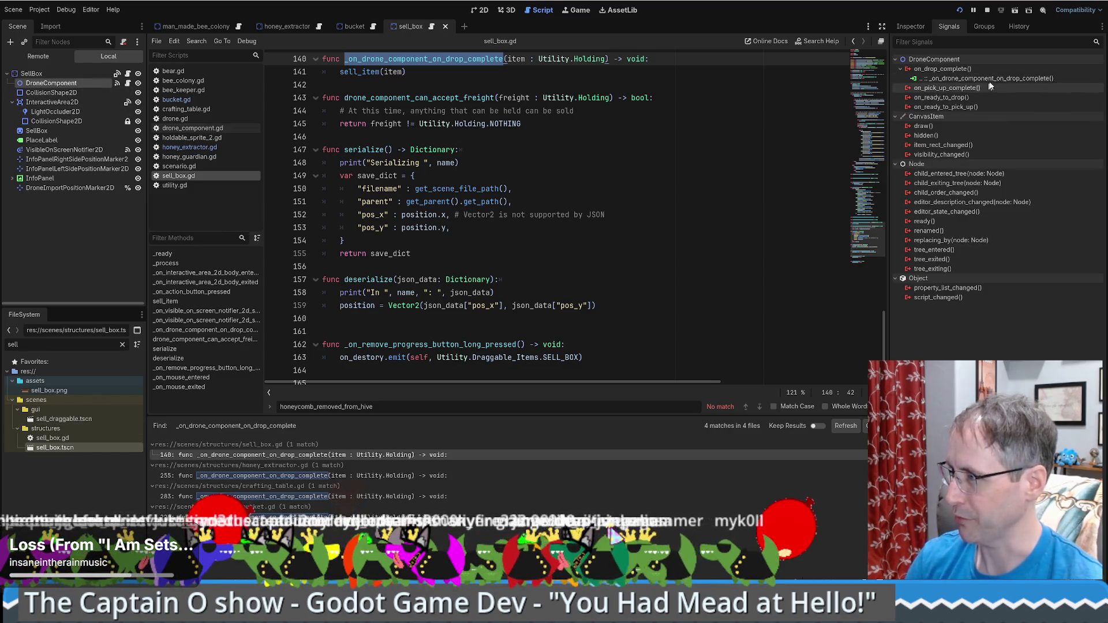
pyautogui.doubleClick(951, 79)
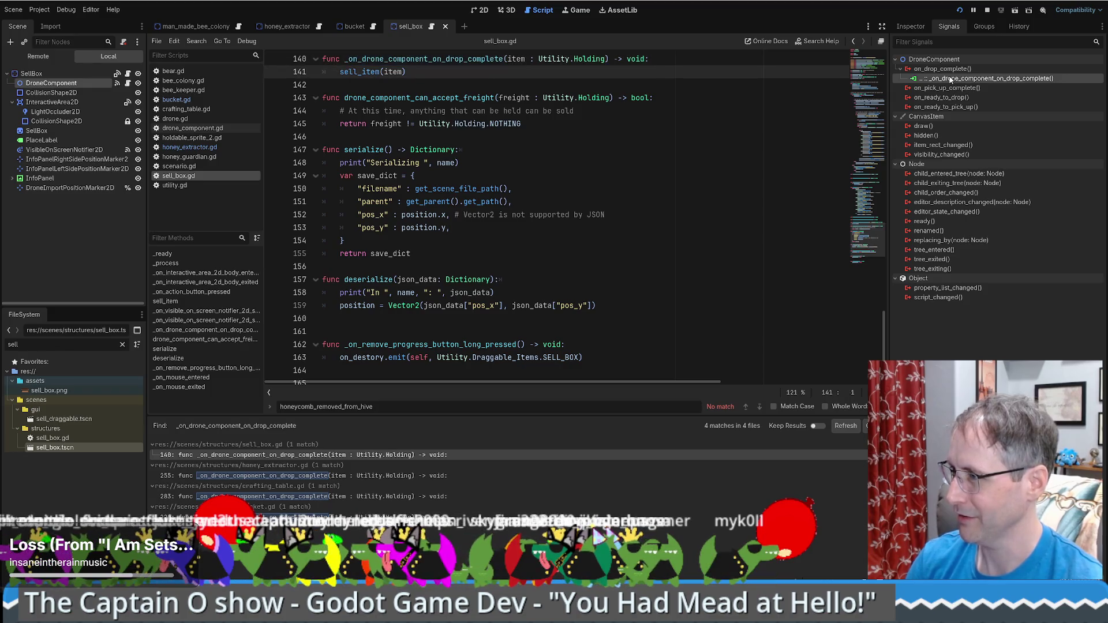
pyautogui.rightClick(950, 79)
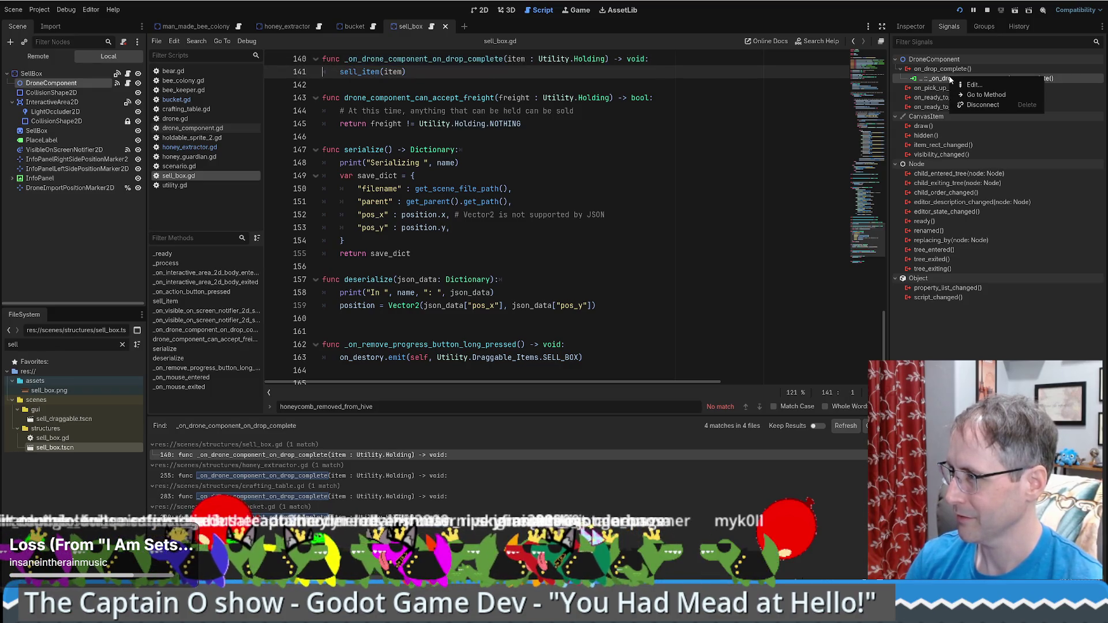
pyautogui.click(969, 88)
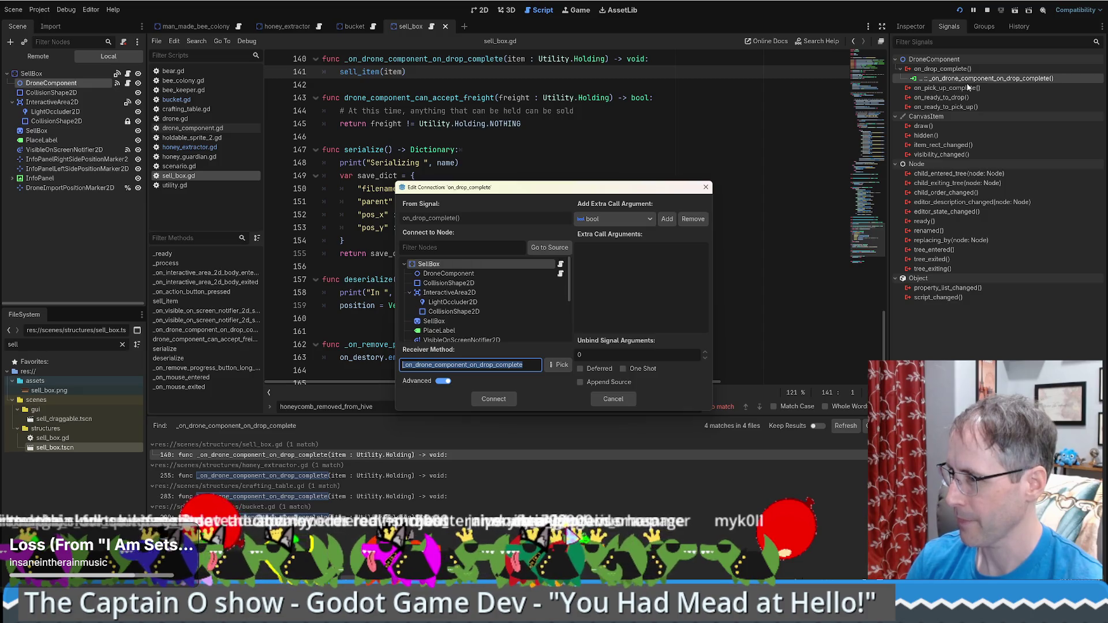
pyautogui.click(706, 187)
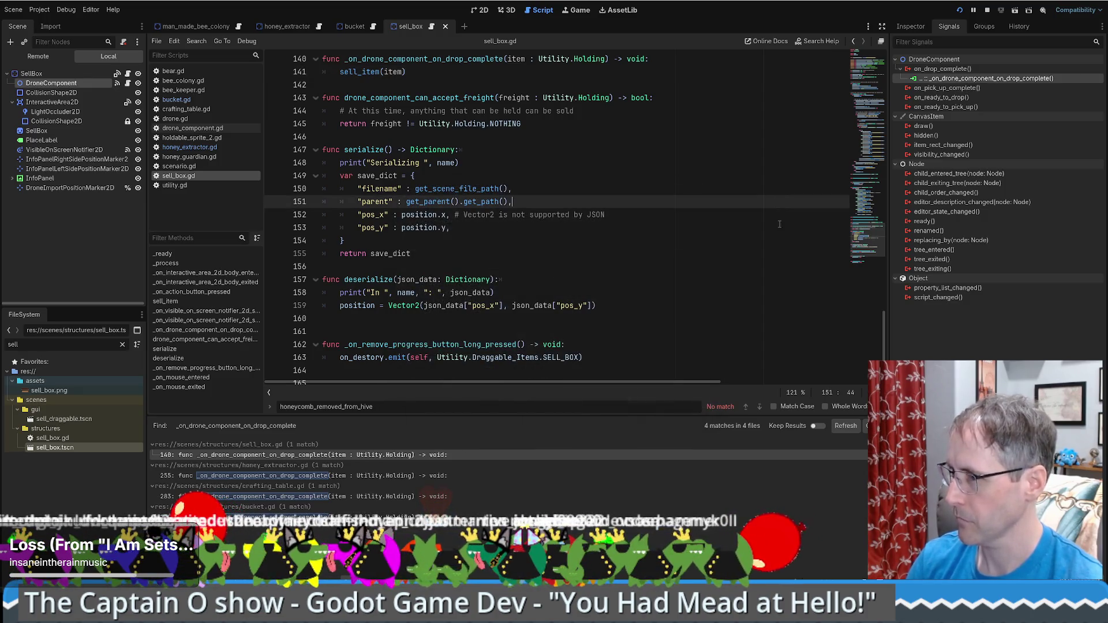
pyautogui.click(988, 11)
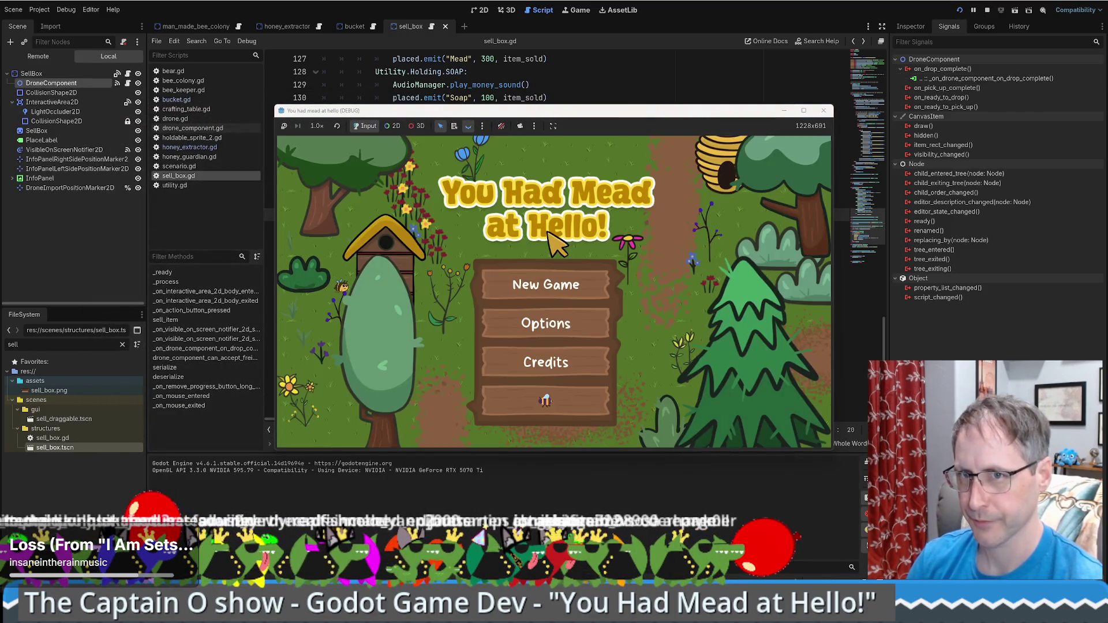
pyautogui.click(538, 395)
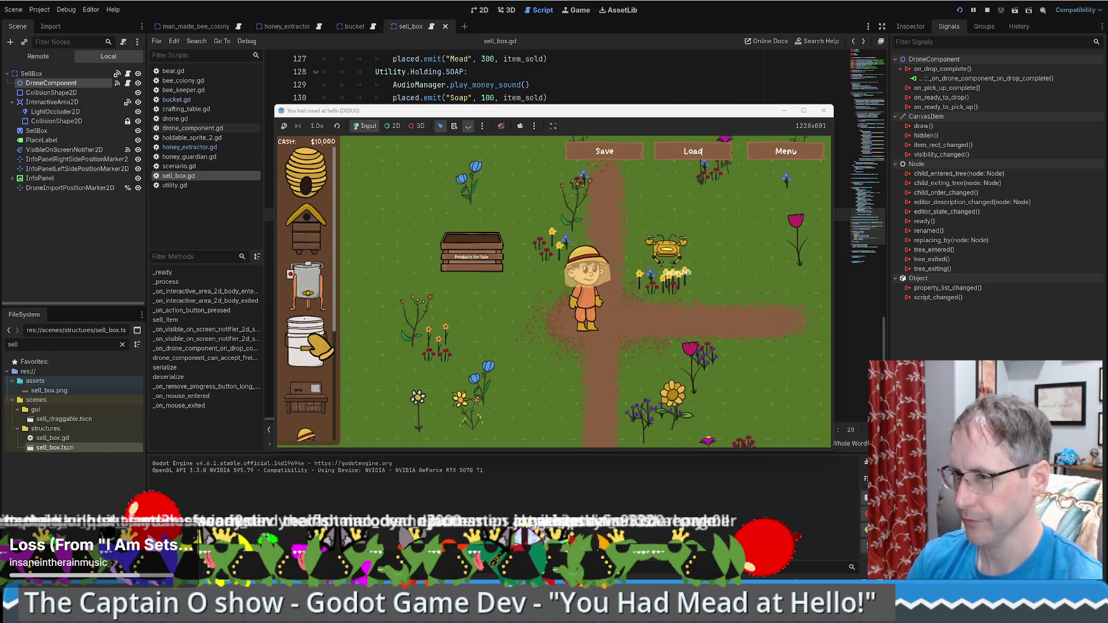
pyautogui.press('d')
pyautogui.click(306, 286)
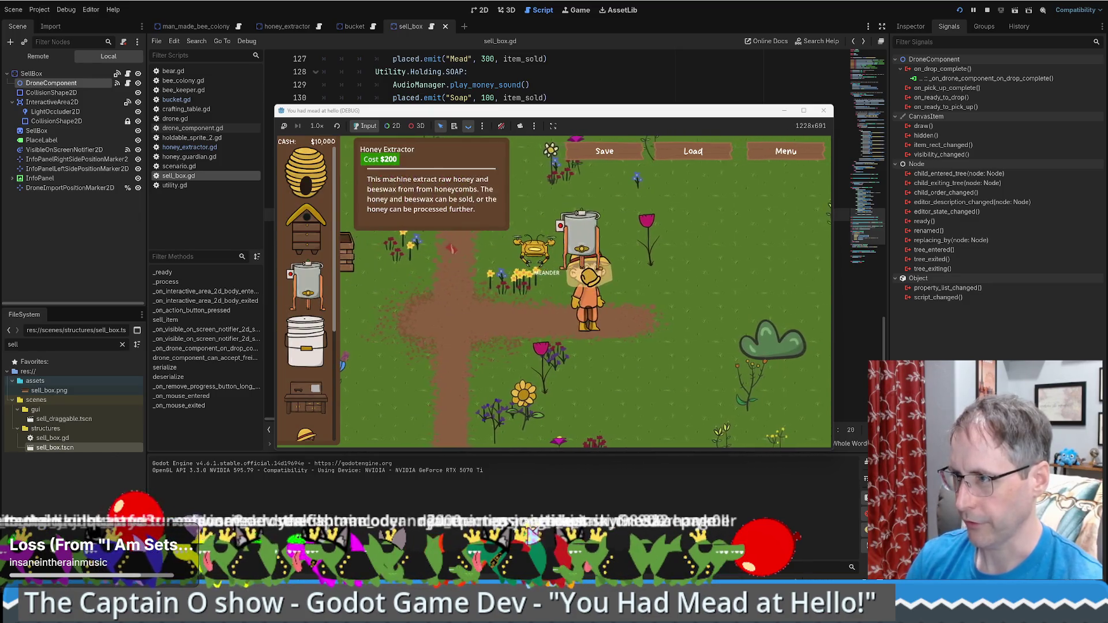
pyautogui.click(575, 271)
pyautogui.click(307, 228)
pyautogui.click(645, 275)
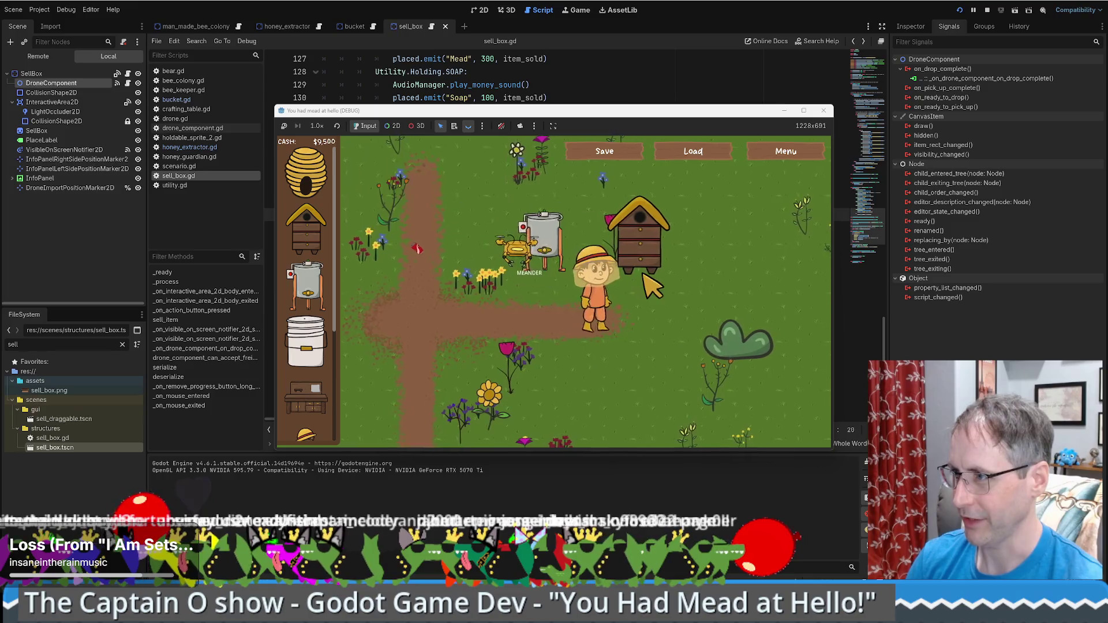
pyautogui.press('w')
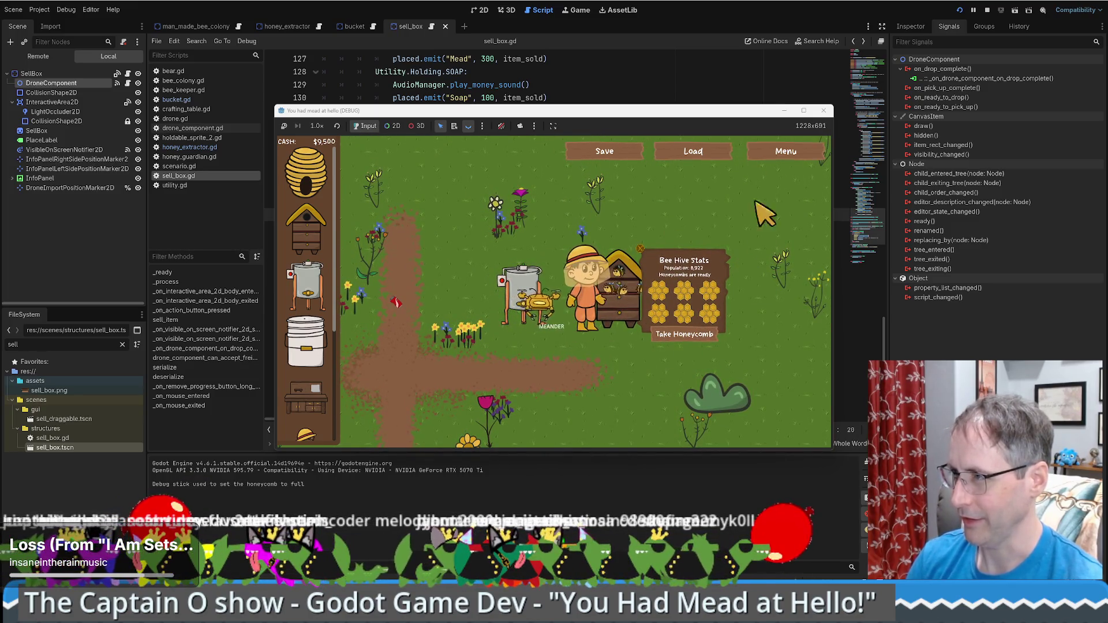
pyautogui.click(804, 110)
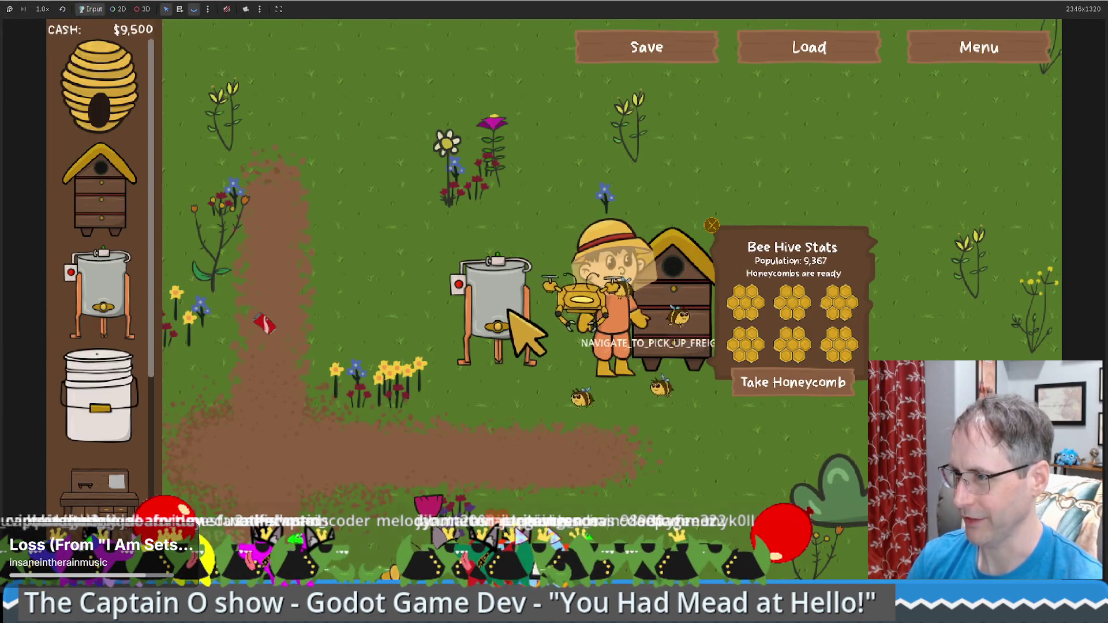
pyautogui.click(510, 311)
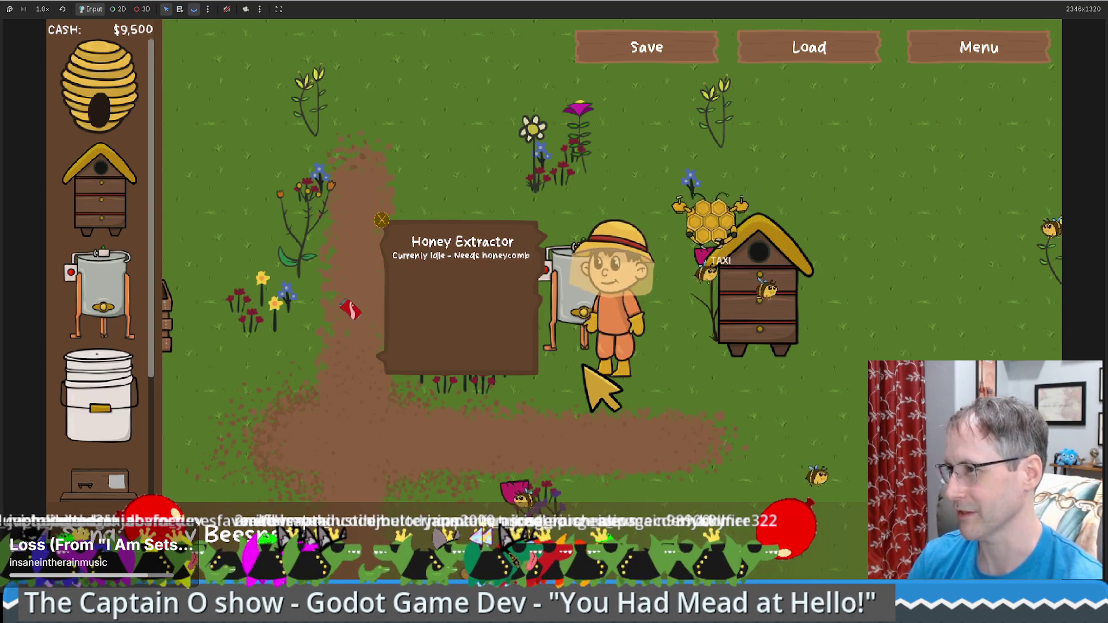
pyautogui.click(623, 392)
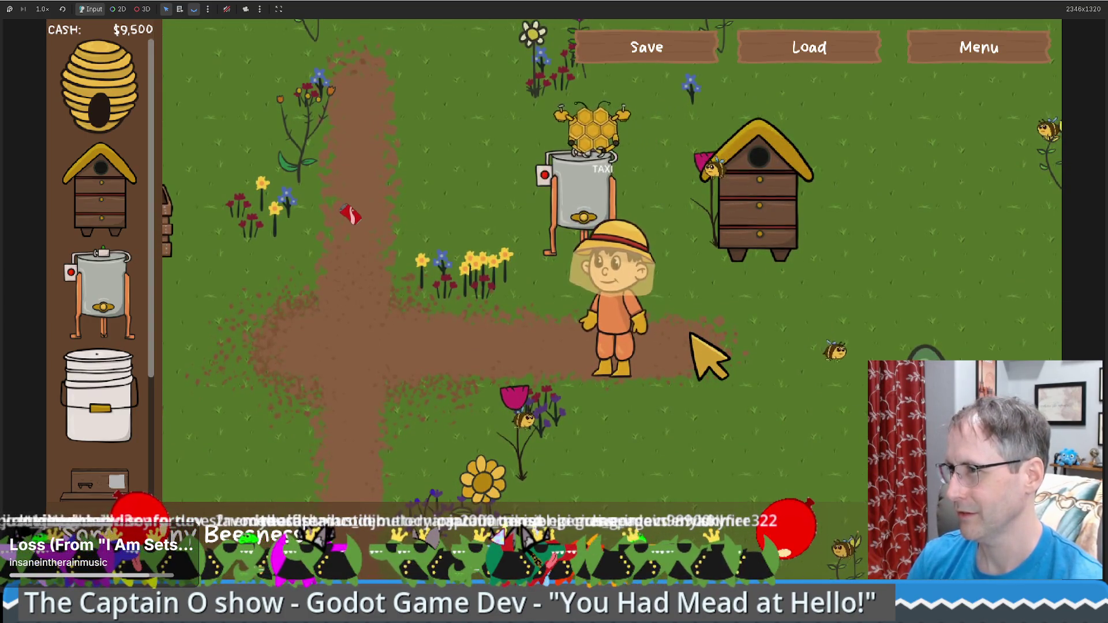
pyautogui.click(524, 292)
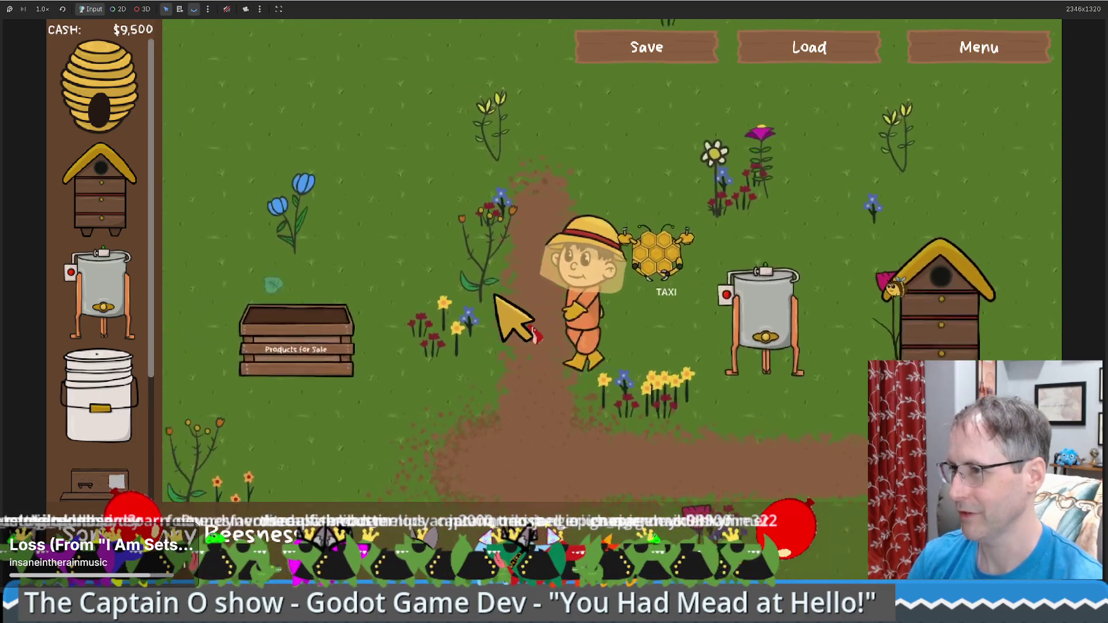
pyautogui.click(415, 329)
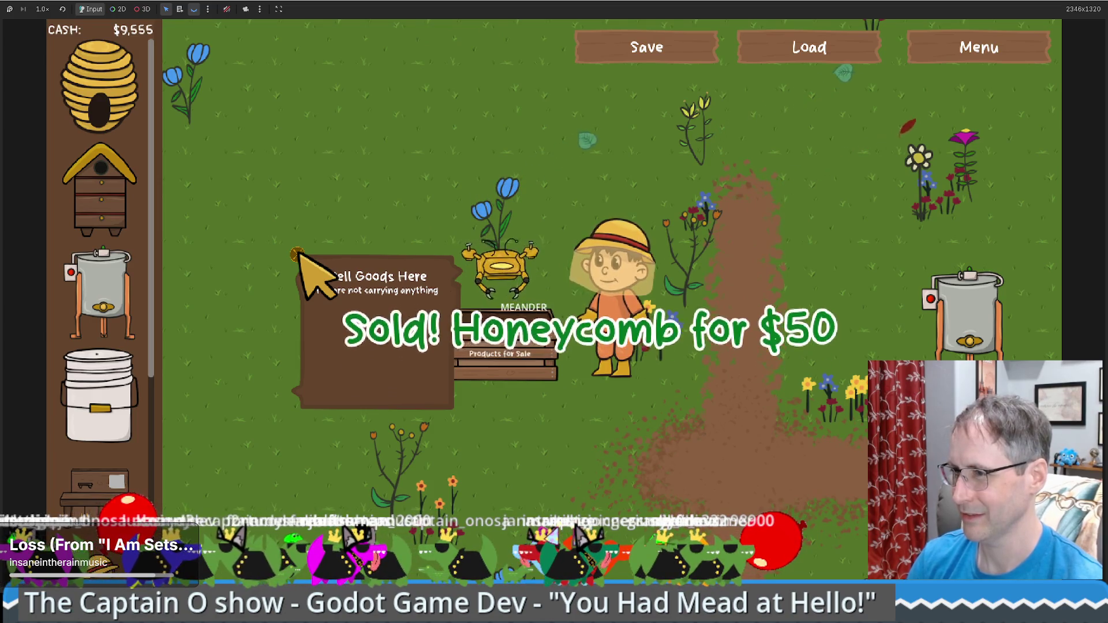
pyautogui.click(297, 255)
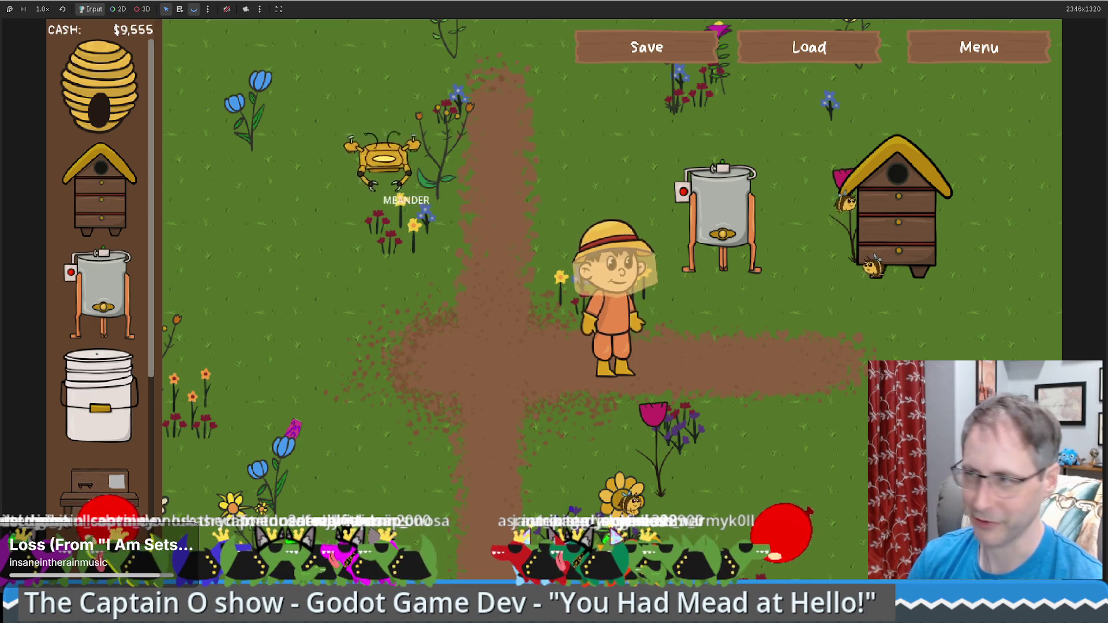
pyautogui.press('w')
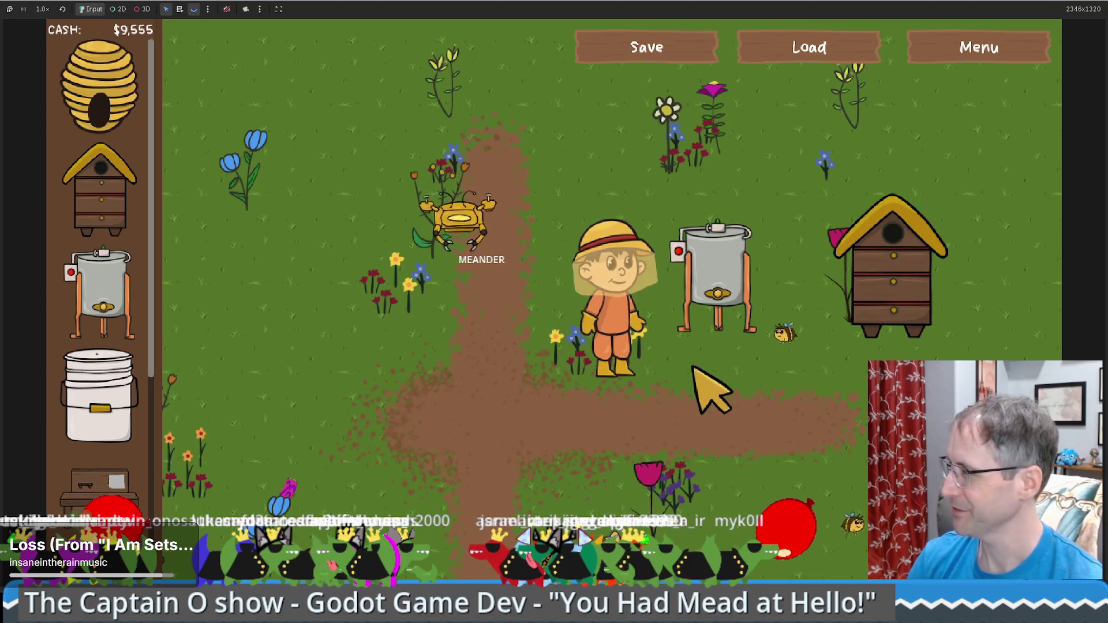
pyautogui.press('w')
pyautogui.press('w')
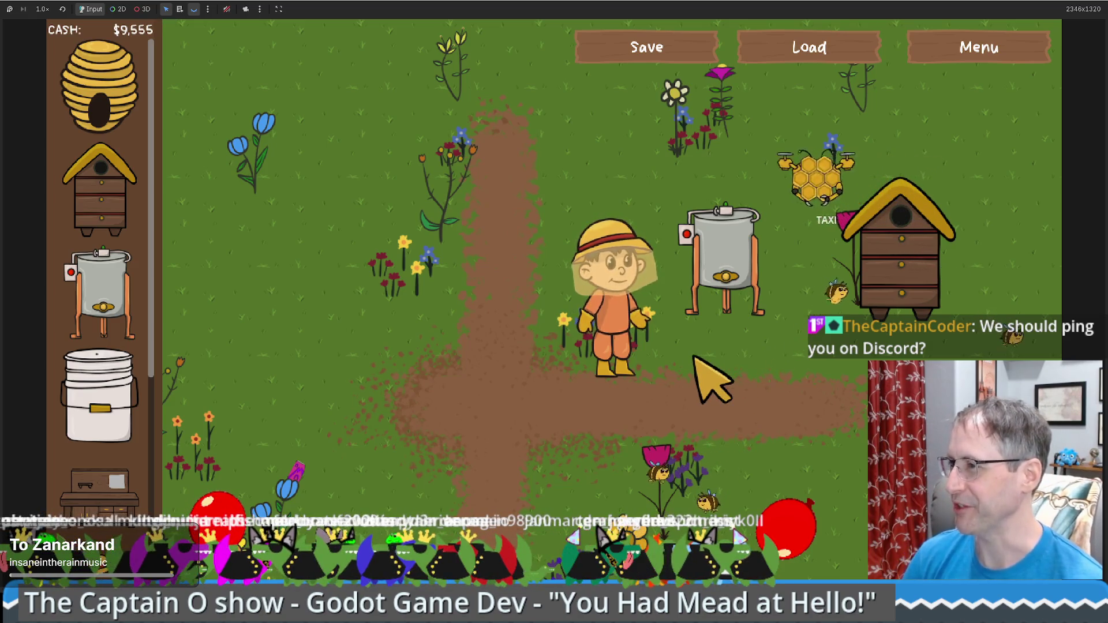
pyautogui.click(723, 346)
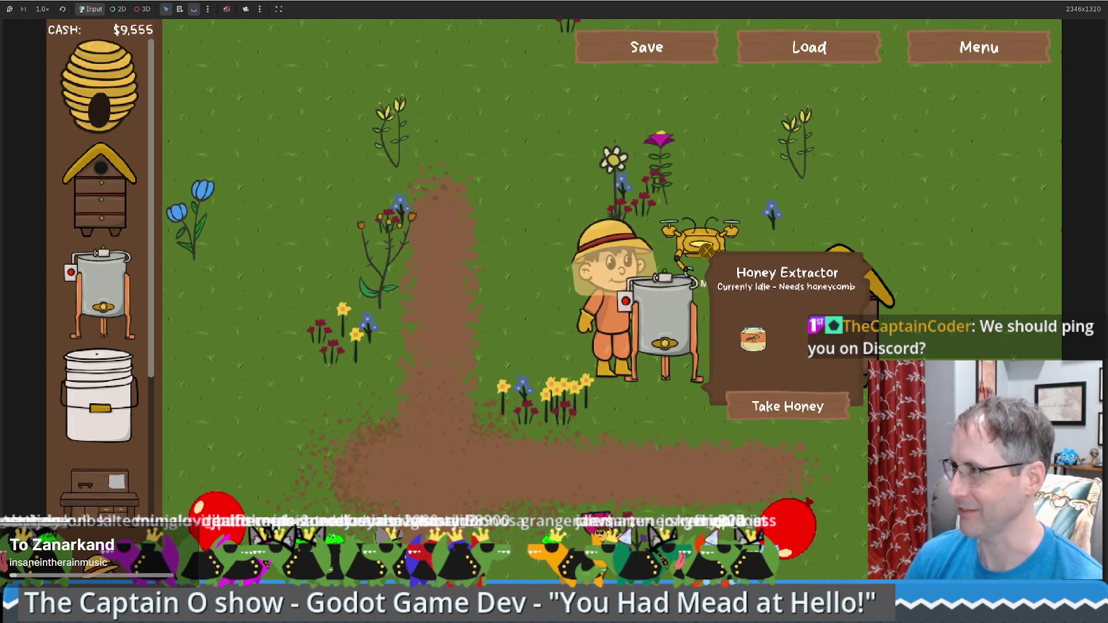
pyautogui.press('F8')
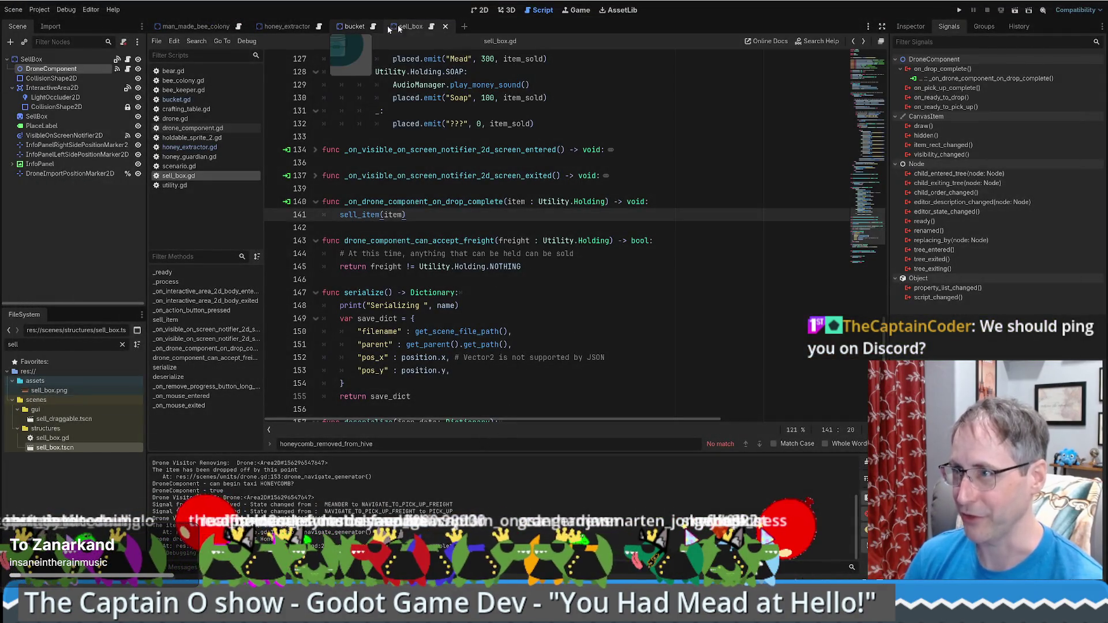
# Browse honey_extractor.gd from the drop-complete handler to calc_honeycomb_percent.
pyautogui.hotkey('alt', 'Left')
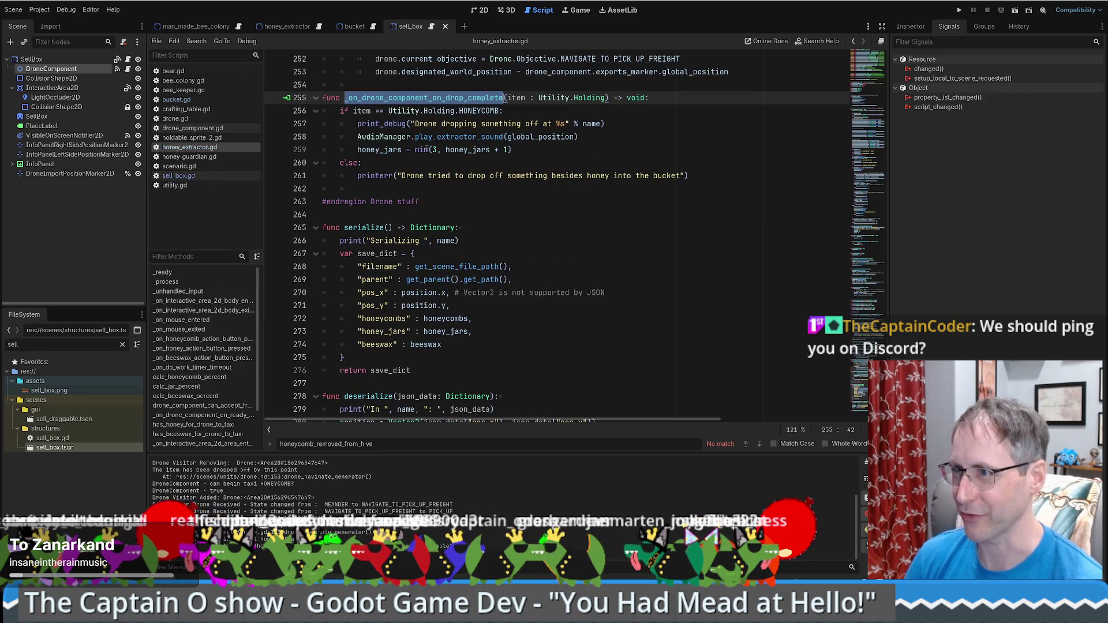
pyautogui.click(402, 150)
pyautogui.scroll(3, 689, 233)
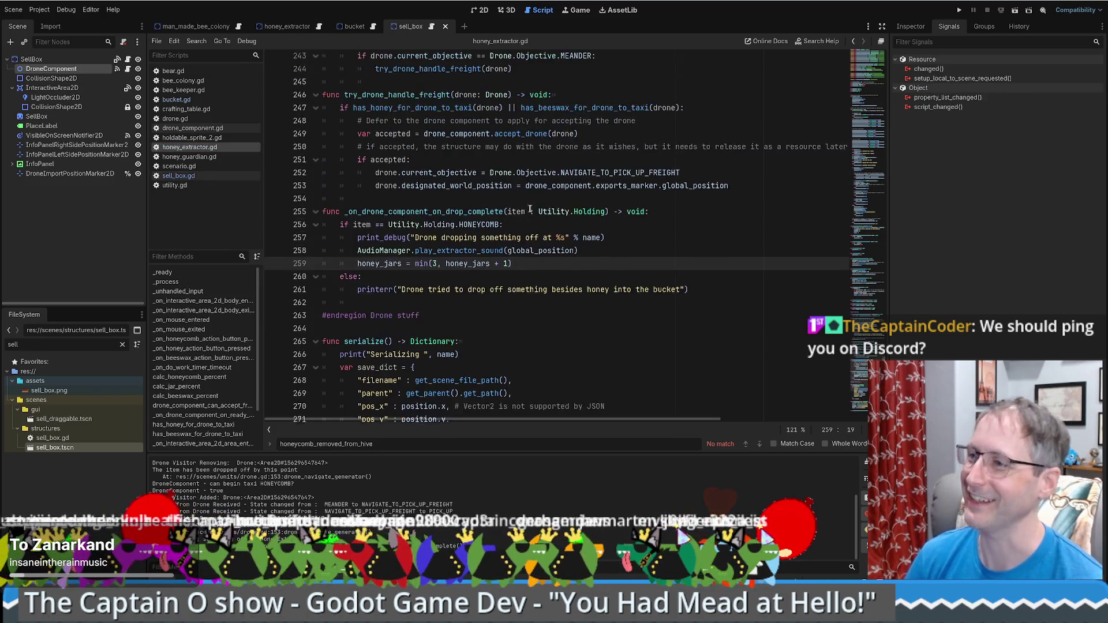
pyautogui.moveTo(865, 392)
pyautogui.mouseDown()
pyautogui.moveTo(885, 95)
pyautogui.moveTo(889, 166)
pyautogui.mouseUp()
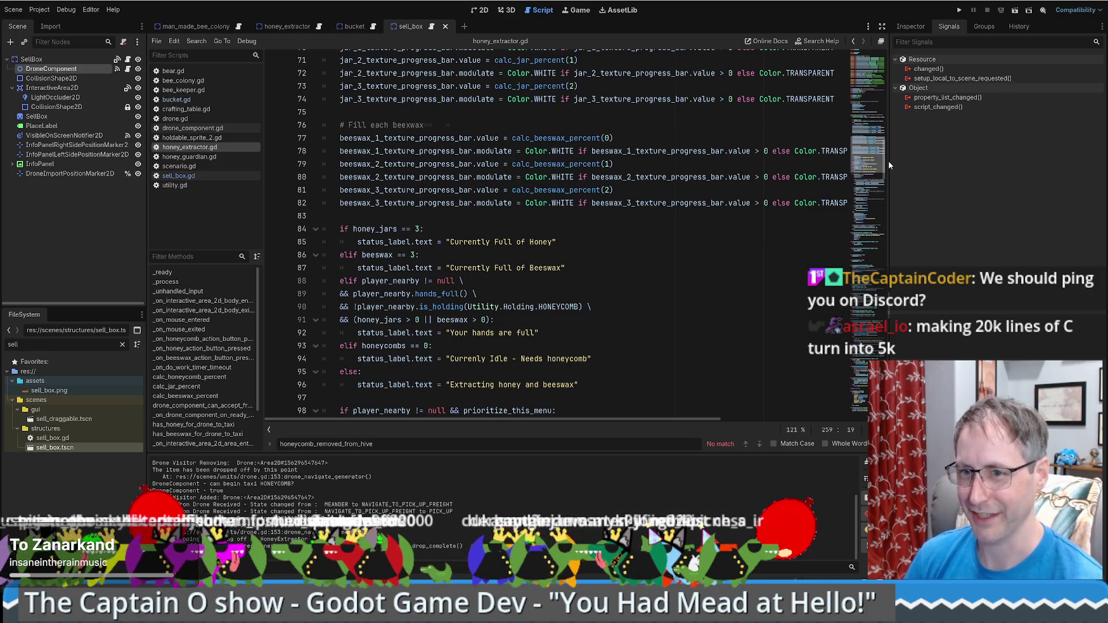
pyautogui.scroll(-20, 888, 161)
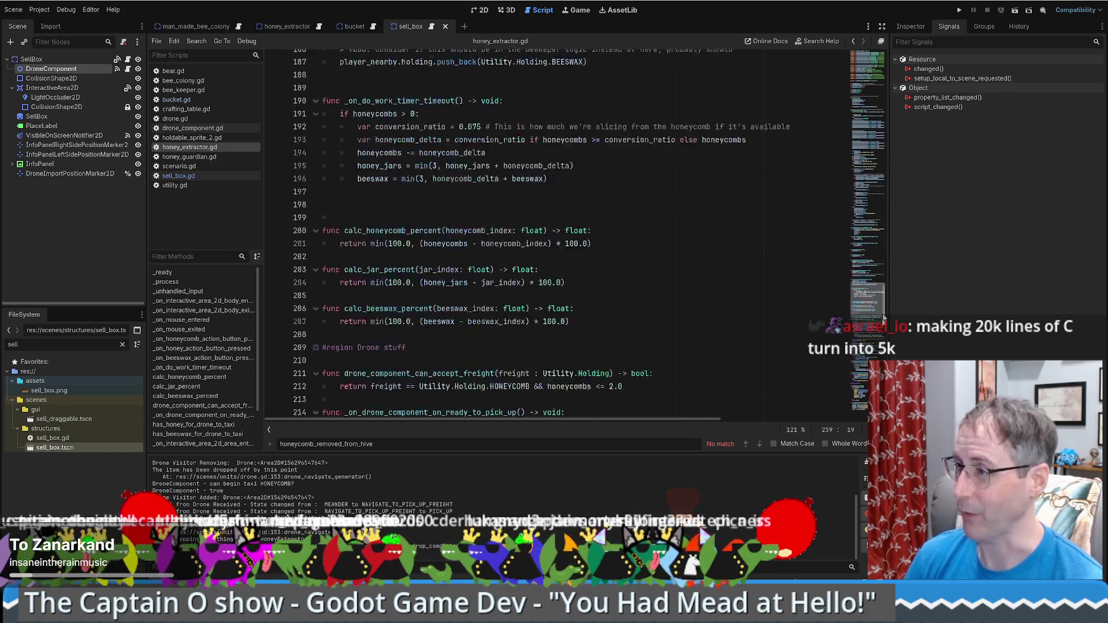
pyautogui.scroll(-3, 566, 231)
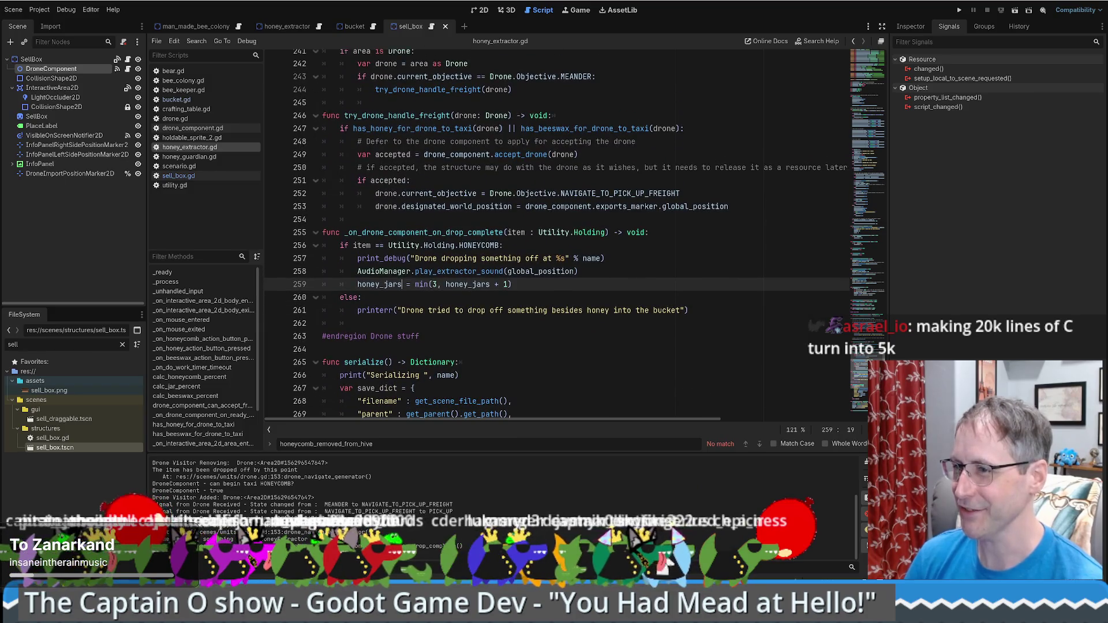
pyautogui.scroll(3, 566, 231)
pyautogui.scroll(7, 878, 342)
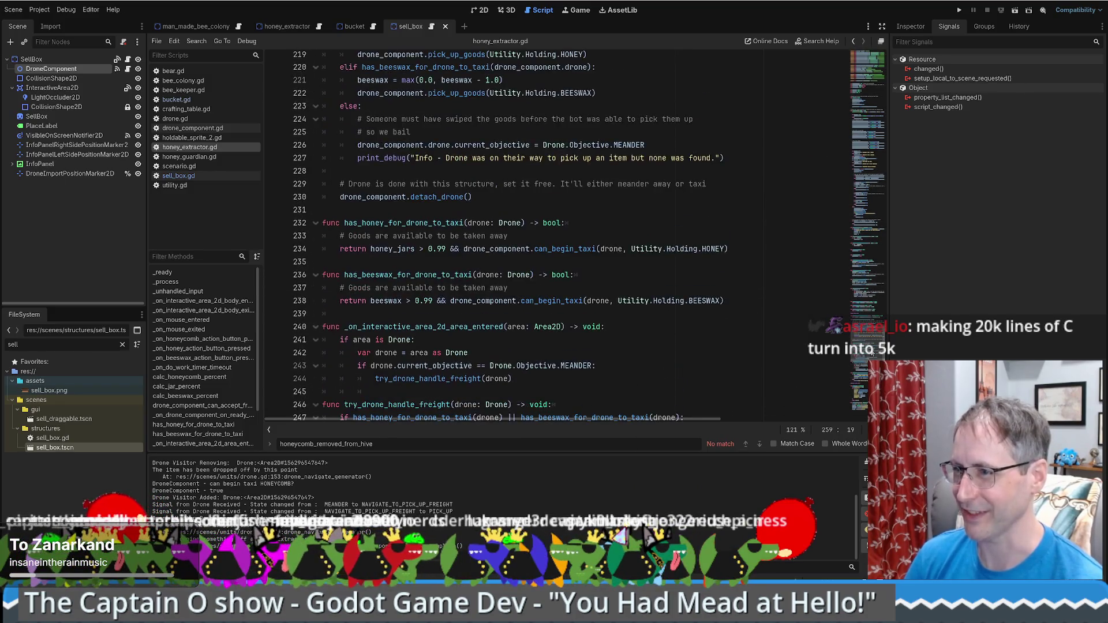
pyautogui.scroll(10, 564, 224)
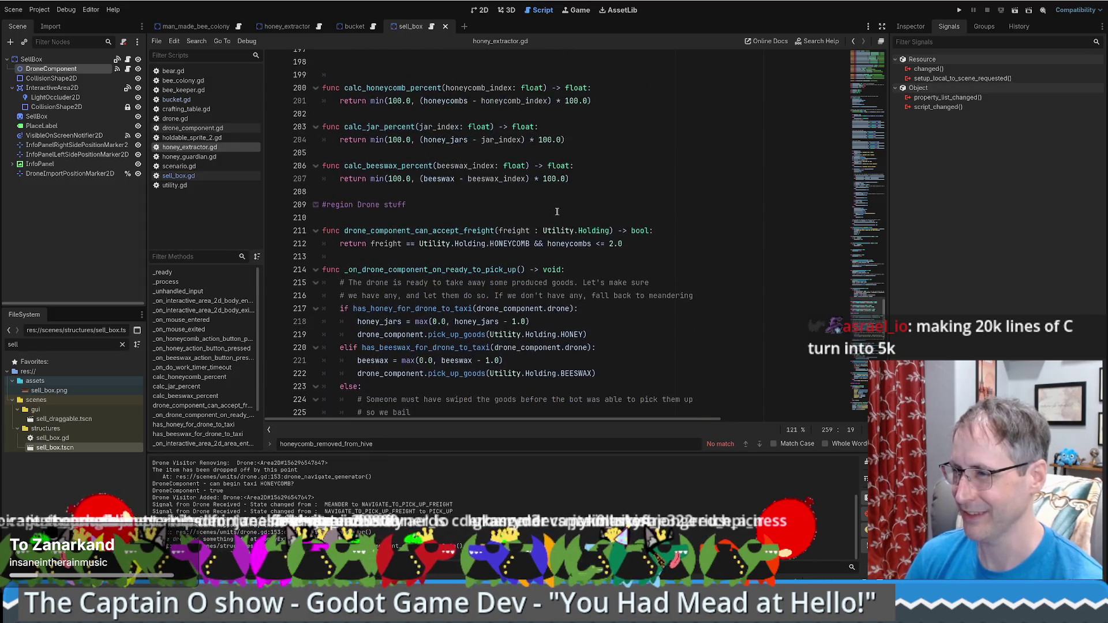
pyautogui.scroll(-10, 565, 211)
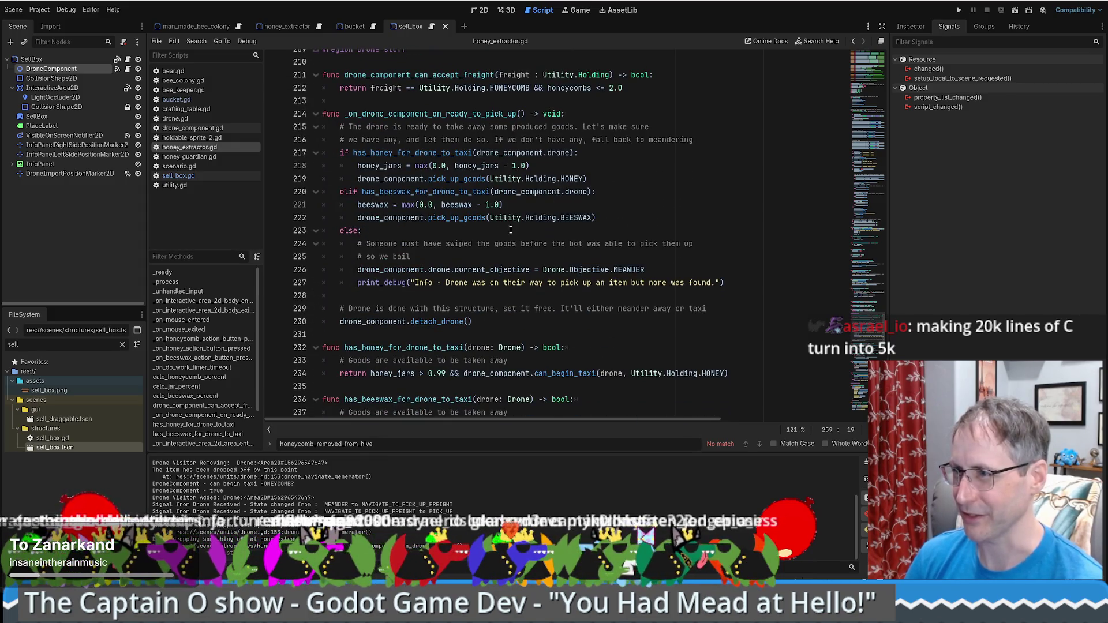
pyautogui.scroll(6, 511, 229)
pyautogui.click(398, 166)
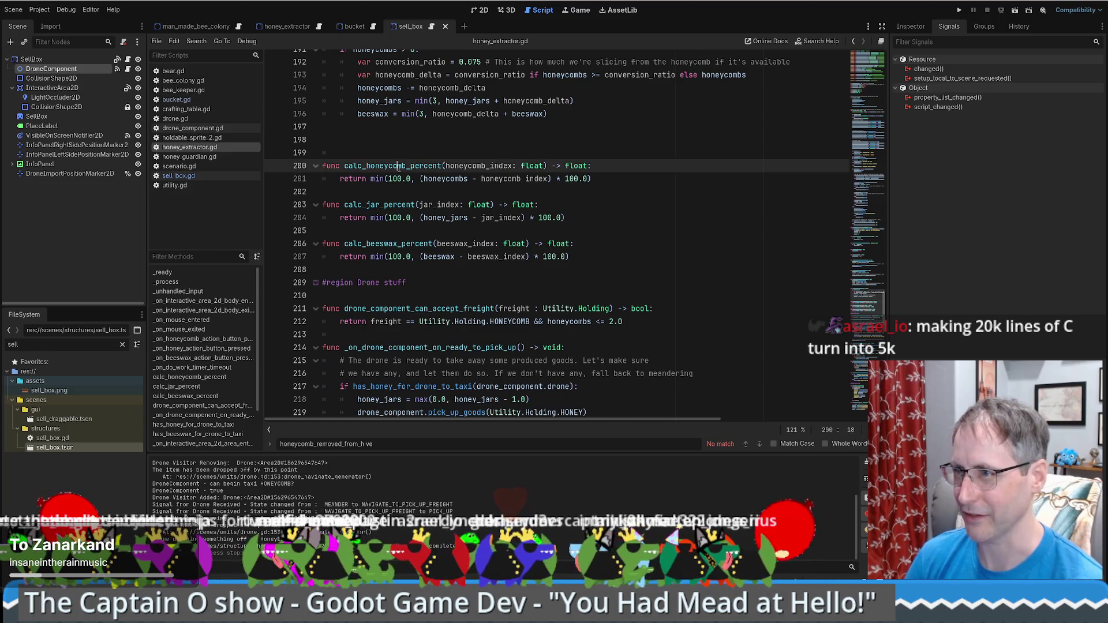
pyautogui.scroll(5, 415, 202)
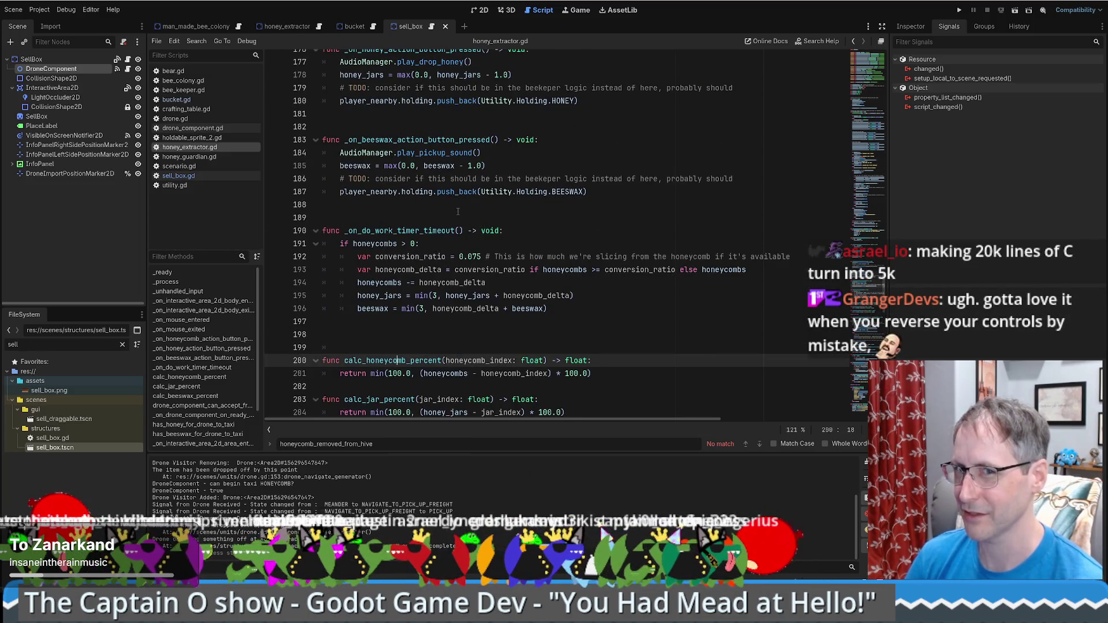
pyautogui.scroll(5, 531, 224)
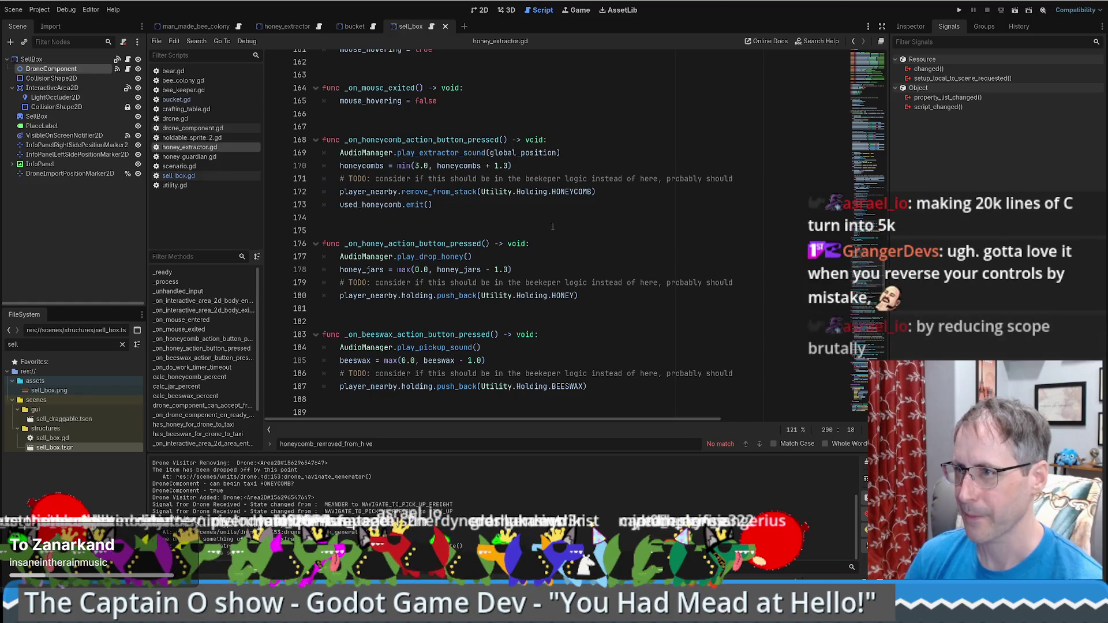
# Make drop-offs add a honeycomb capped at 3.0, save, and move that line above the extractor sound.
pyautogui.moveTo(340, 166); pyautogui.dragTo(626, 166)
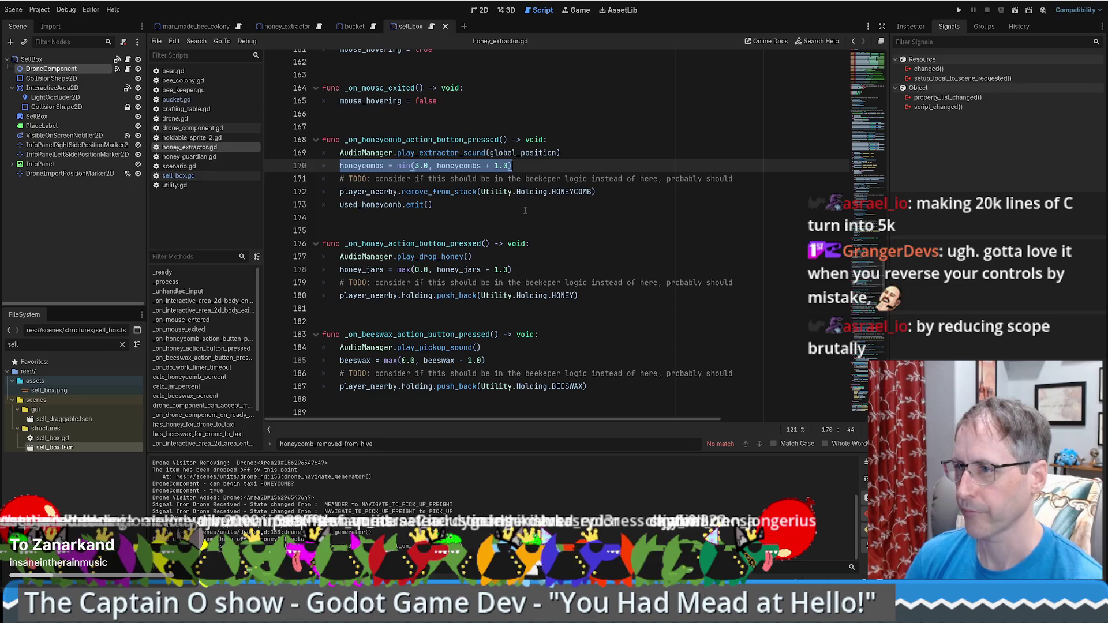
pyautogui.hotkey('ctrl', 'z')
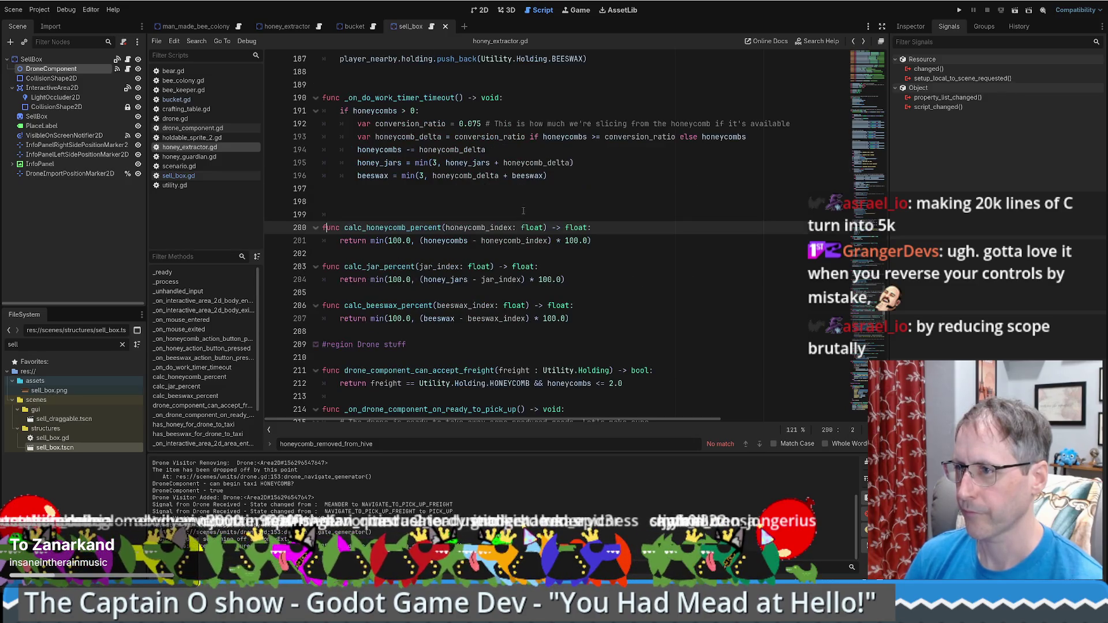
pyautogui.hotkey('ctrl', 'z')
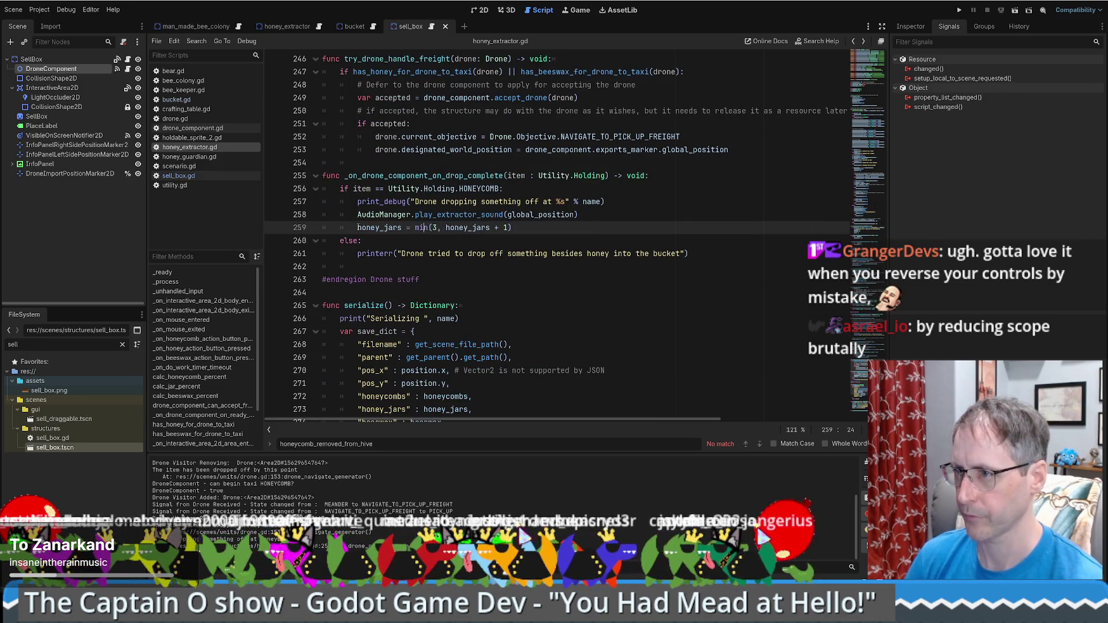
pyautogui.hotkey('ctrl', 'z')
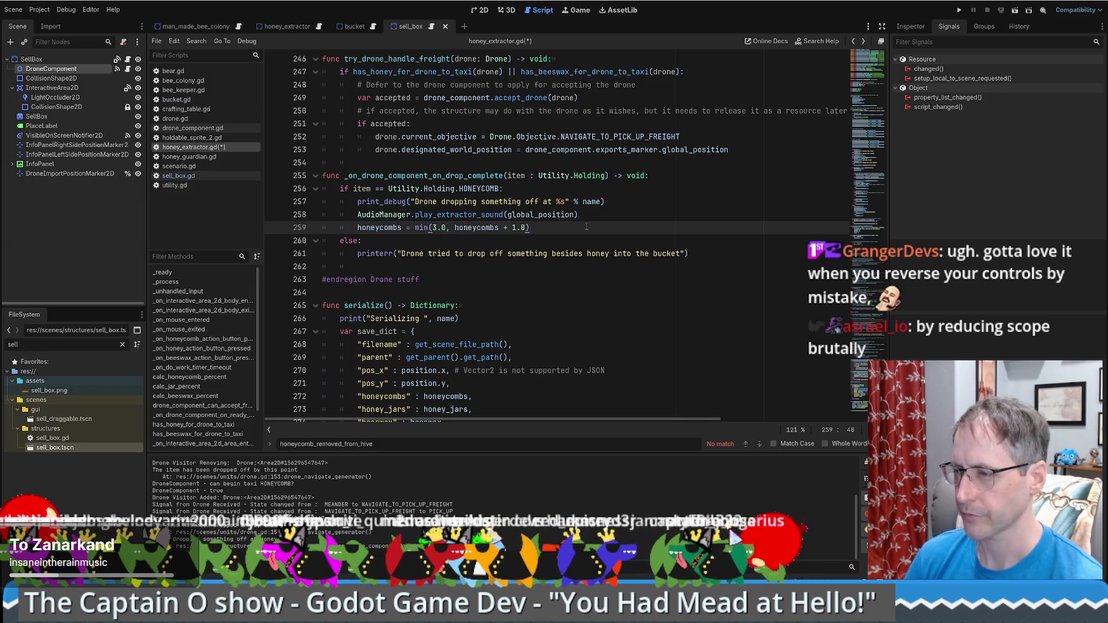
pyautogui.hotkey('ctrl', 's')
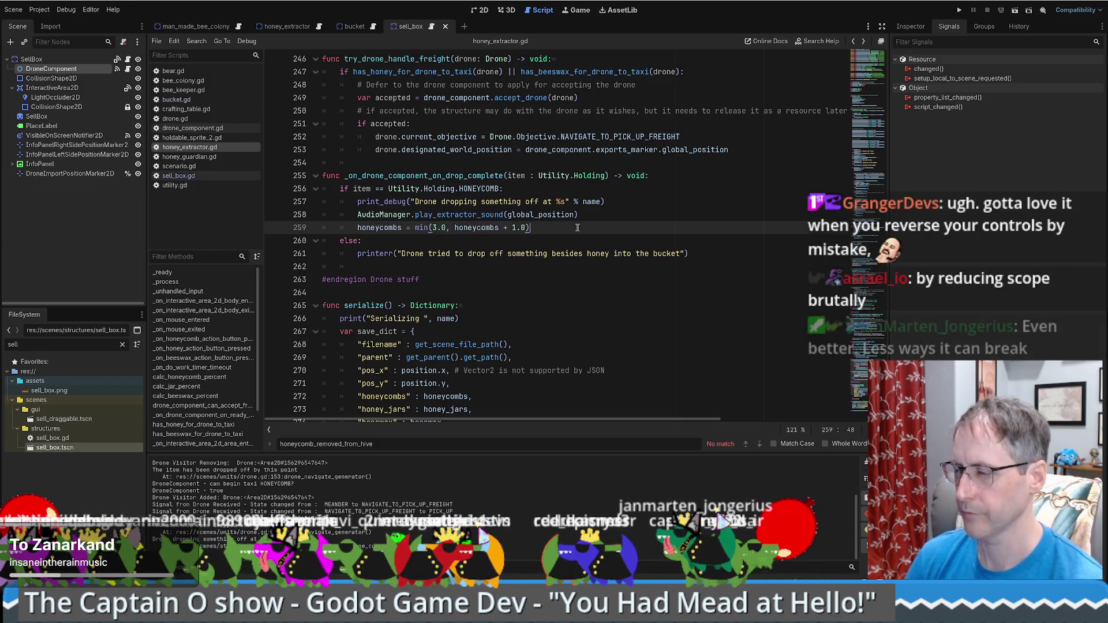
pyautogui.moveTo(587, 227); pyautogui.dragTo(615, 213)
pyautogui.moveTo(517, 228); pyautogui.dragTo(622, 203)
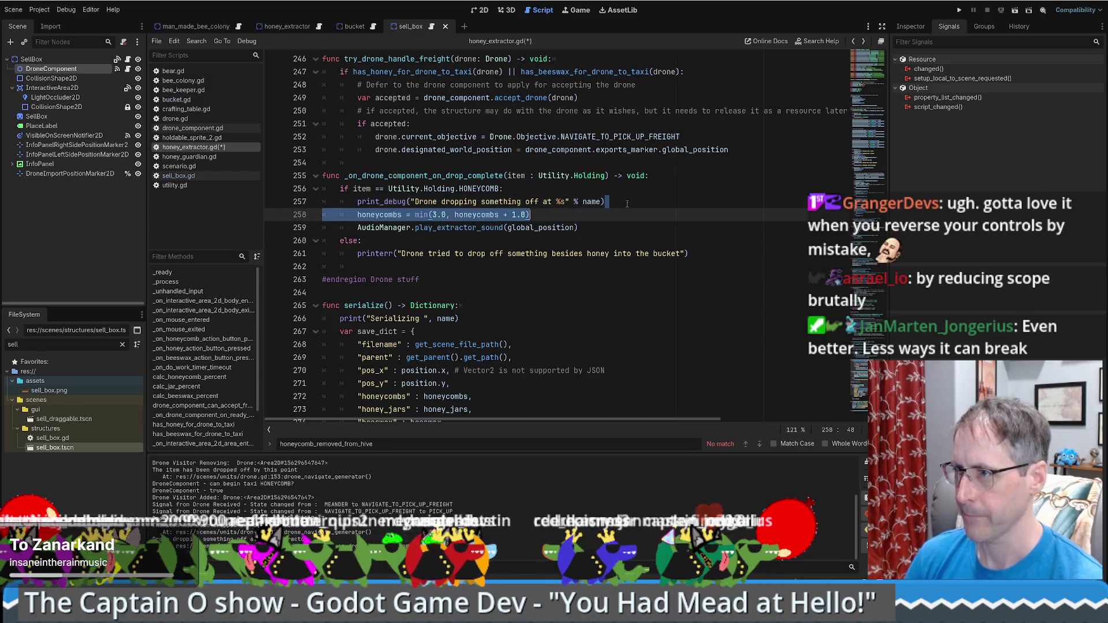
pyautogui.click(627, 204)
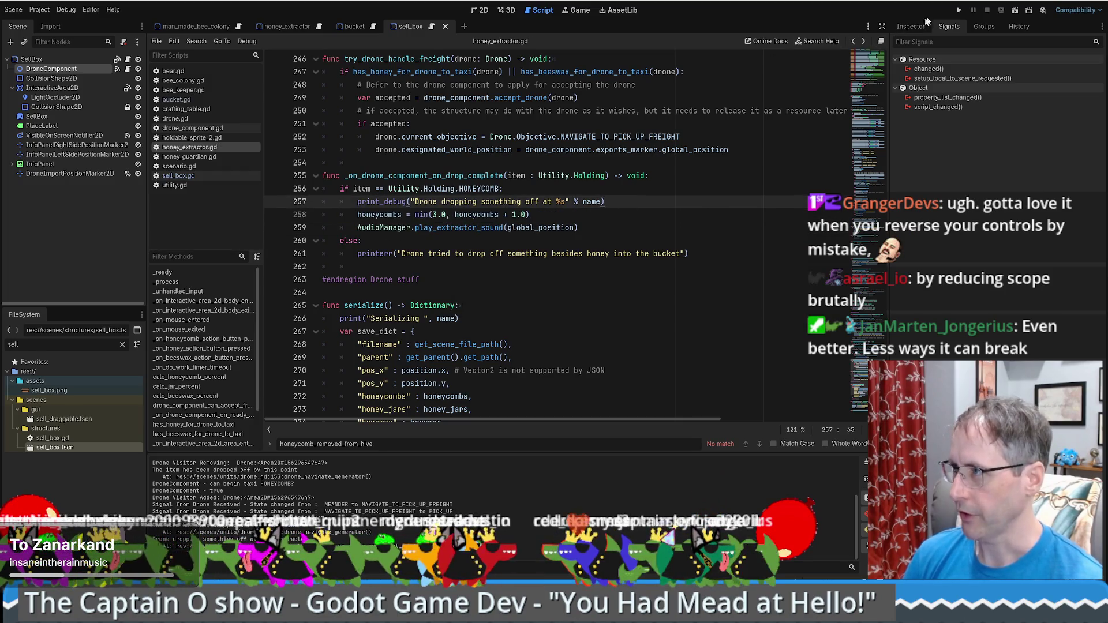
# Launch the game, remove the sell box, and buy a honey extractor and a bee hive.
pyautogui.click(960, 10)
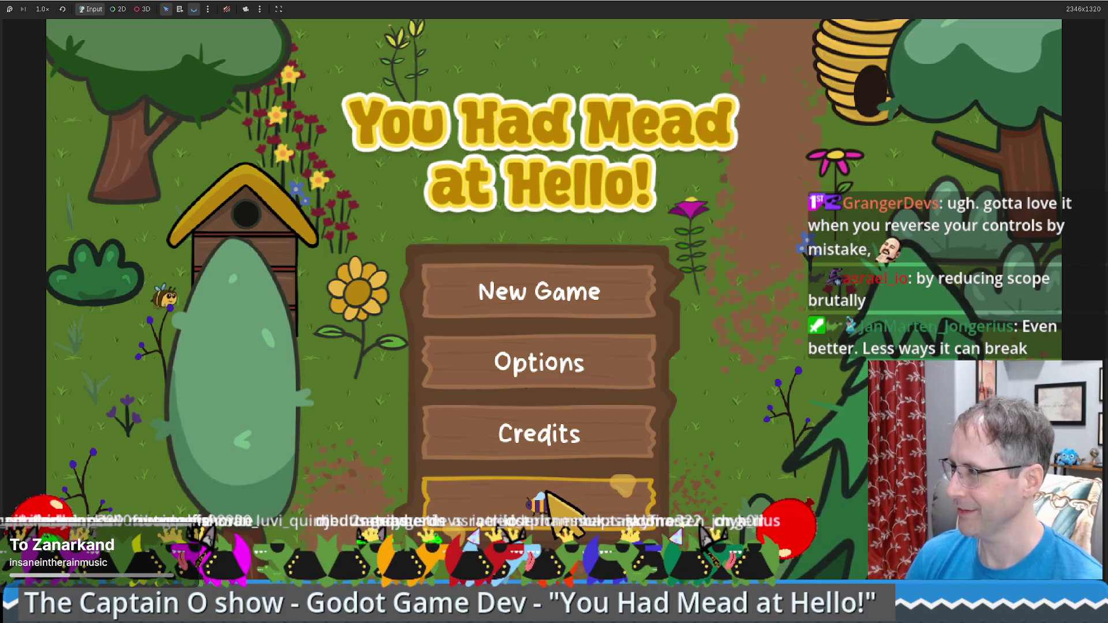
pyautogui.click(572, 491)
pyautogui.click(433, 286)
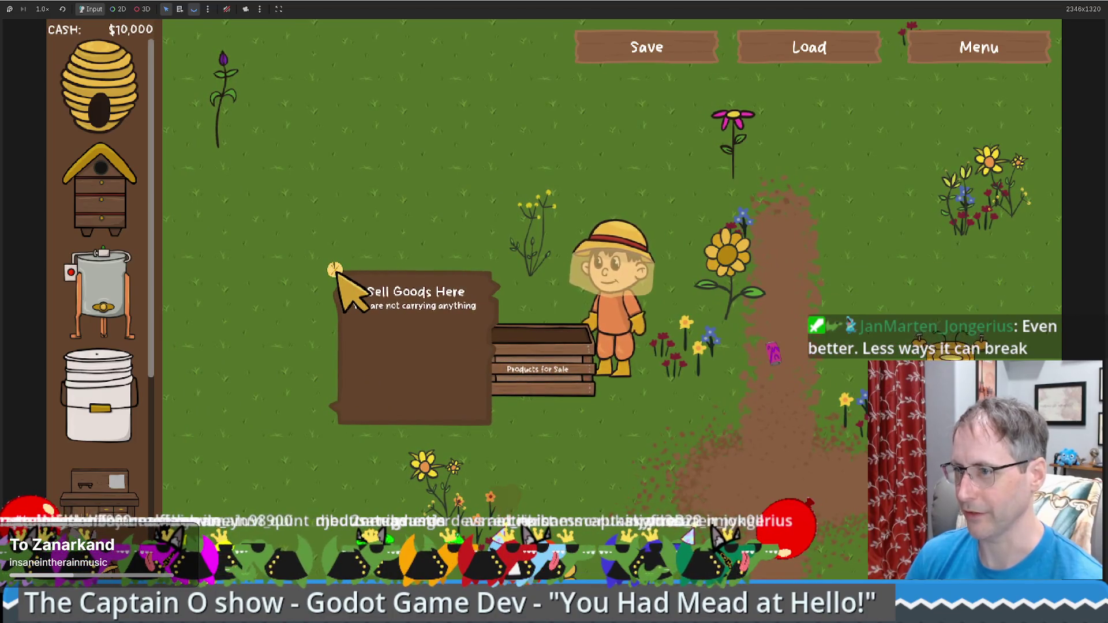
pyautogui.click(334, 272)
pyautogui.click(118, 311)
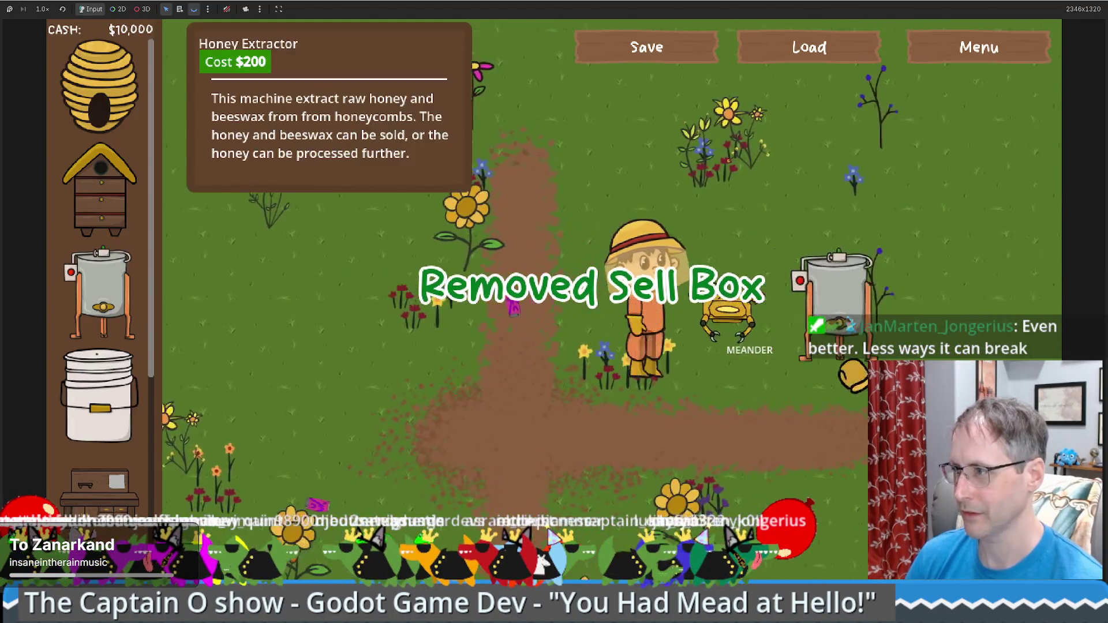
pyautogui.click(118, 162)
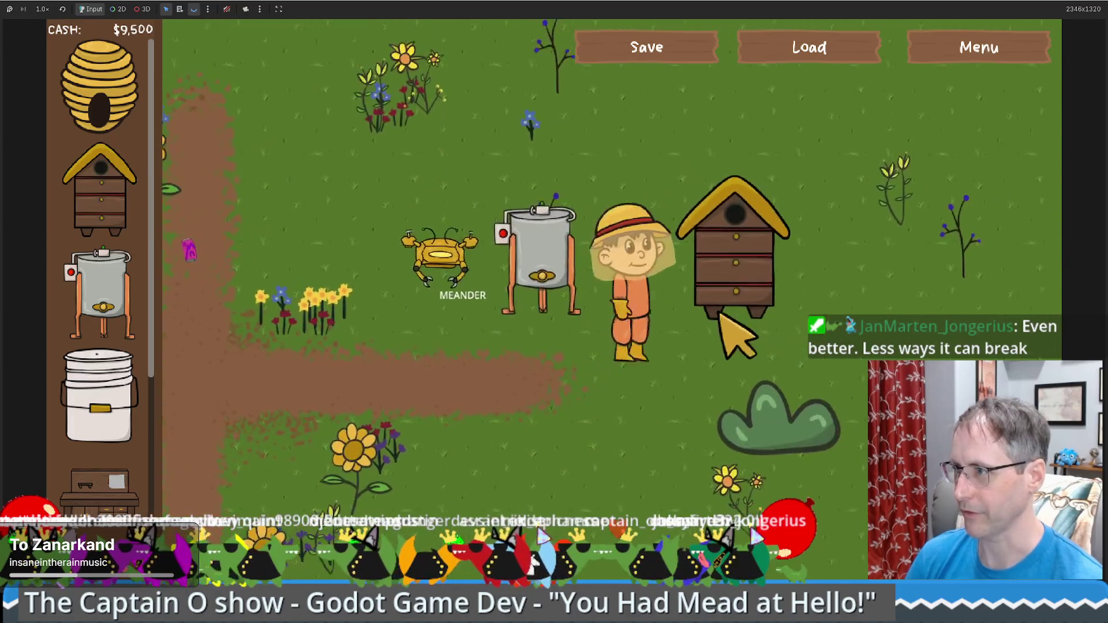
pyautogui.click(595, 420)
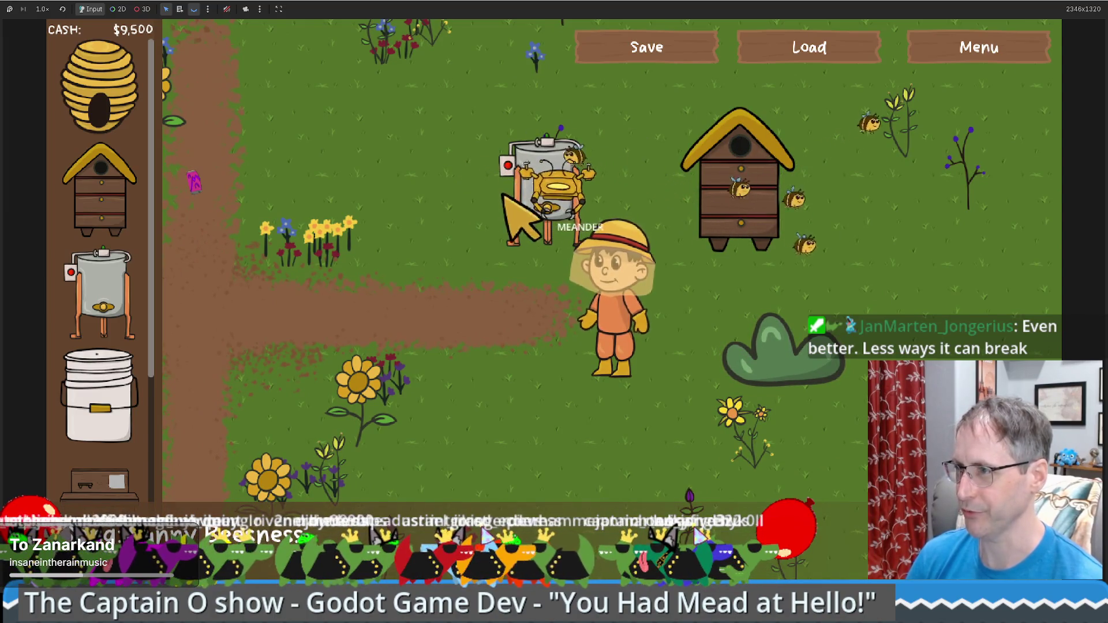
# Check the hive and extractor stats, then take honeycomb from the hive three times.
pyautogui.click(774, 287)
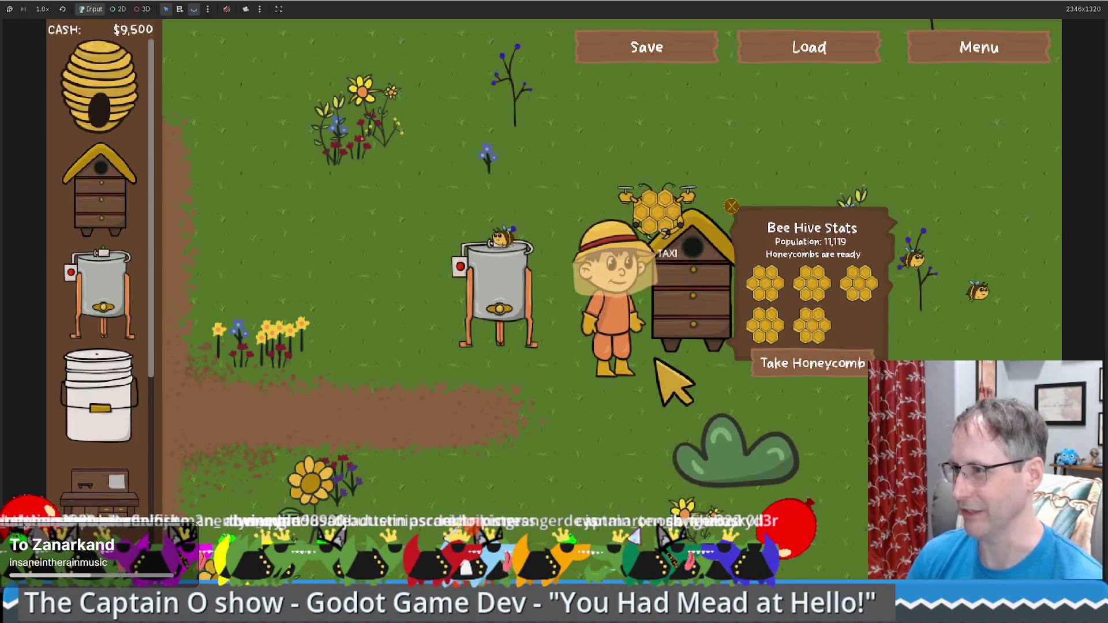
pyautogui.click(508, 298)
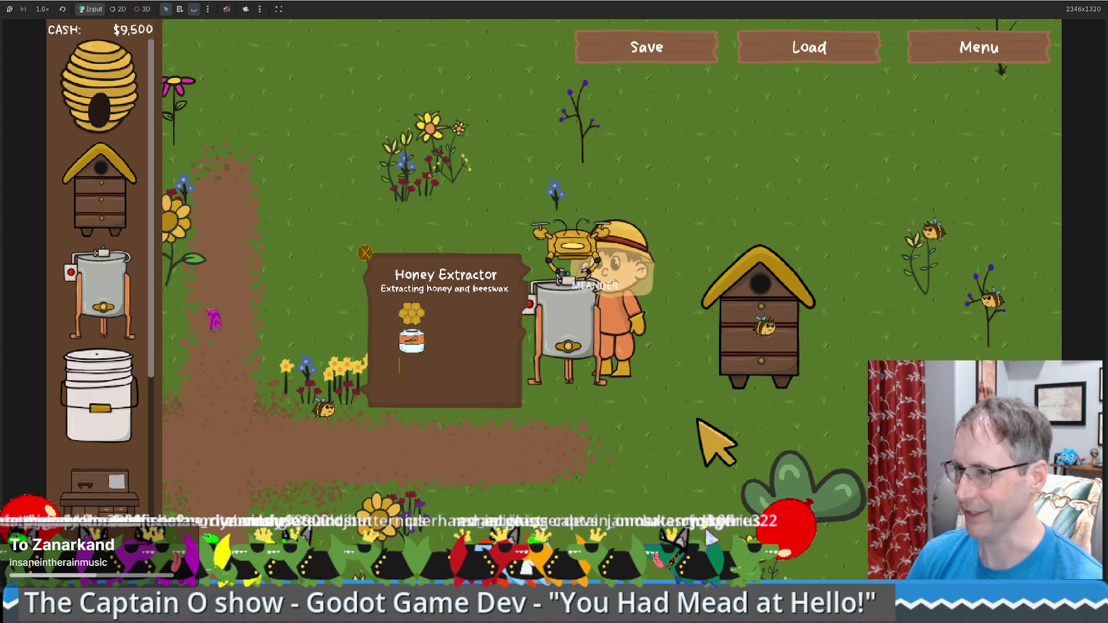
pyautogui.click(771, 347)
pyautogui.click(547, 339)
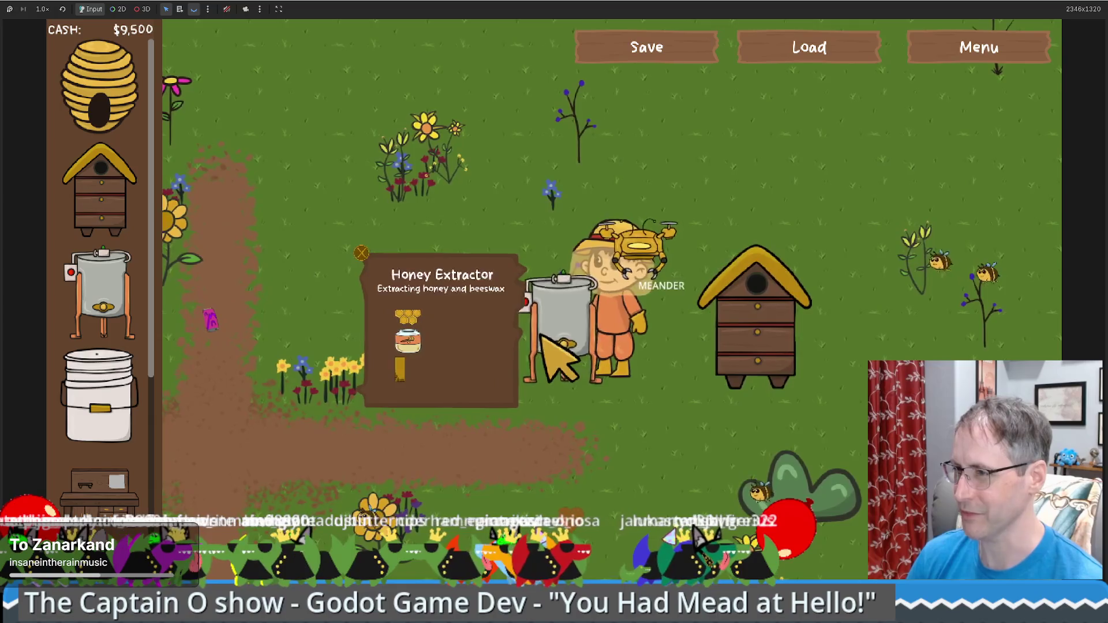
pyautogui.click(745, 344)
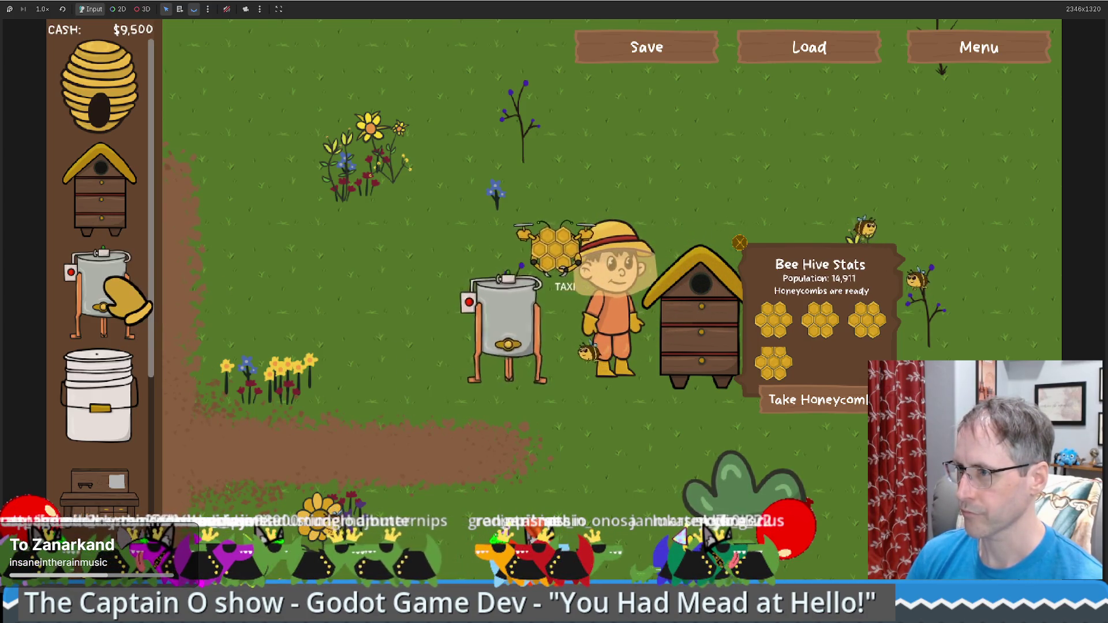
pyautogui.click(530, 345)
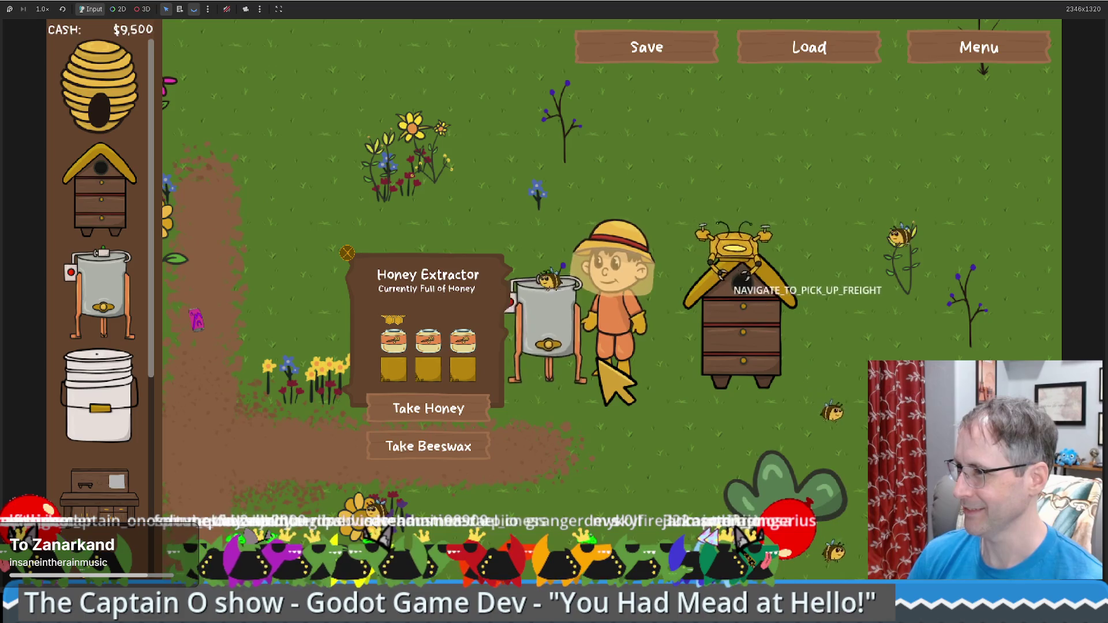
pyautogui.click(710, 343)
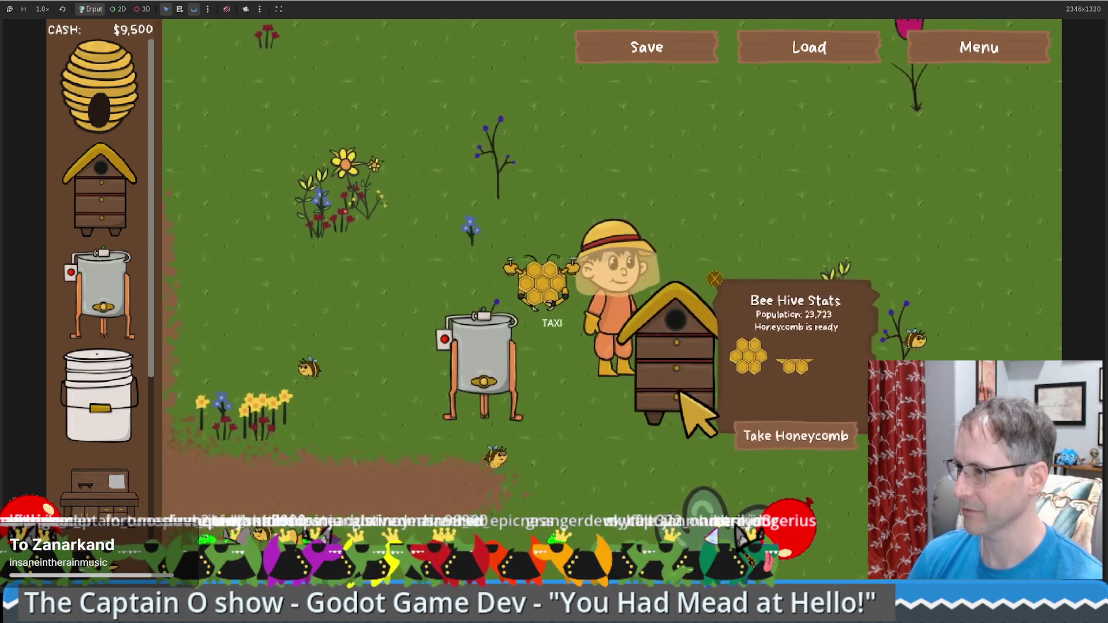
pyautogui.click(808, 448)
pyautogui.click(816, 445)
pyautogui.click(814, 443)
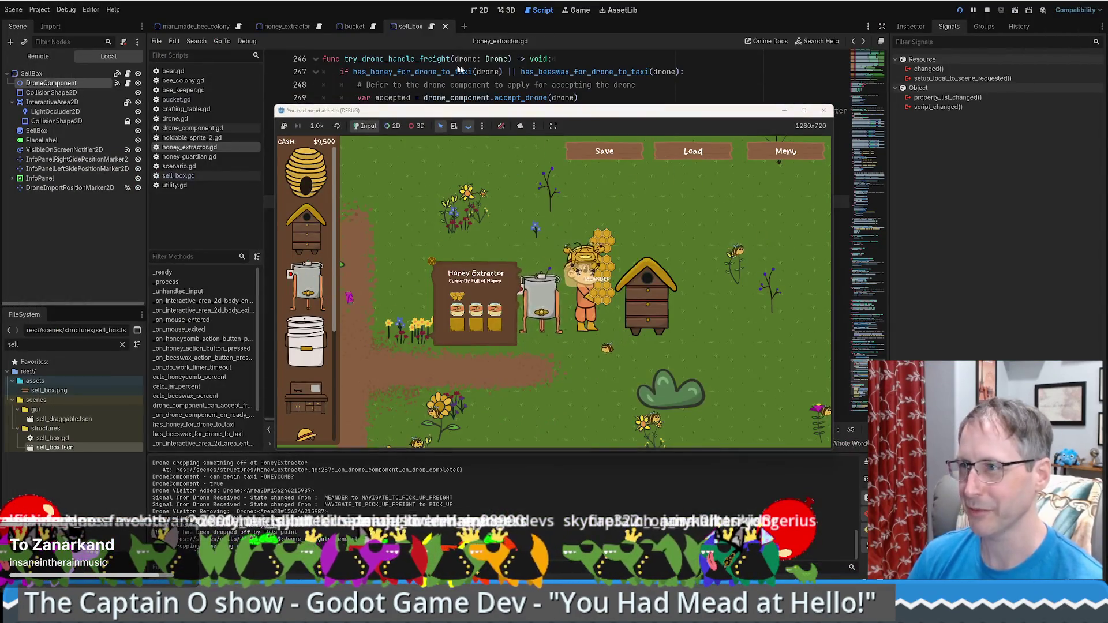
# Back in honey_extractor.gd, review drone_component_can_accept_freight, try_drone_handle_freight and the taxi checks.
pyautogui.hotkey('alt', 'Tab')
pyautogui.moveTo(862, 395); pyautogui.dragTo(866, 58)
pyautogui.scroll(-10, 490, 233)
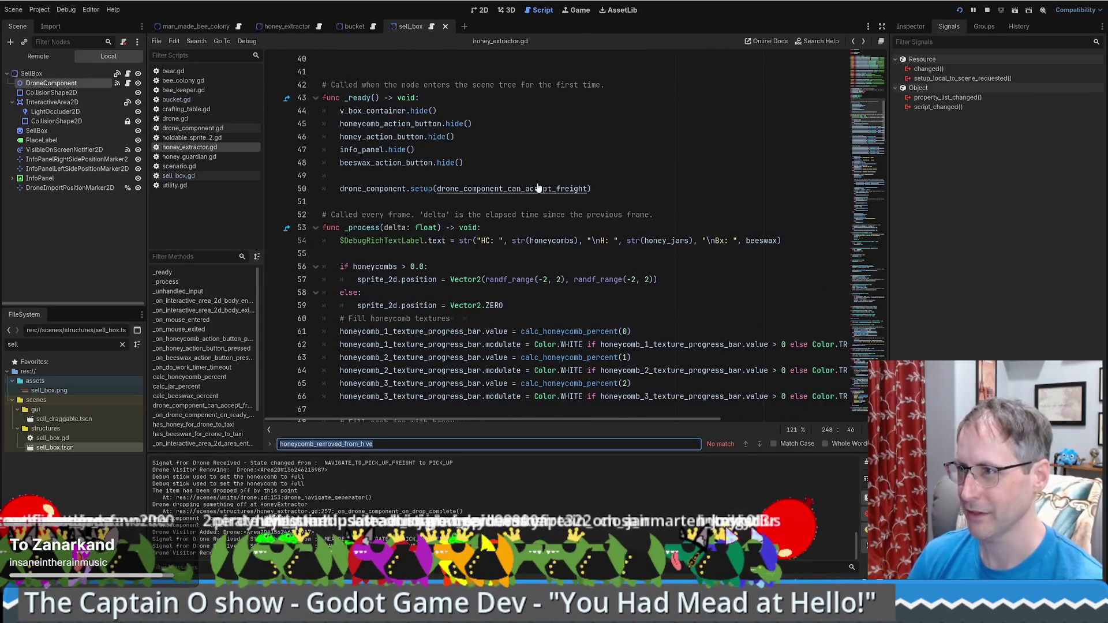
pyautogui.keyDown('ctrl'); pyautogui.click(537, 191); pyautogui.keyUp('ctrl')
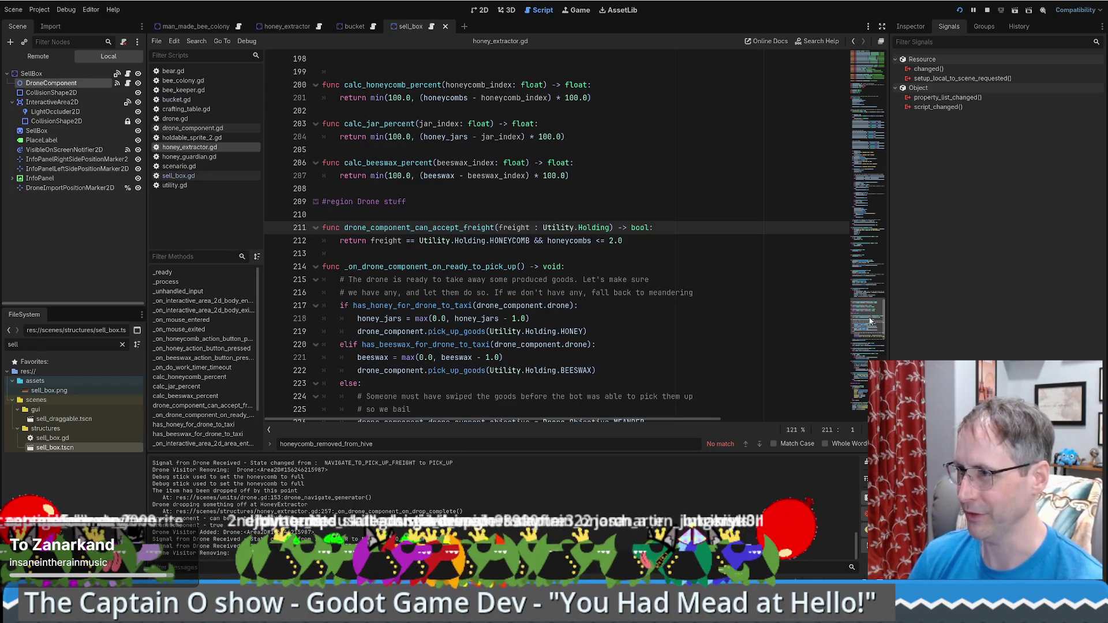
pyautogui.scroll(-1, 871, 321)
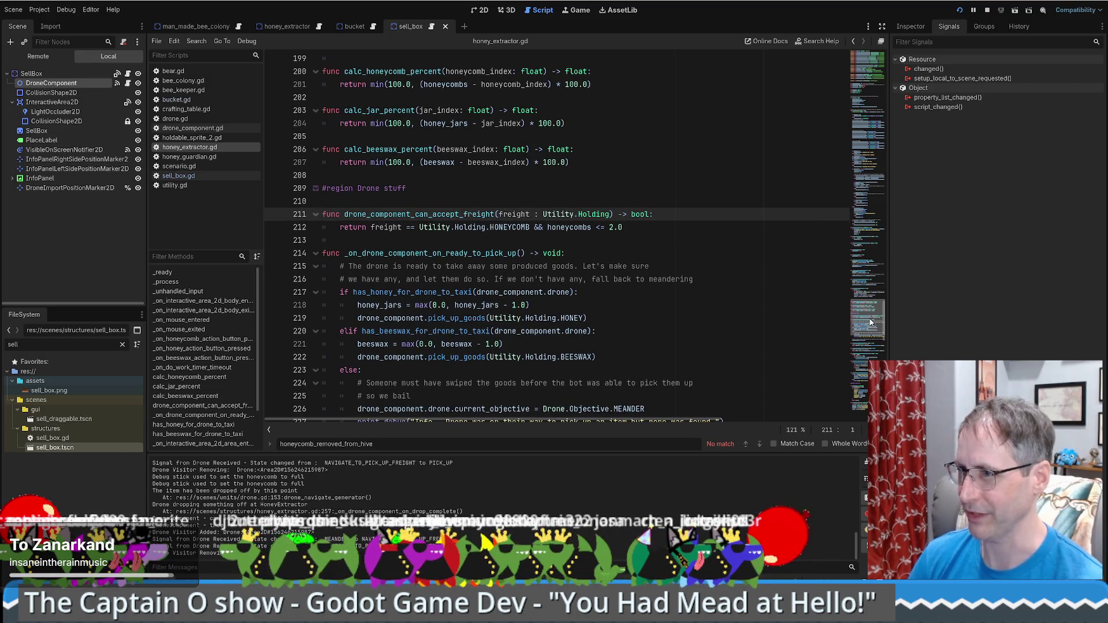
pyautogui.scroll(-5, 692, 329)
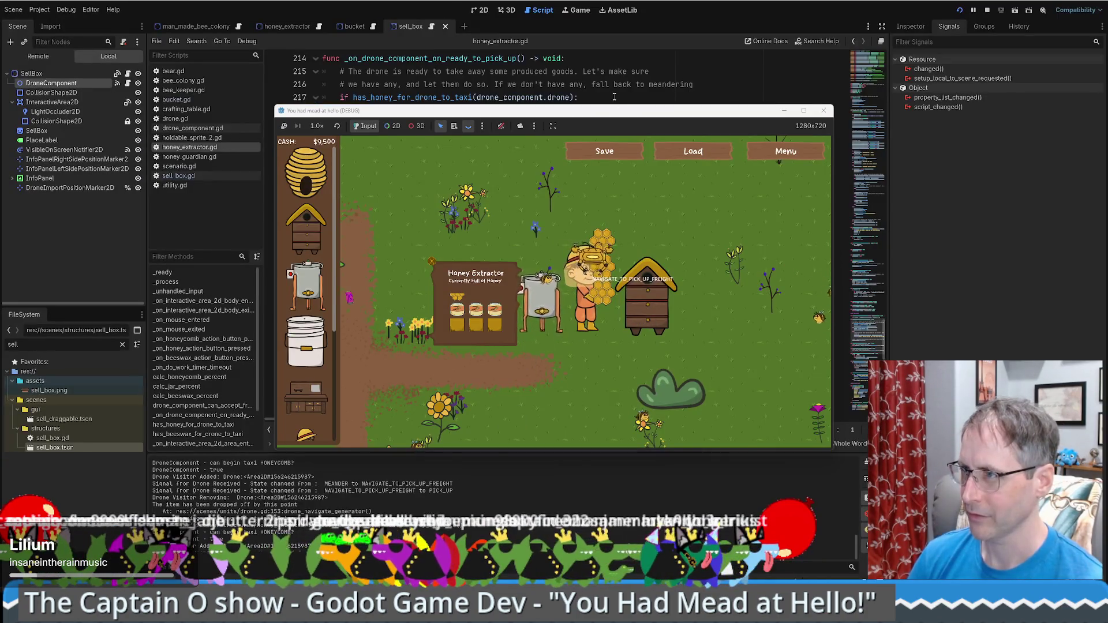
pyautogui.click(615, 71)
pyautogui.scroll(-5, 668, 265)
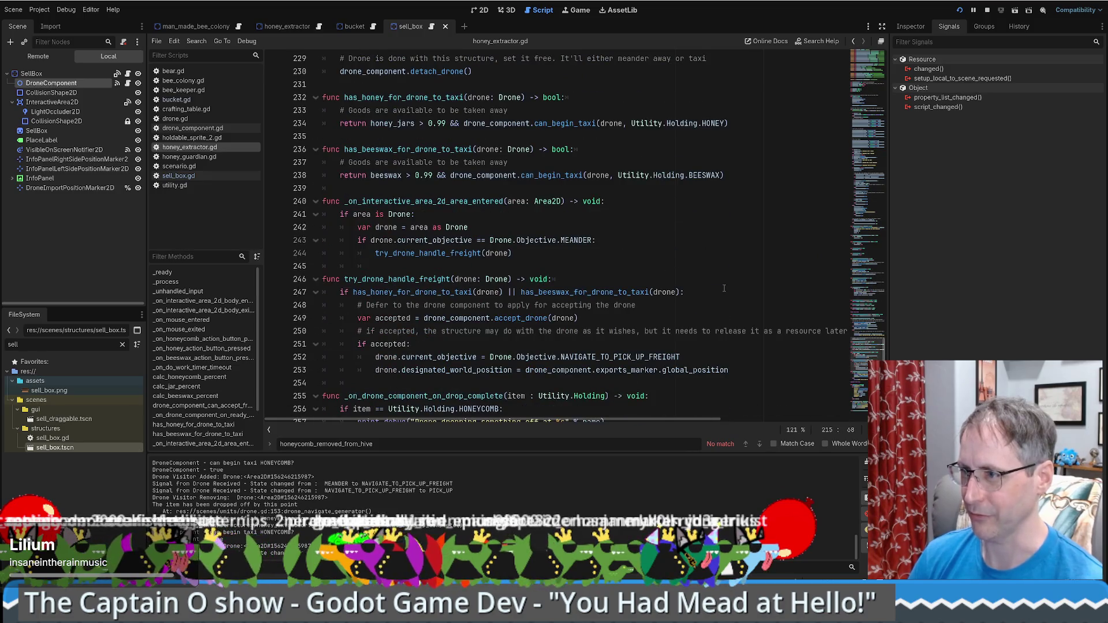
pyautogui.scroll(-2, 662, 273)
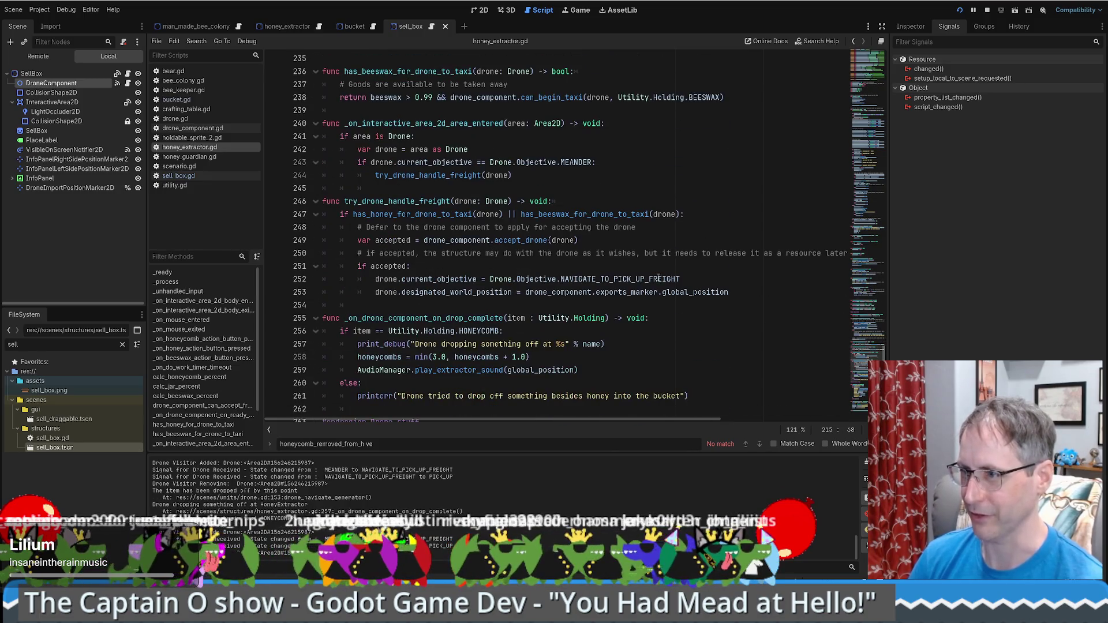
pyautogui.scroll(8, 644, 273)
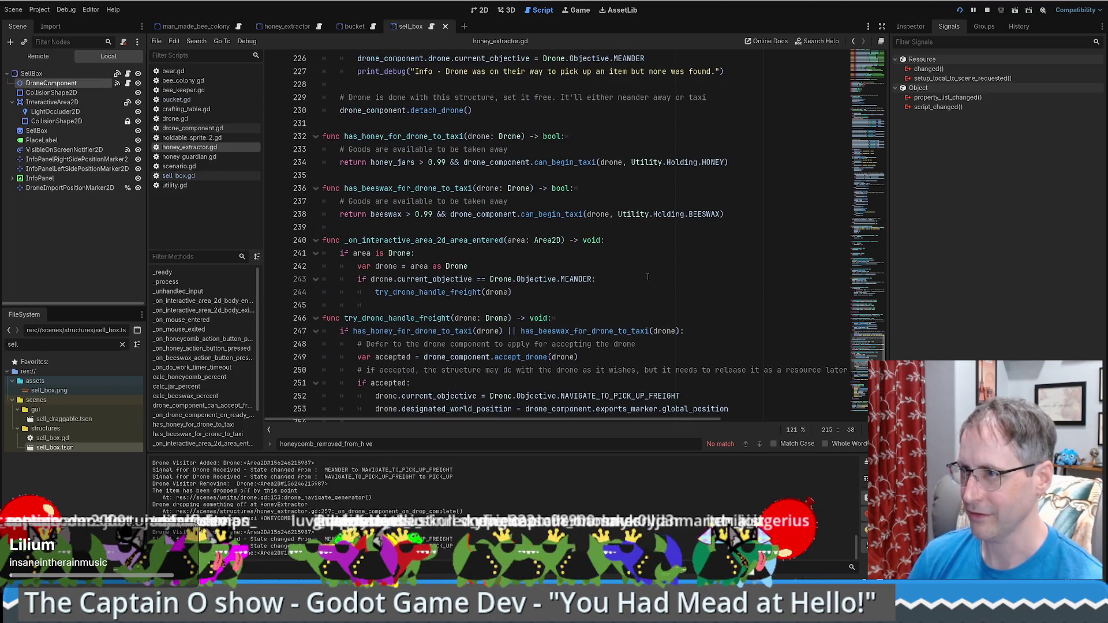
pyautogui.scroll(2, 652, 284)
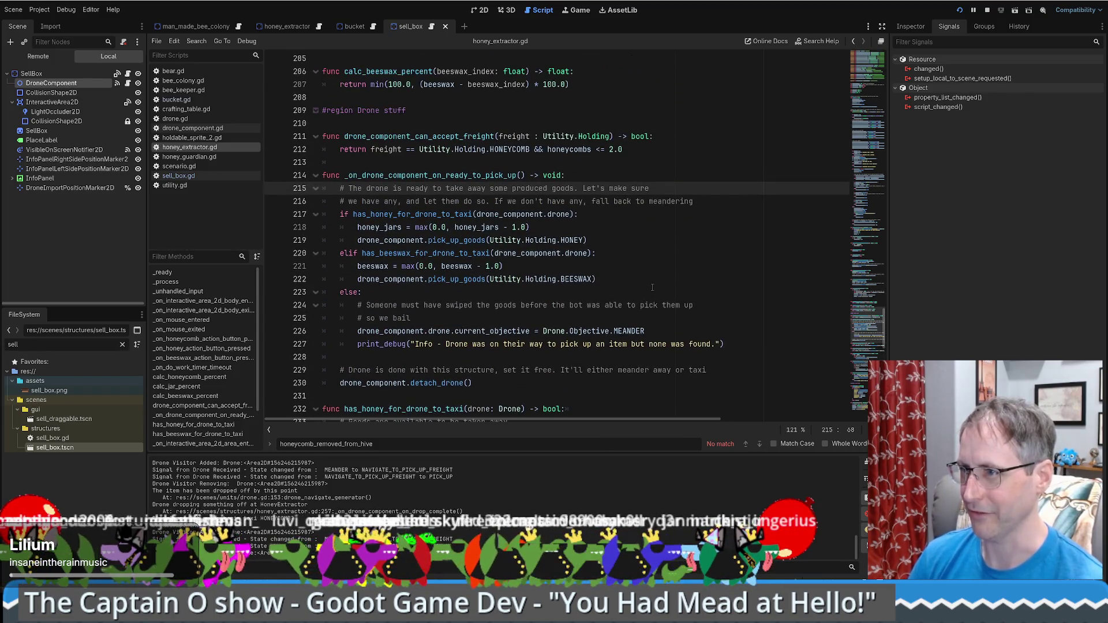
pyautogui.scroll(-16, 650, 288)
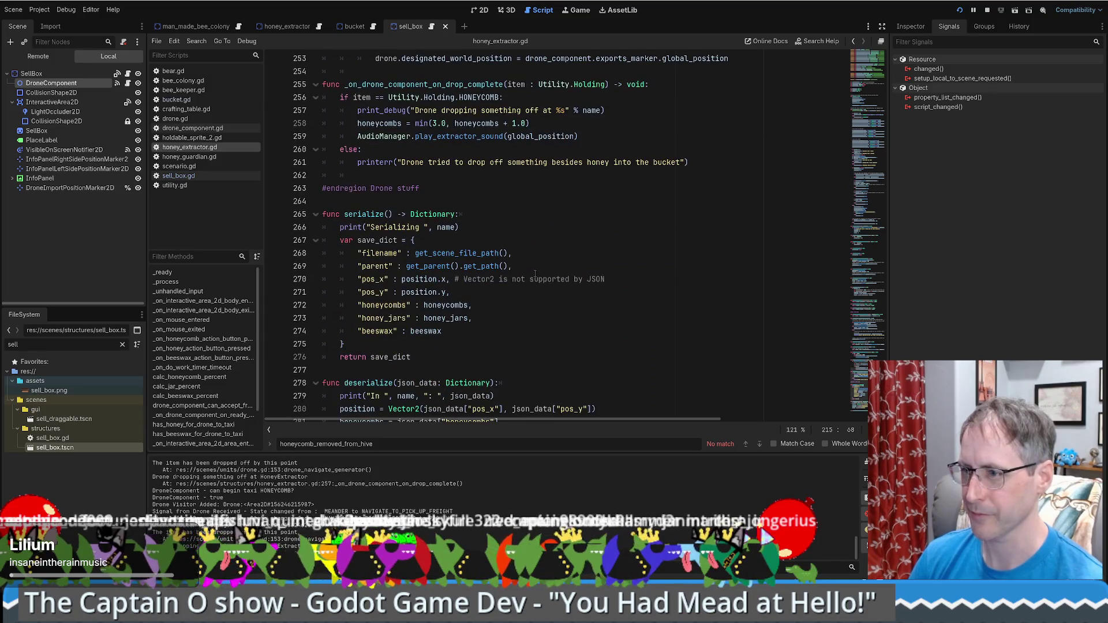
pyautogui.scroll(17, 546, 287)
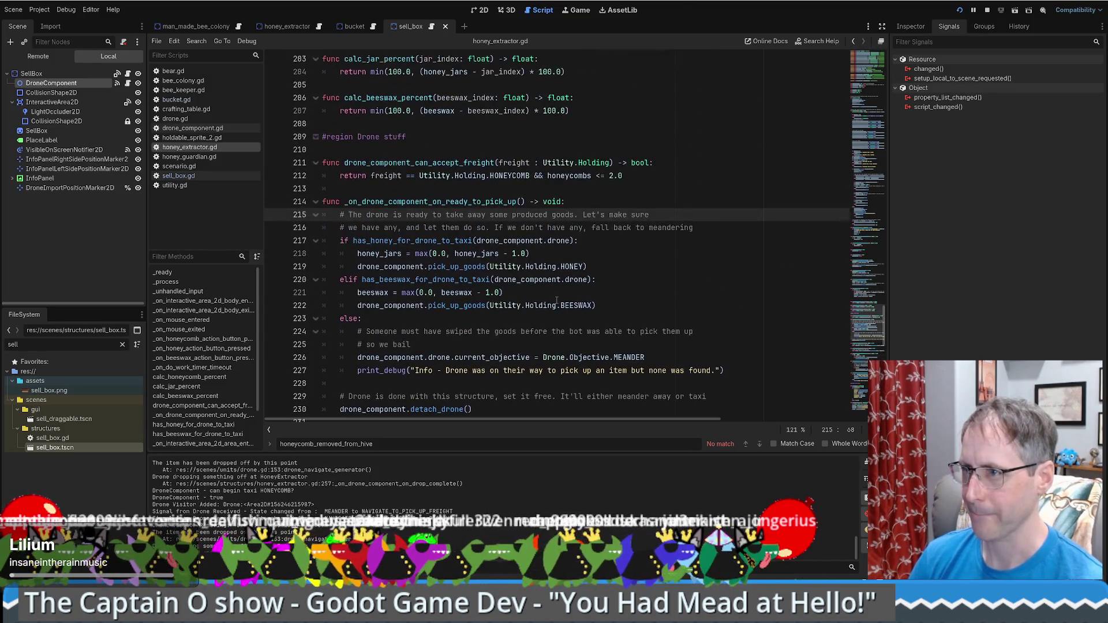
pyautogui.scroll(6, 557, 299)
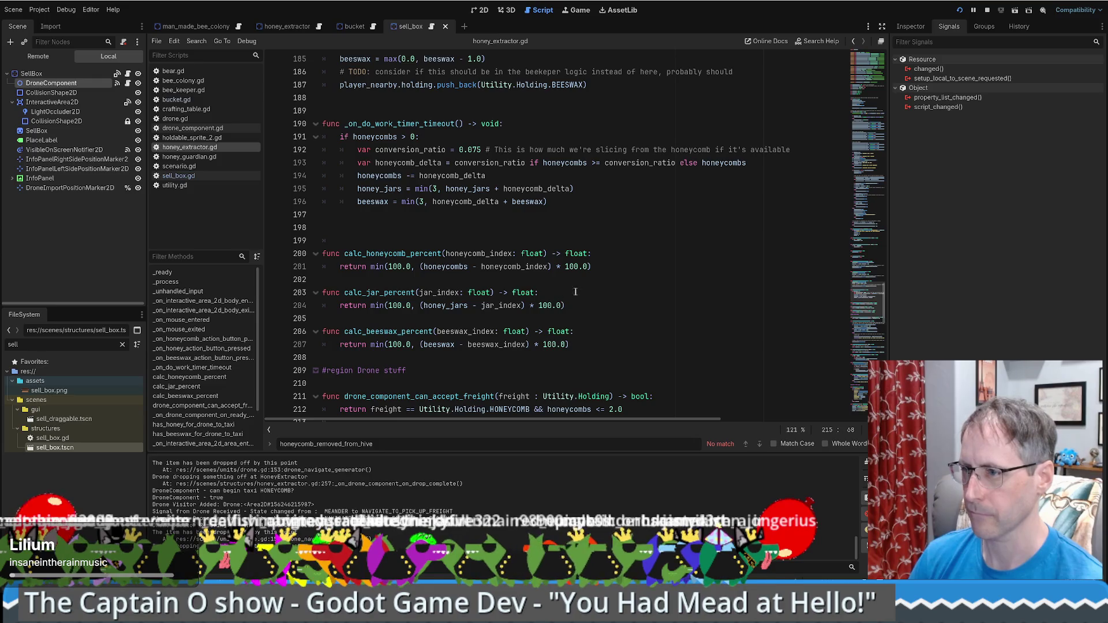
pyautogui.click(439, 236)
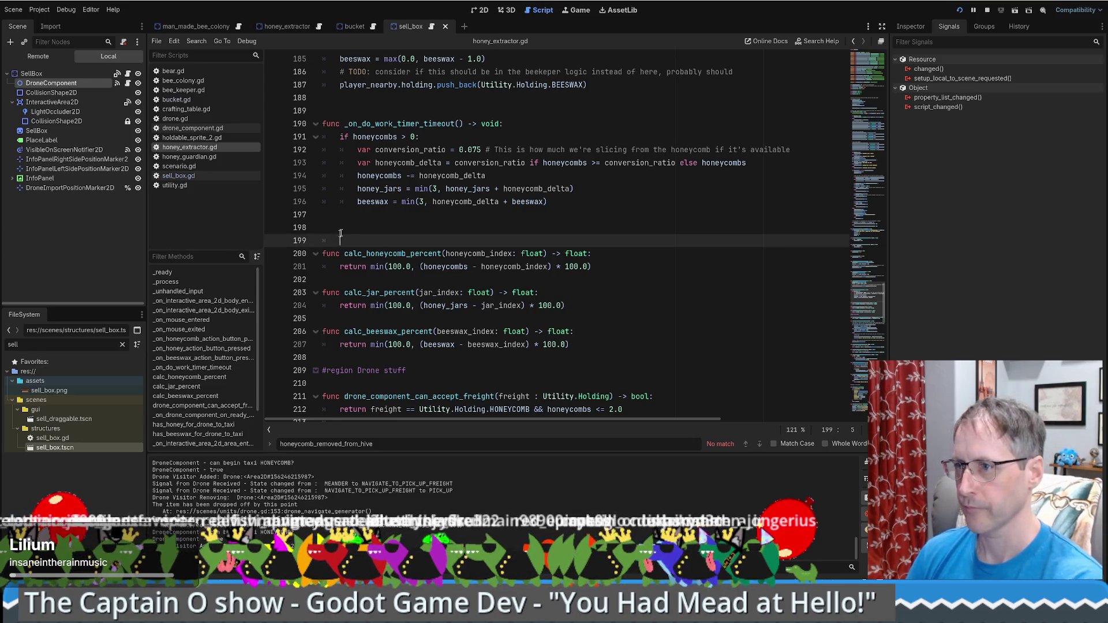
# Delete extra blank lines before calc_honeycomb_percent, the timer function, and around the honeycomb and beeswax handlers.
pyautogui.press('BackSpace')
pyautogui.press('BackSpace')
pyautogui.press('BackSpace')
pyautogui.scroll(1, 422, 245)
pyautogui.scroll(5, 422, 245)
pyautogui.click(375, 344)
pyautogui.press('BackSpace')
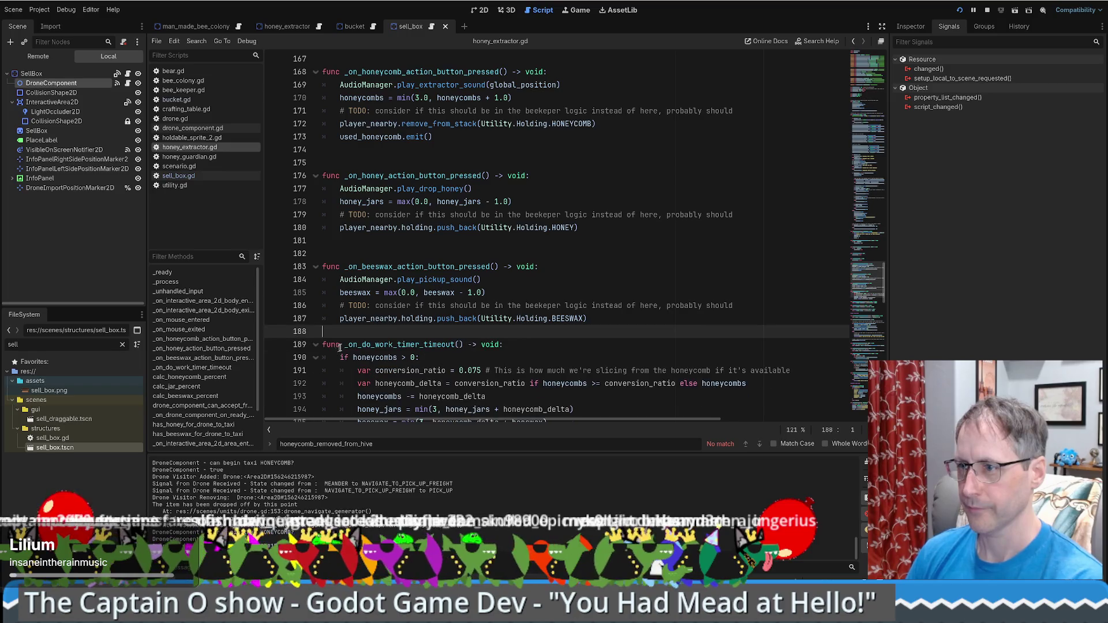
pyautogui.click(381, 252)
pyautogui.press('BackSpace')
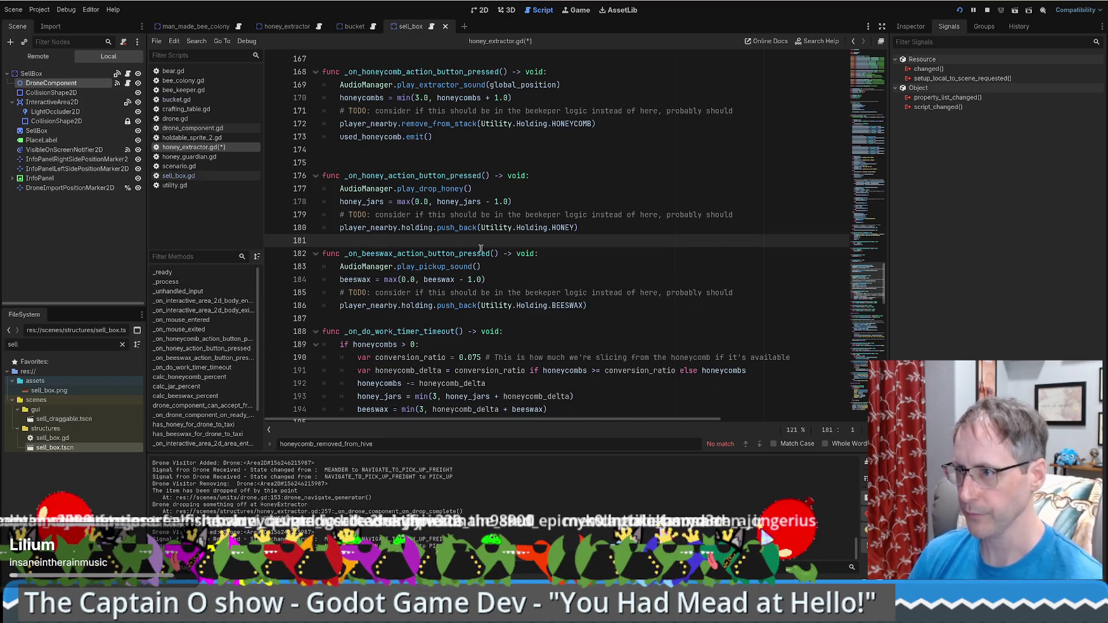
pyautogui.click(430, 254)
pyautogui.scroll(1, 430, 159)
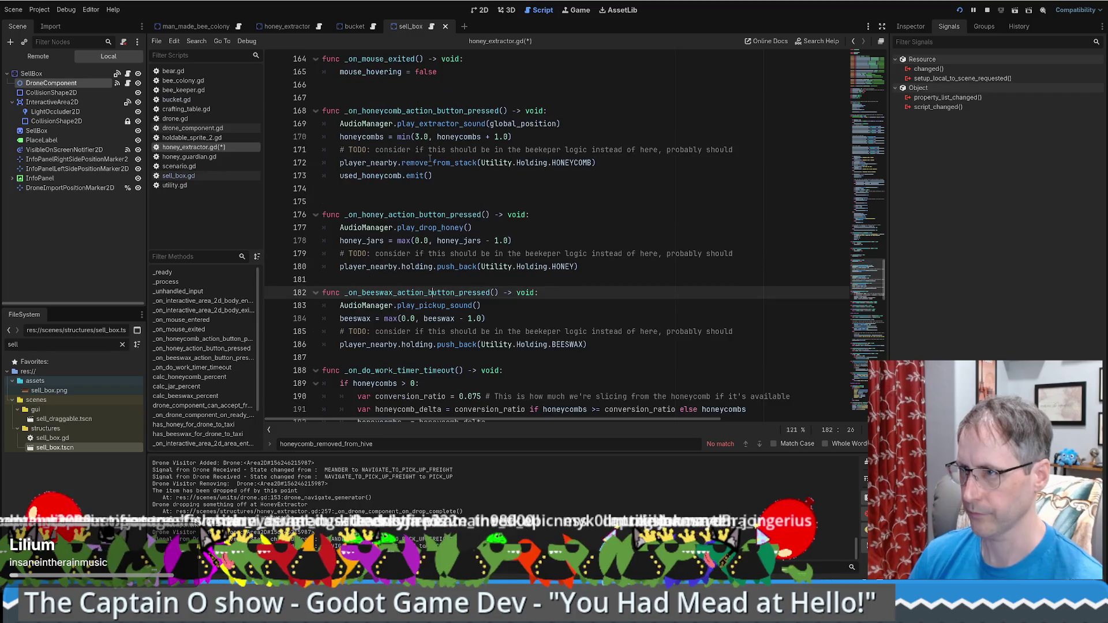
pyautogui.click(378, 205)
pyautogui.press('BackSpace')
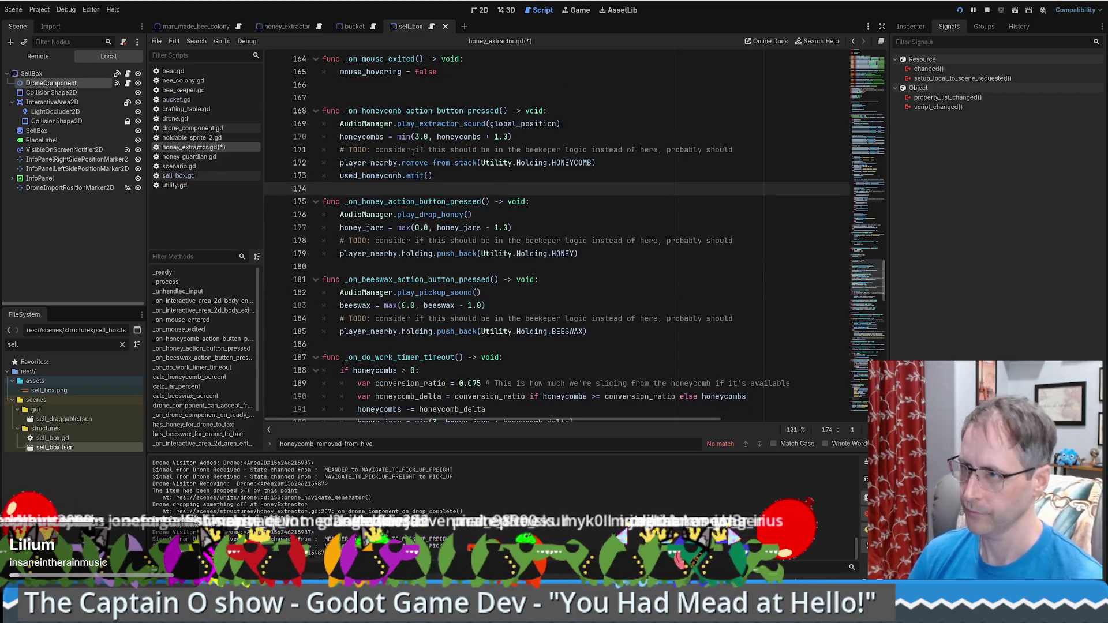
# Remove the remaining stray blank lines between the mouse handlers and other functions.
pyautogui.doubleClick(422, 110)
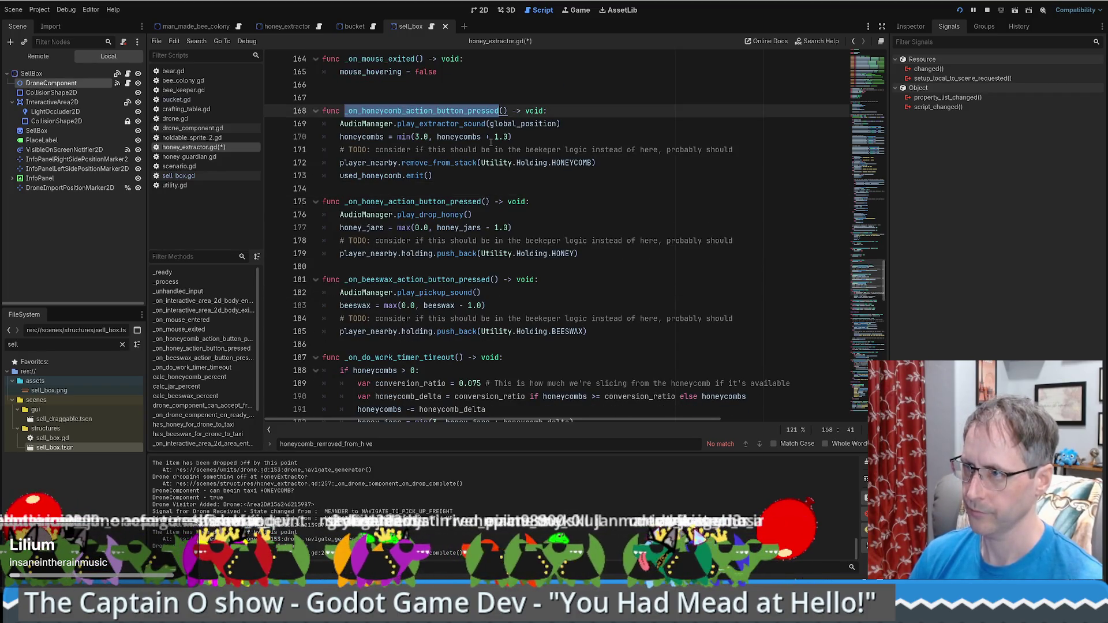
pyautogui.scroll(6, 500, 188)
pyautogui.scroll(2, 393, 292)
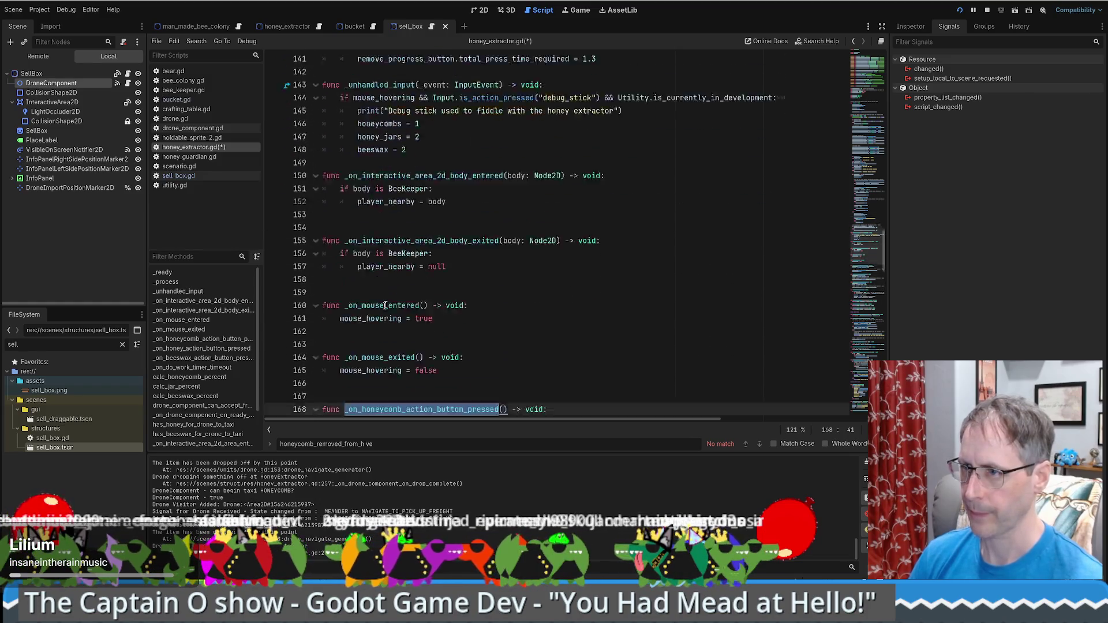
pyautogui.scroll(-4, 392, 291)
pyautogui.click(347, 254)
pyautogui.press('BackSpace')
pyautogui.click(346, 201)
pyautogui.press('BackSpace')
pyautogui.click(342, 150)
pyautogui.press('BackSpace')
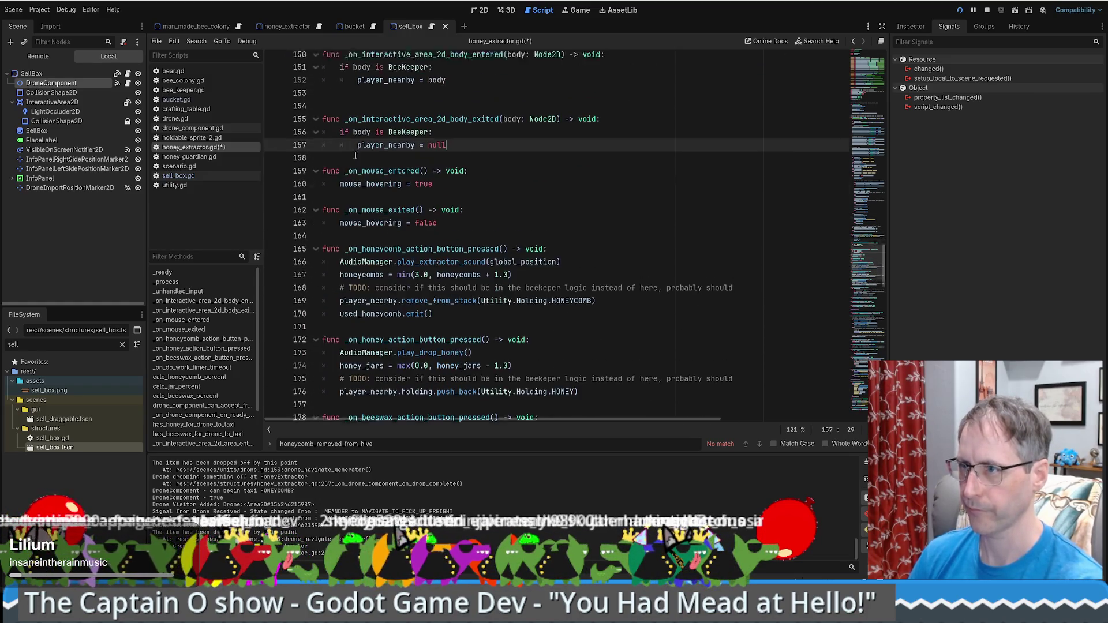
pyautogui.scroll(6, 346, 260)
pyautogui.click(346, 318)
pyautogui.press('BackSpace')
pyautogui.click(357, 255)
# Select the honeycomb limit conditions on lines 109–111.
pyautogui.scroll(5, 484, 329)
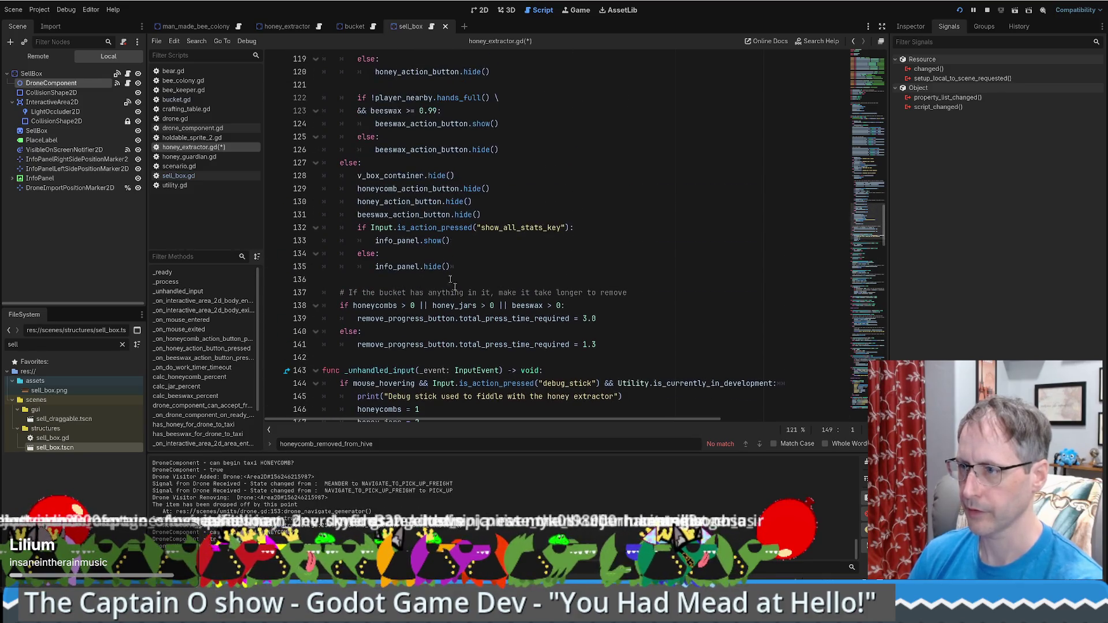
pyautogui.scroll(10, 462, 303)
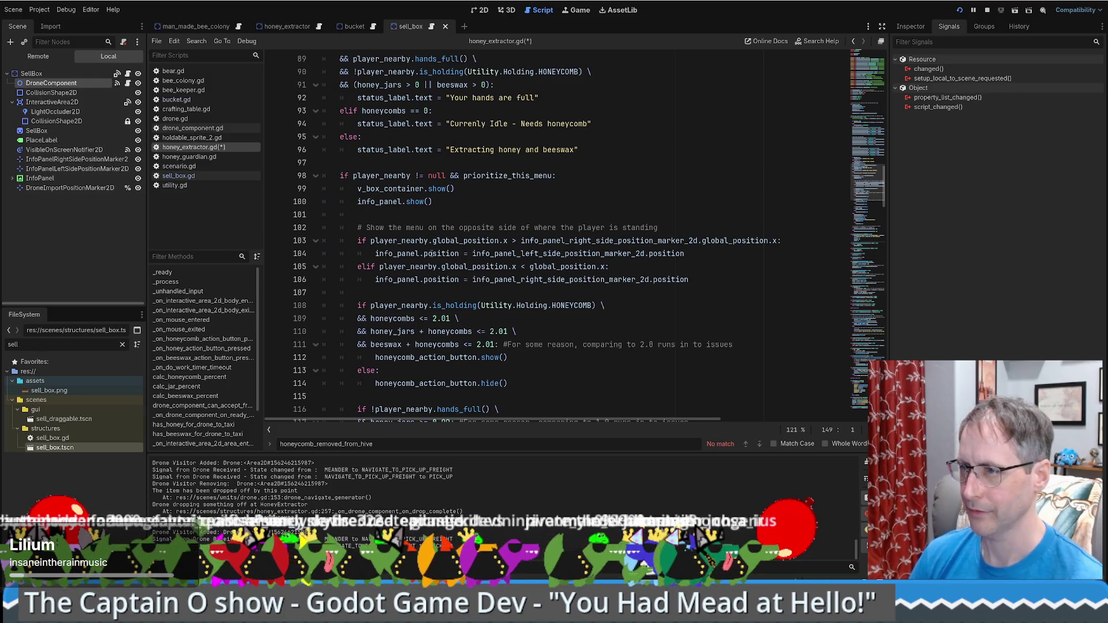
pyautogui.scroll(-3, 441, 258)
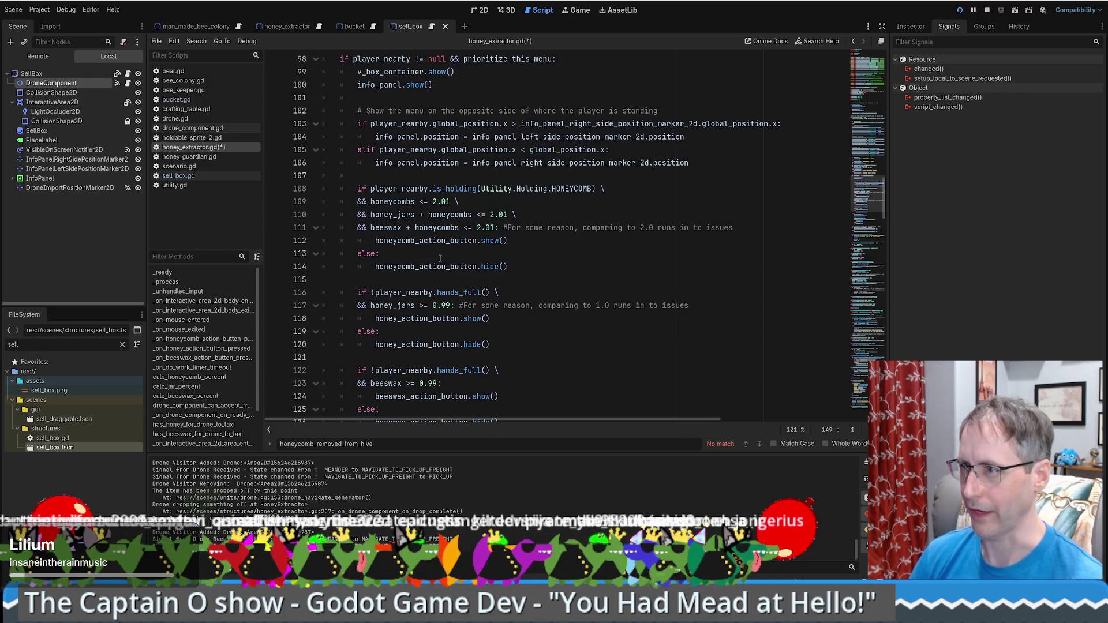
pyautogui.scroll(-1, 419, 223)
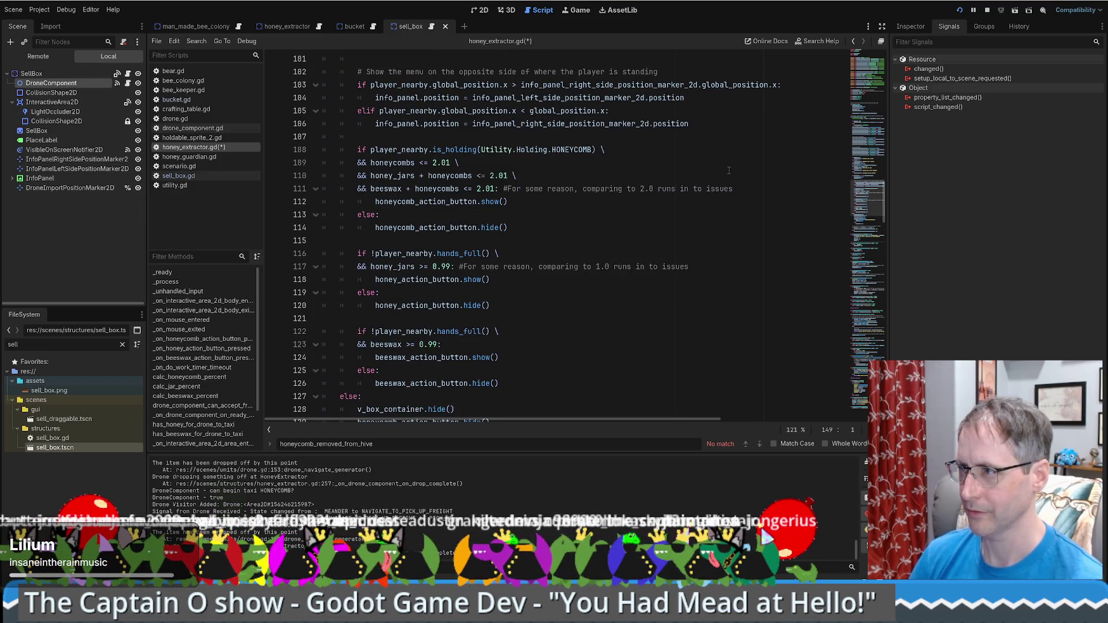
pyautogui.moveTo(371, 162)
pyautogui.mouseDown()
pyautogui.moveTo(517, 176)
pyautogui.moveTo(494, 191)
pyautogui.mouseUp()
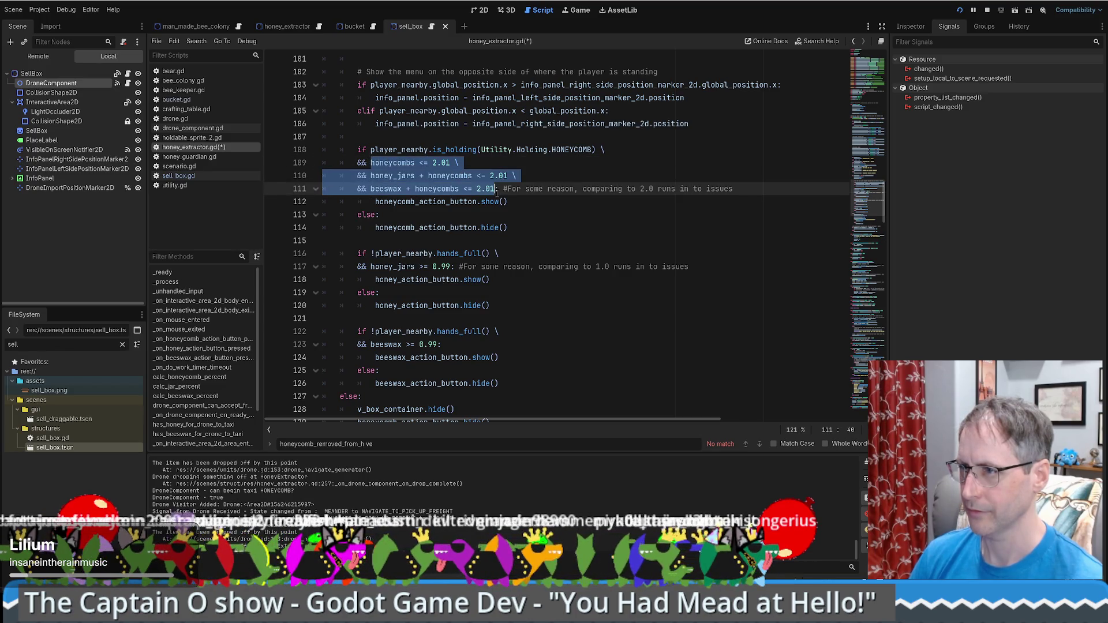
# Go to the drone_component_can_accept_freight definition and select its honeycombs <= 2.0 check.
pyautogui.moveTo(873, 75); pyautogui.dragTo(876, 130)
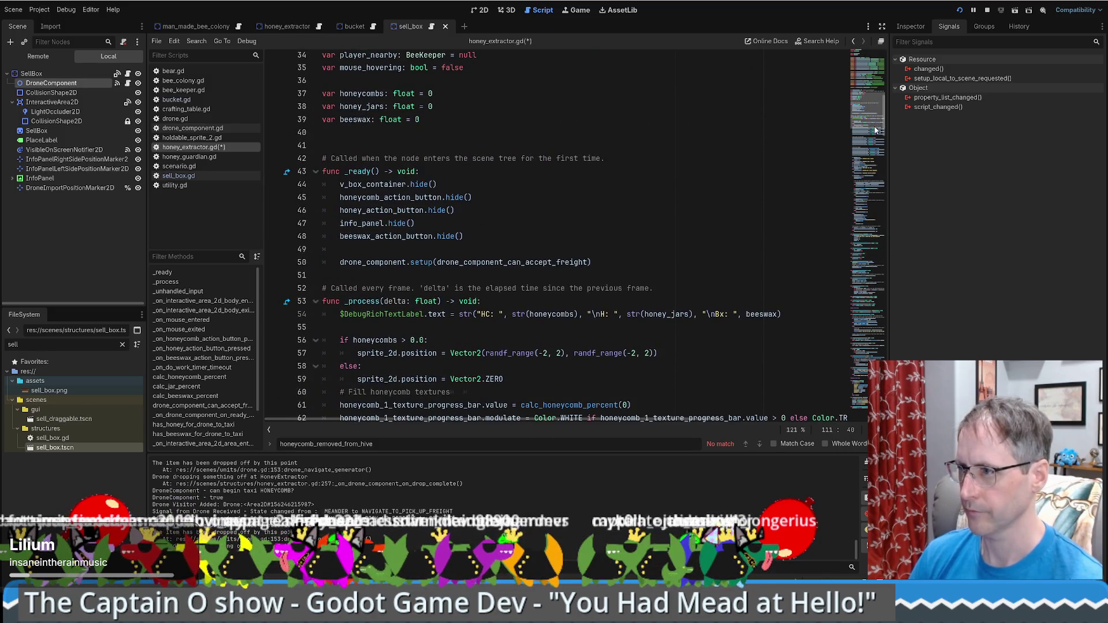
pyautogui.scroll(4, 721, 240)
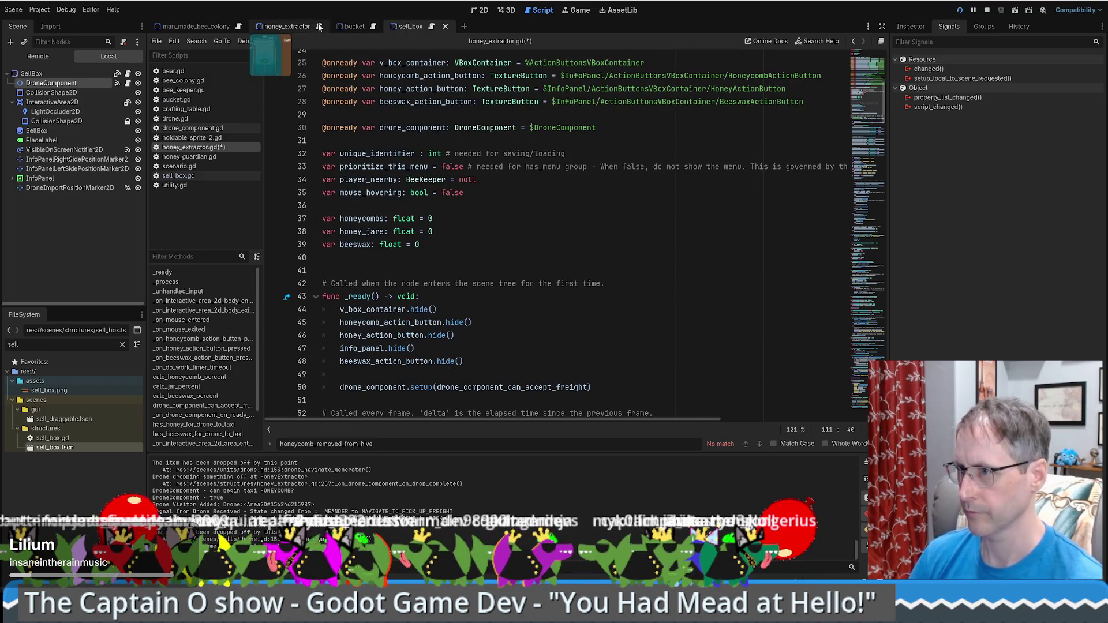
pyautogui.scroll(-2, 507, 304)
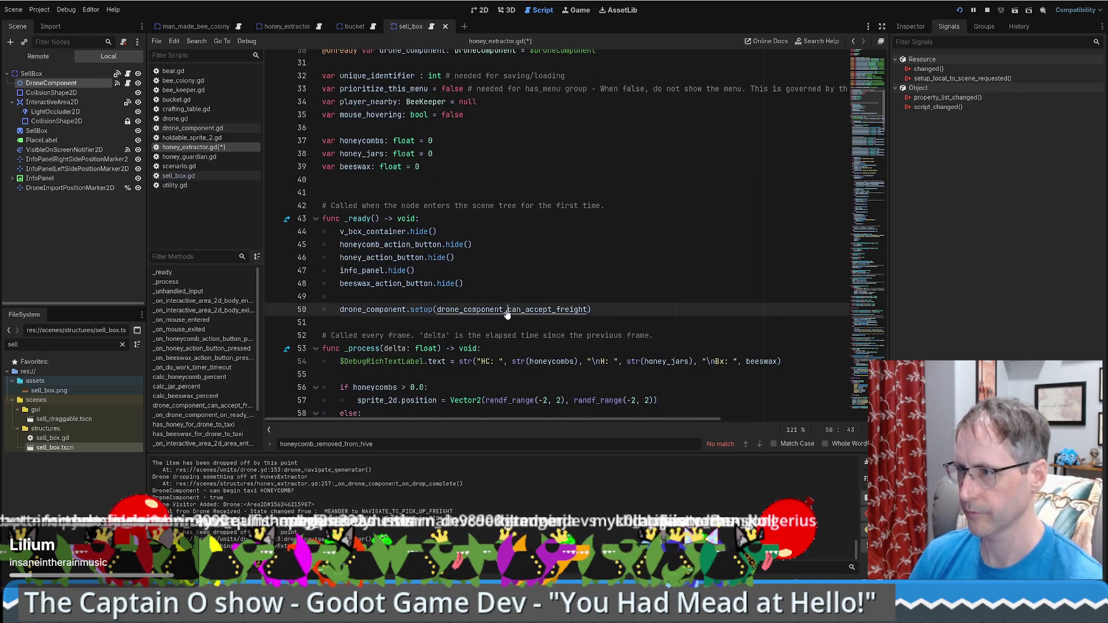
pyautogui.keyDown('ctrl'); pyautogui.click(508, 305); pyautogui.keyUp('ctrl')
pyautogui.click(635, 240)
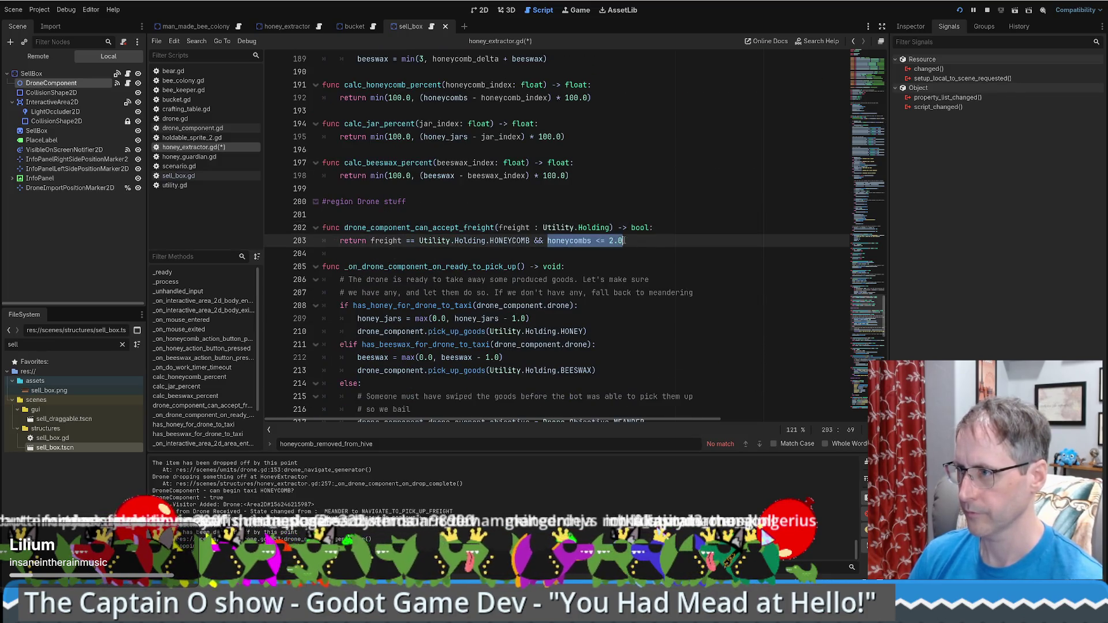
# Replace the check with the three 2.01 limit conditions, save, wrap the line with '\', and start a comment above.
pyautogui.hotkey('ctrl', 'v')
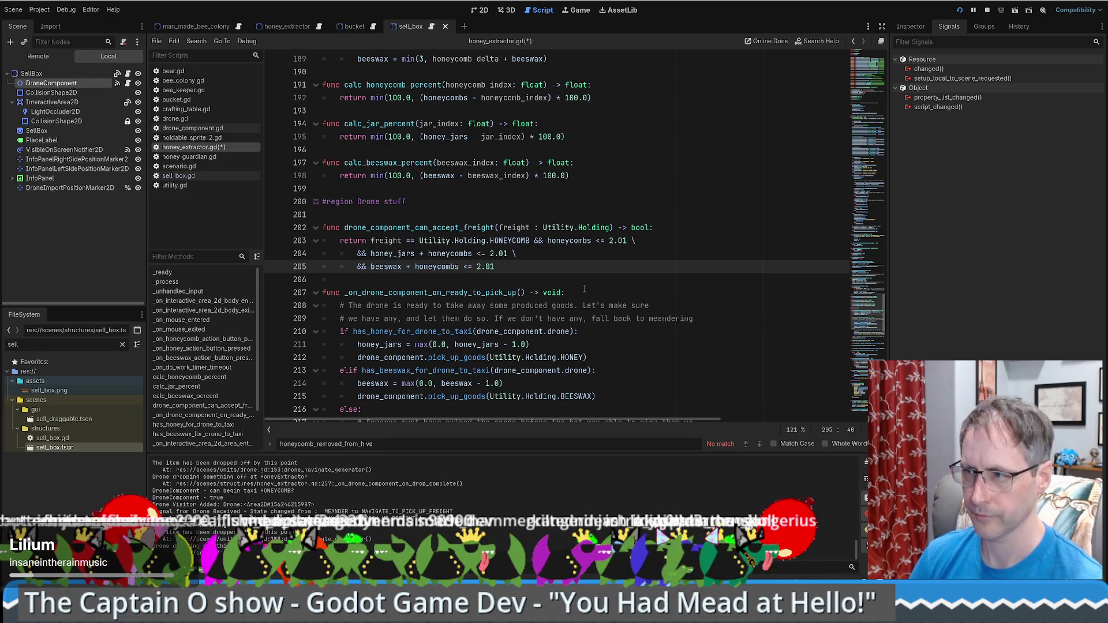
pyautogui.hotkey('ctrl', 's')
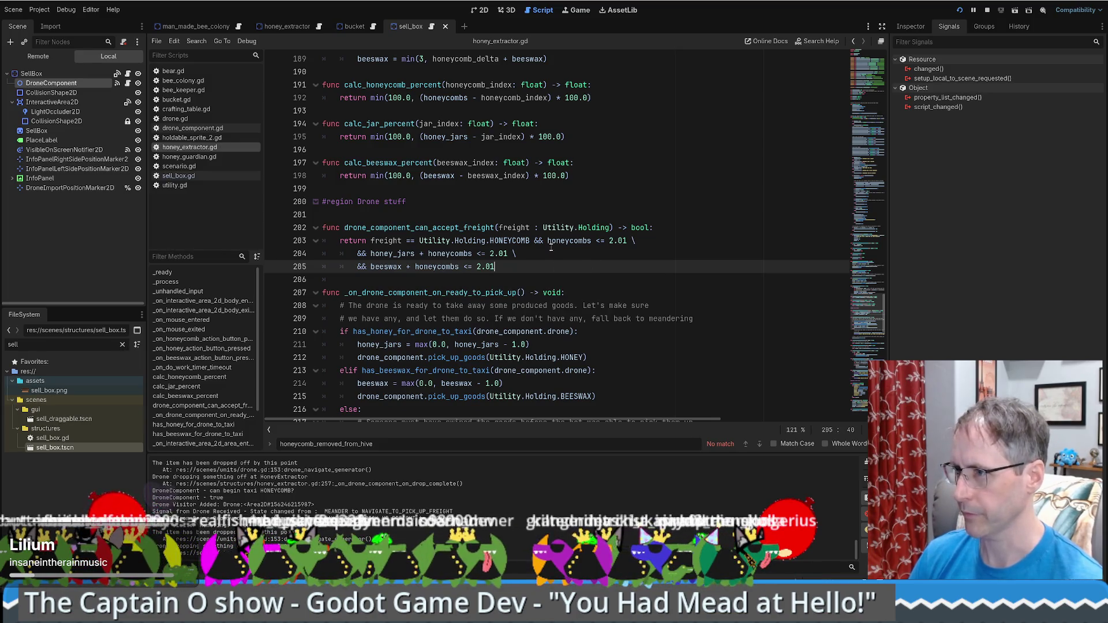
pyautogui.click(533, 241)
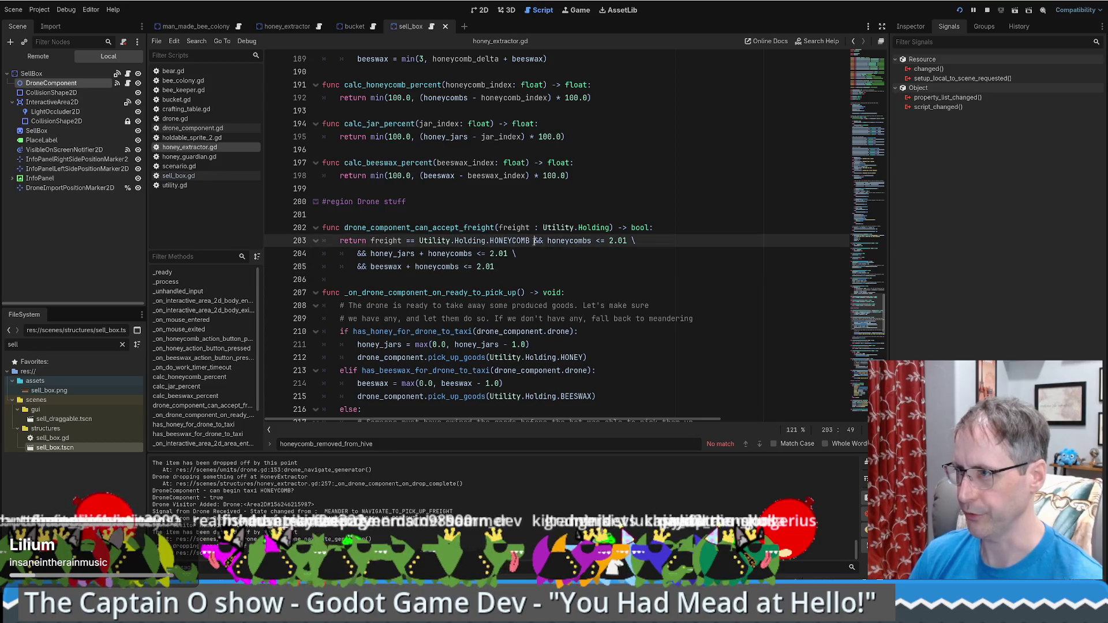
pyautogui.write('\\')
pyautogui.press('Return')
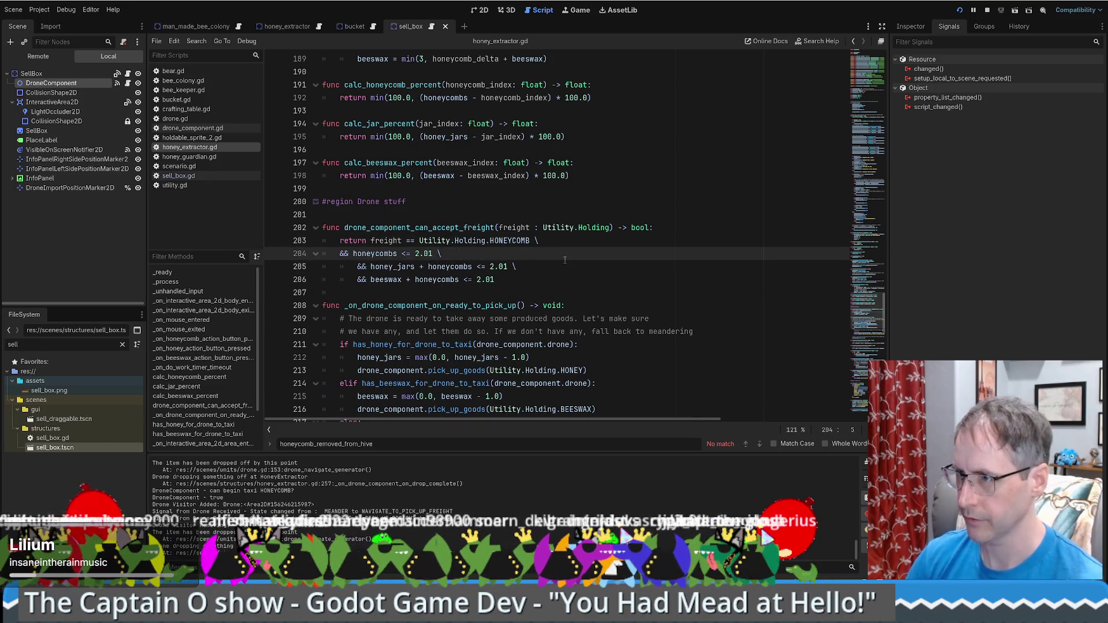
pyautogui.click(686, 228)
pyautogui.press('Return')
pyautogui.write('# Similar to the logic to show the butto')
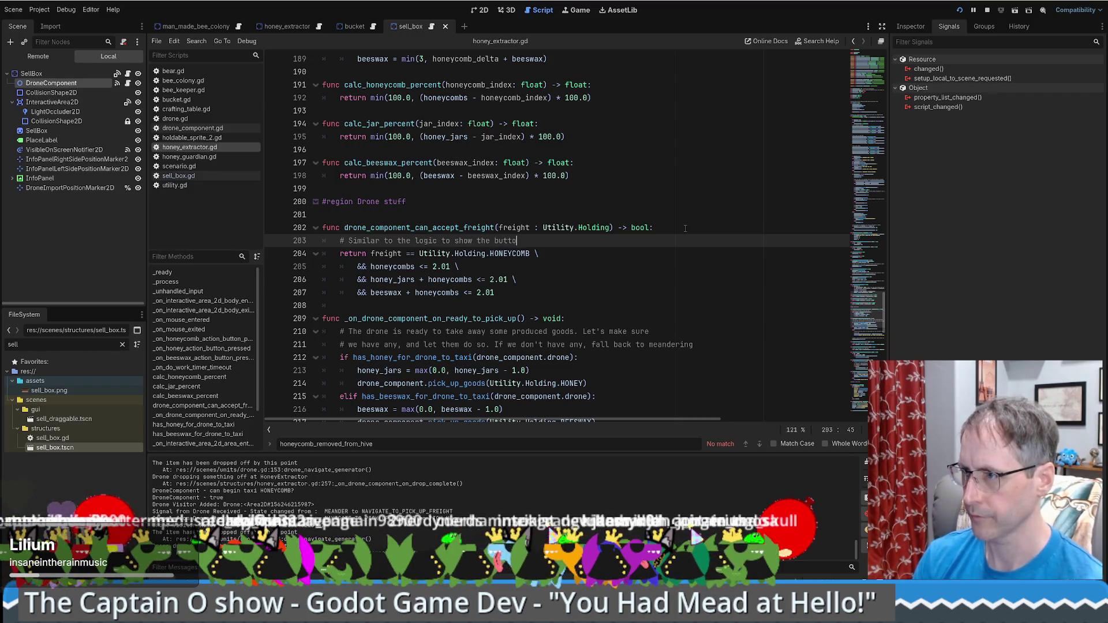
pyautogui.write('n')
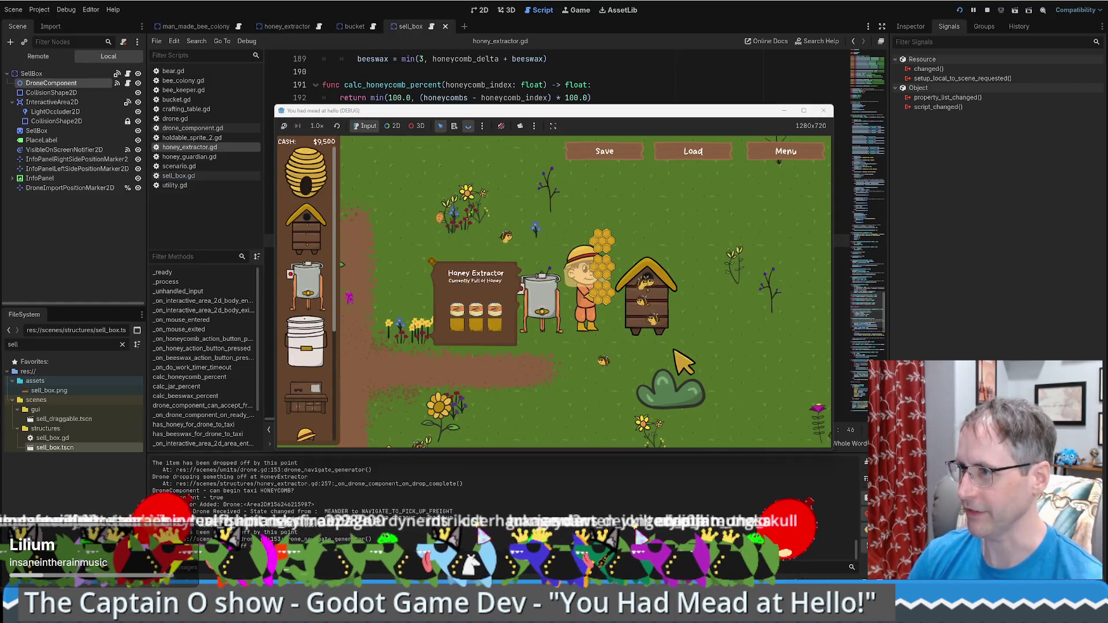
# Stop the running game and relaunch it to the You Had Mead at Hello! menu.
pyautogui.click(781, 347)
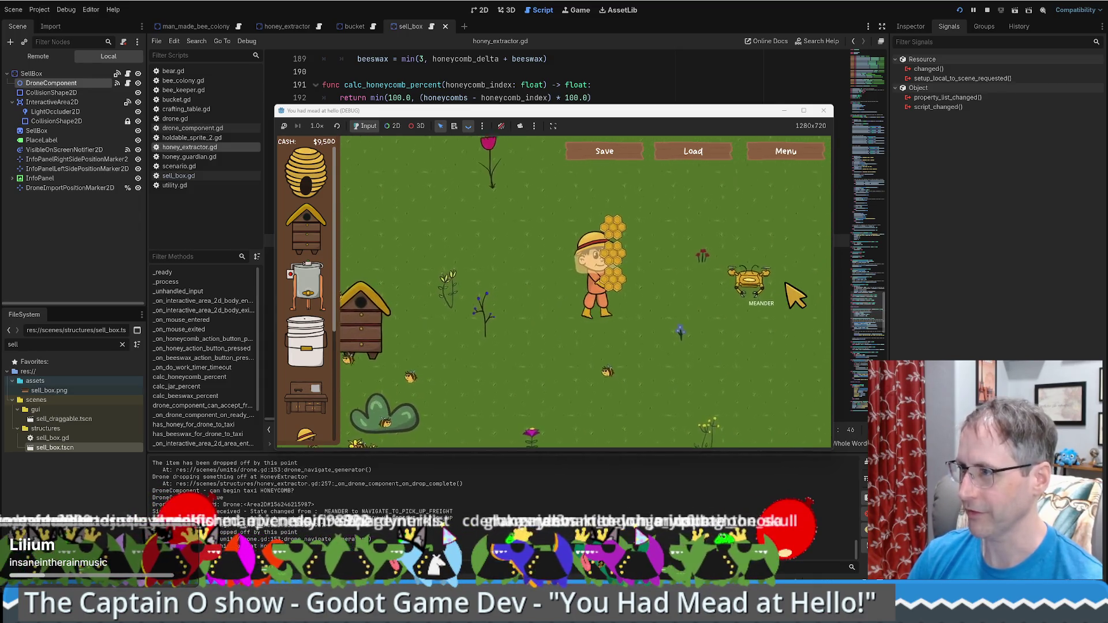
pyautogui.click(987, 9)
pyautogui.click(959, 12)
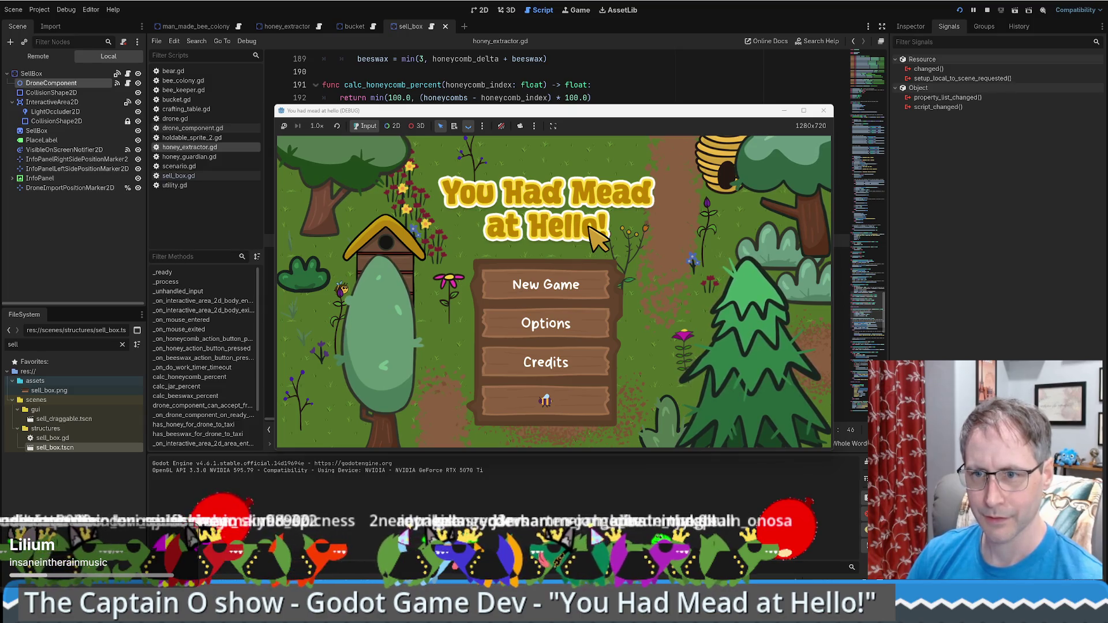
# Maximize the game window, start a new game and walk the beekeeper right.
pyautogui.click(804, 111)
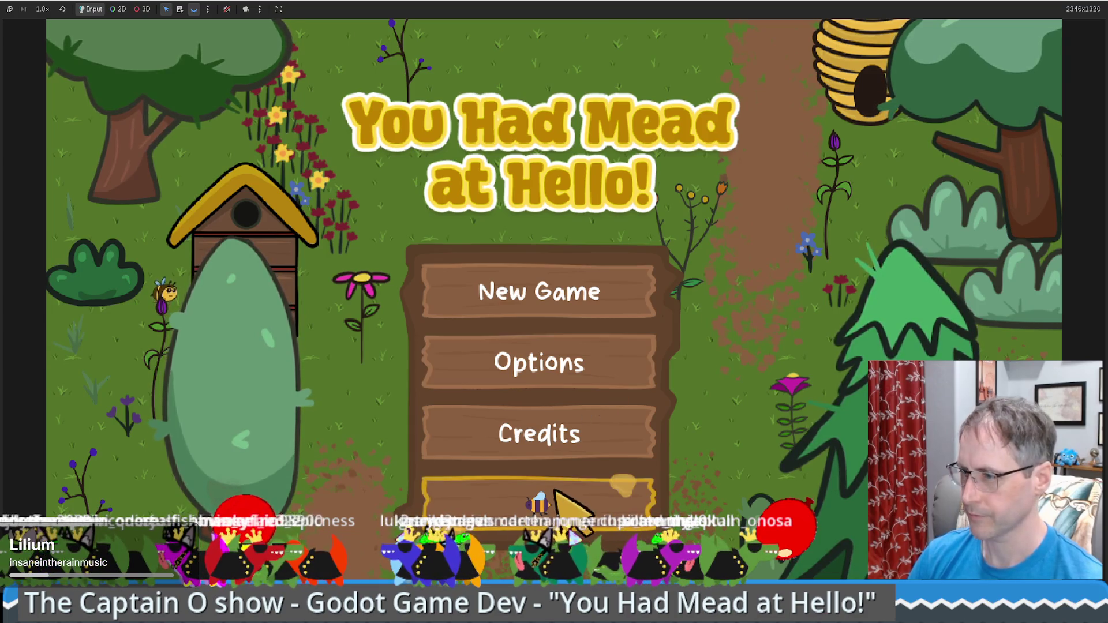
pyautogui.press('Return')
pyautogui.press('Right')
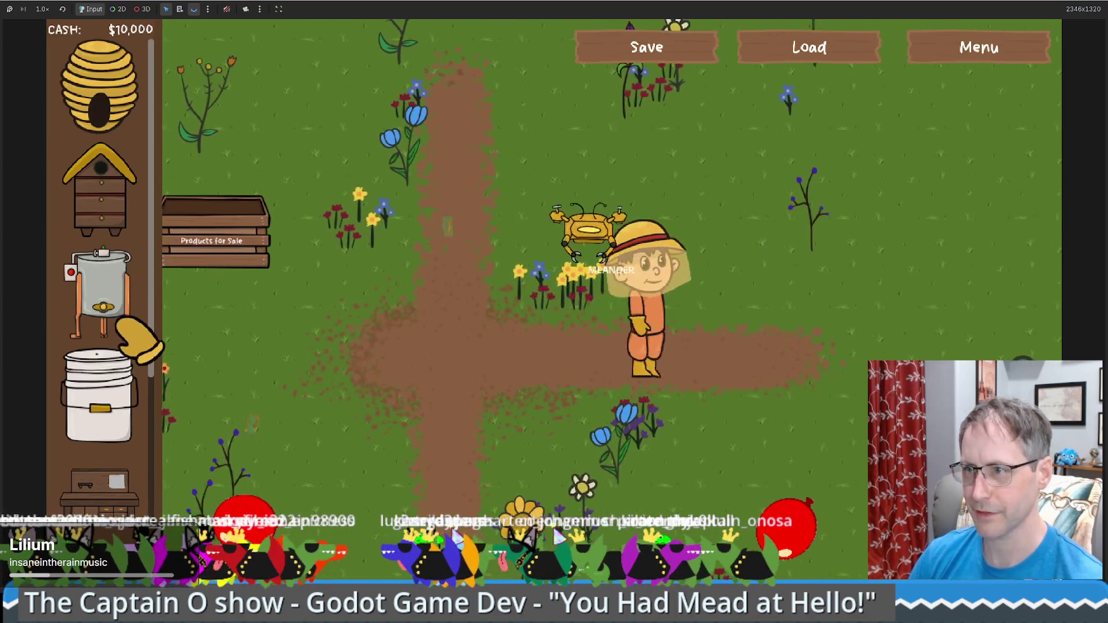
# Place a Honey Extractor and a Bee Hive on the field and view the hive's stats.
pyautogui.moveTo(101, 190); pyautogui.dragTo(279, 230)
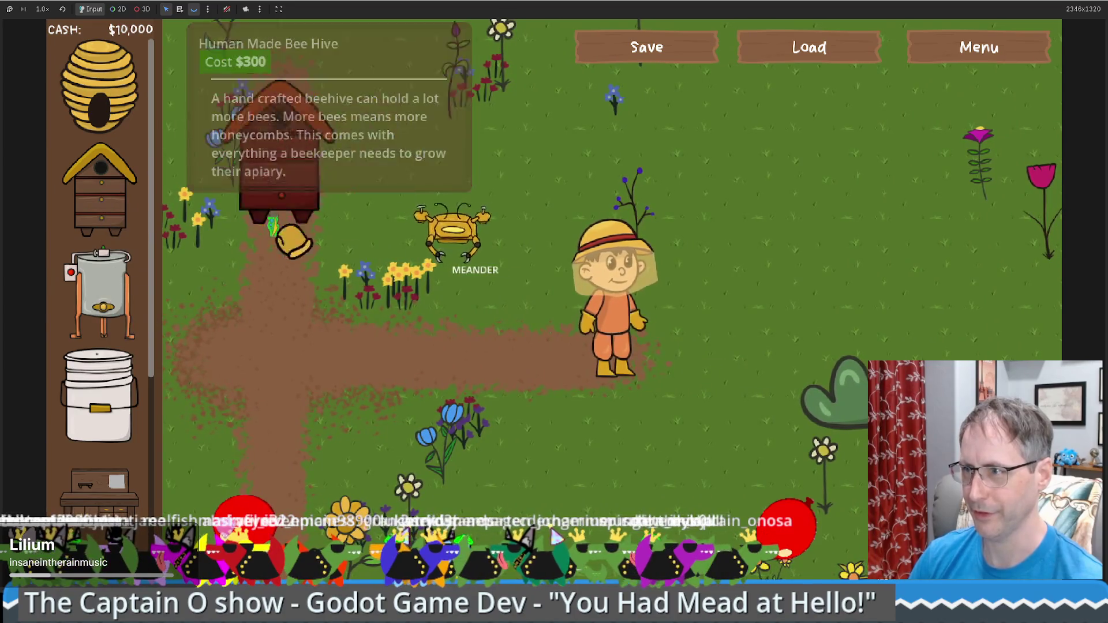
pyautogui.moveTo(556, 281)
pyautogui.mouseDown()
pyautogui.moveTo(92, 303)
pyautogui.moveTo(832, 326)
pyautogui.mouseUp()
pyautogui.moveTo(603, 254); pyautogui.dragTo(603, 254)
pyautogui.moveTo(101, 190)
pyautogui.mouseDown()
pyautogui.moveTo(507, 314)
pyautogui.moveTo(772, 339)
pyautogui.mouseUp()
pyautogui.click(719, 343)
# Walk the beekeeper to the sale crate, remove the sell box, and head to the extractor.
pyautogui.press('a')
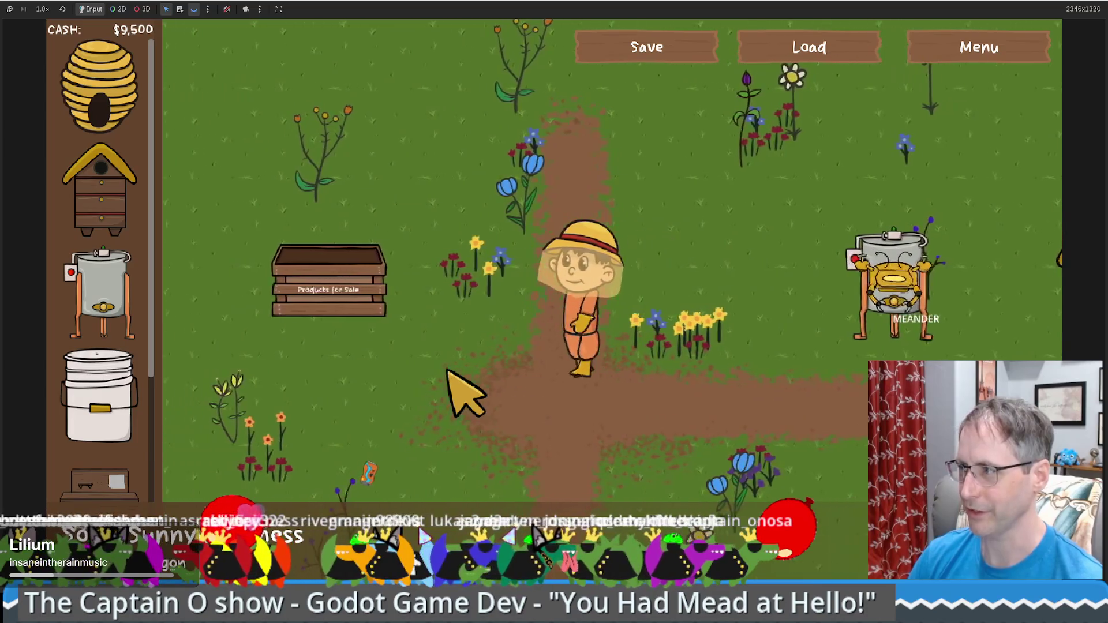
pyautogui.press('w')
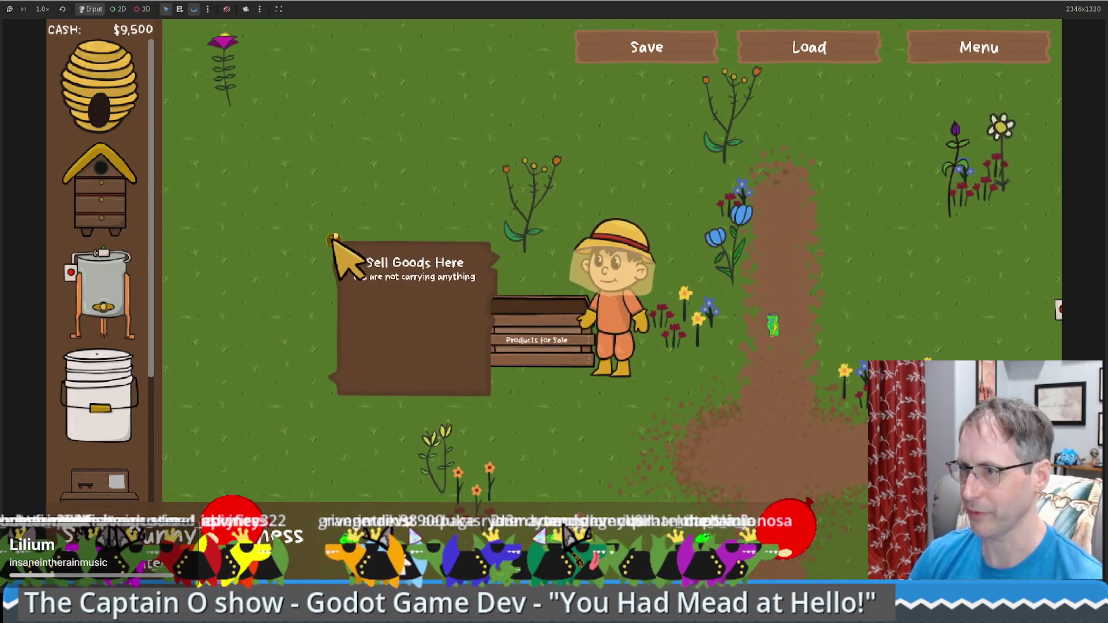
pyautogui.press('d')
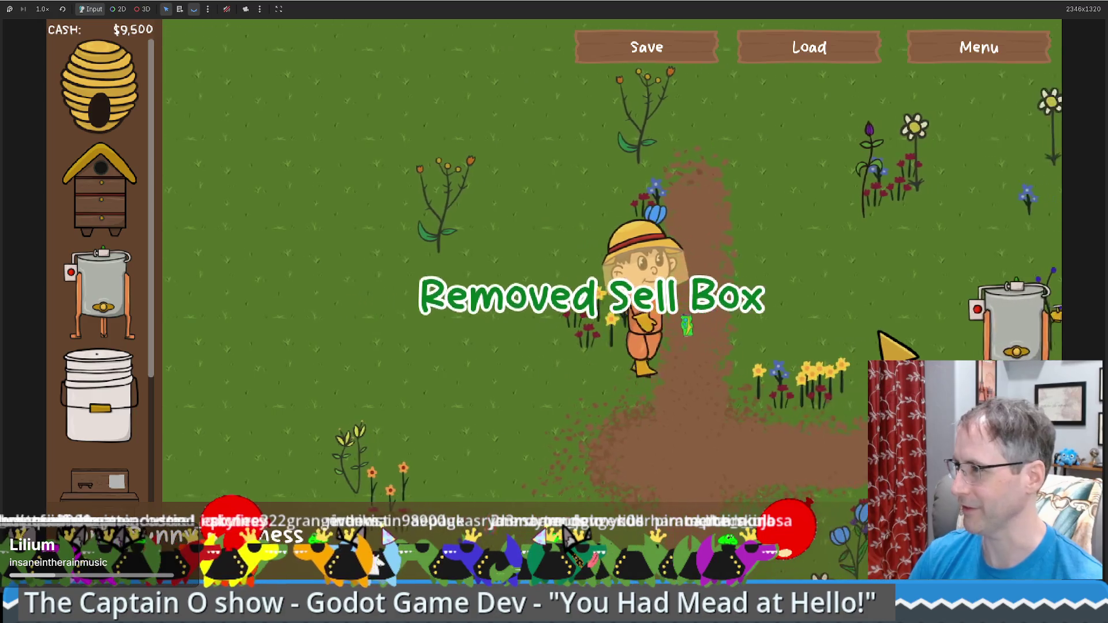
pyautogui.press('w')
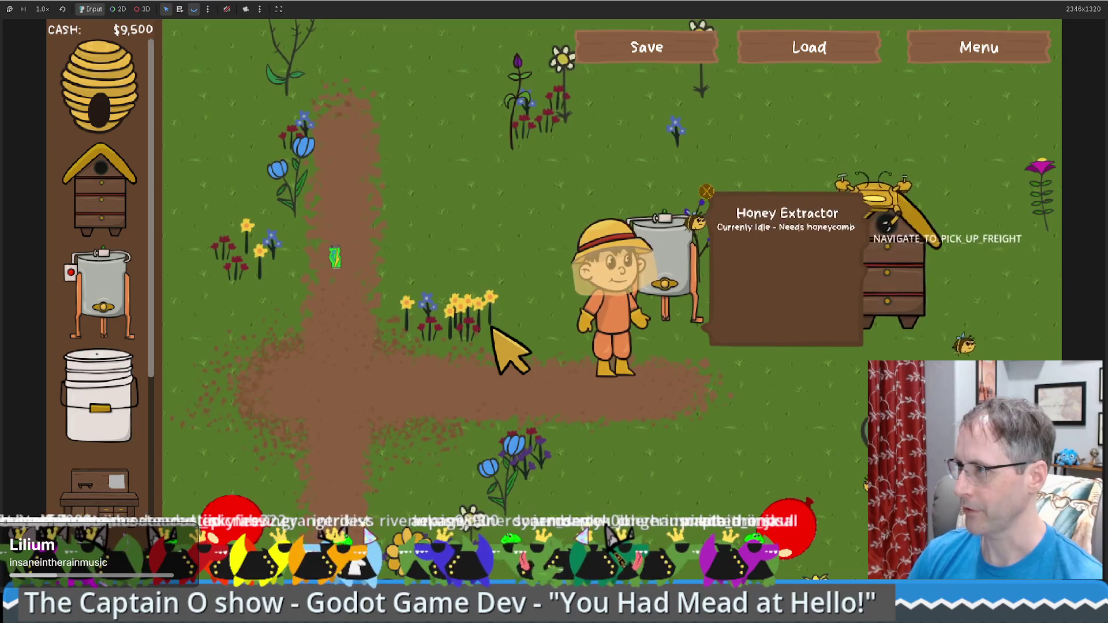
# Place a second Honey Extractor and a Crafting Table, leaving $9,100 cash.
pyautogui.moveTo(111, 306); pyautogui.dragTo(326, 289)
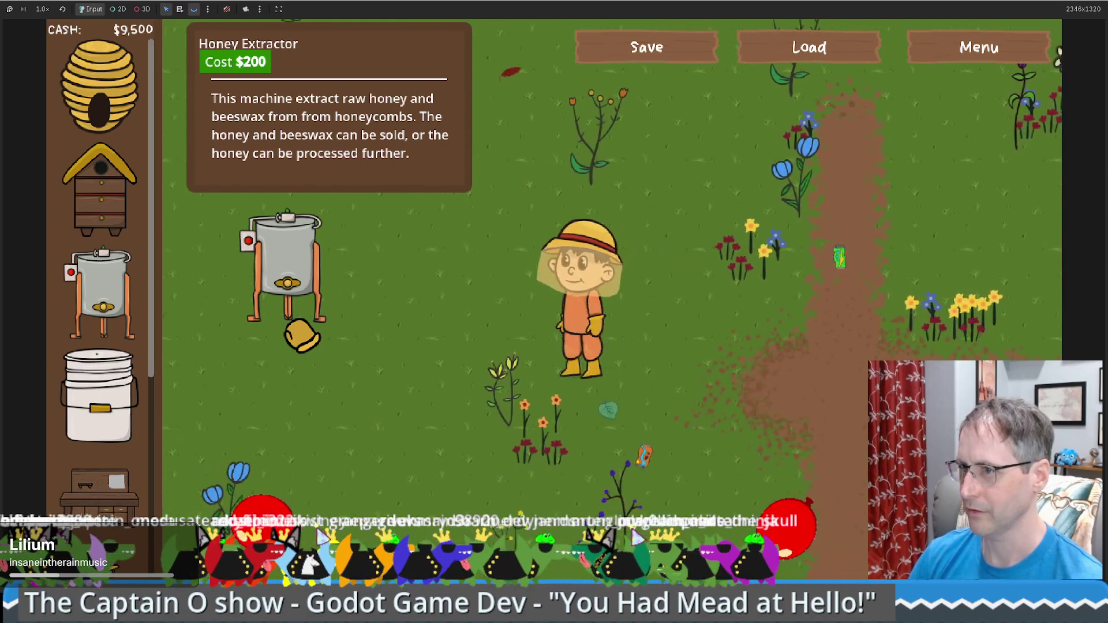
pyautogui.moveTo(300, 335); pyautogui.dragTo(288, 318)
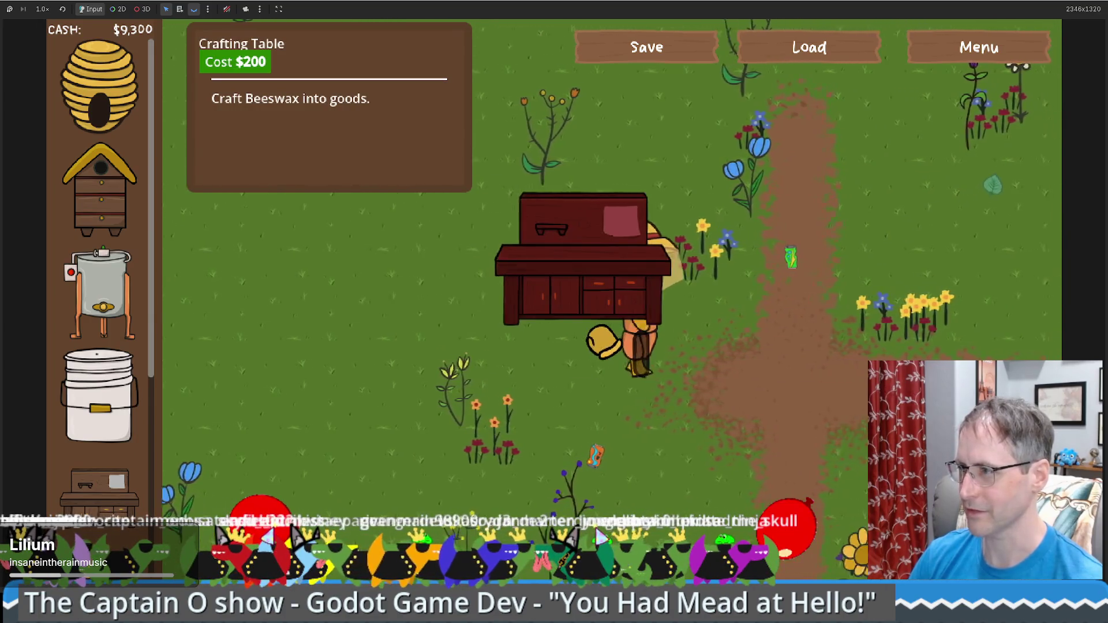
pyautogui.moveTo(575, 332); pyautogui.dragTo(484, 332)
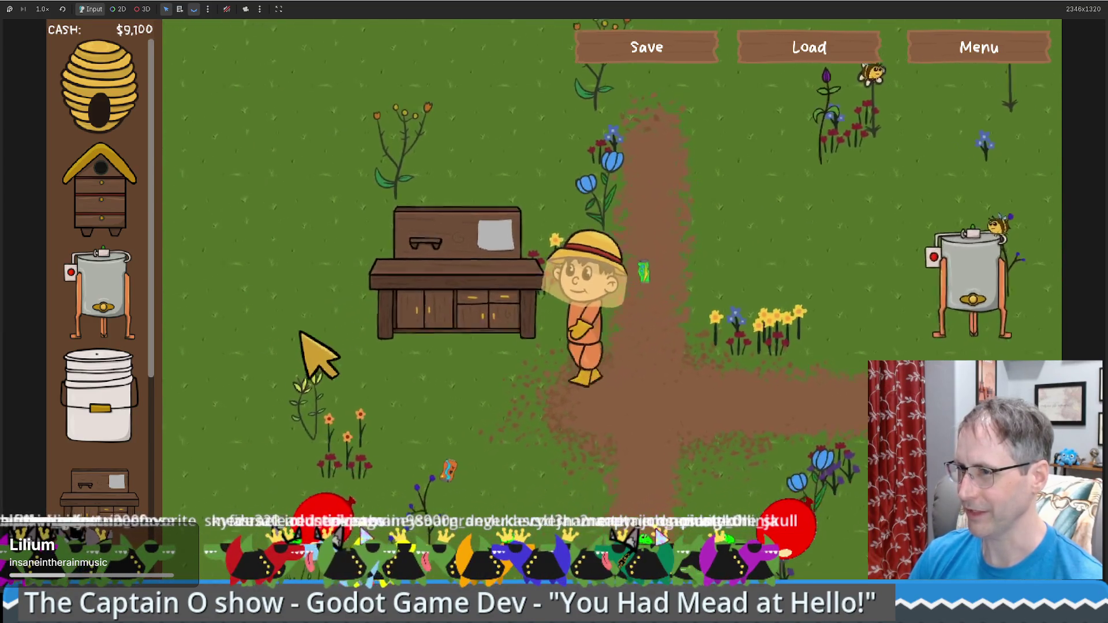
# Walk the beekeeper left, then right past the crafting table.
pyautogui.press('a')
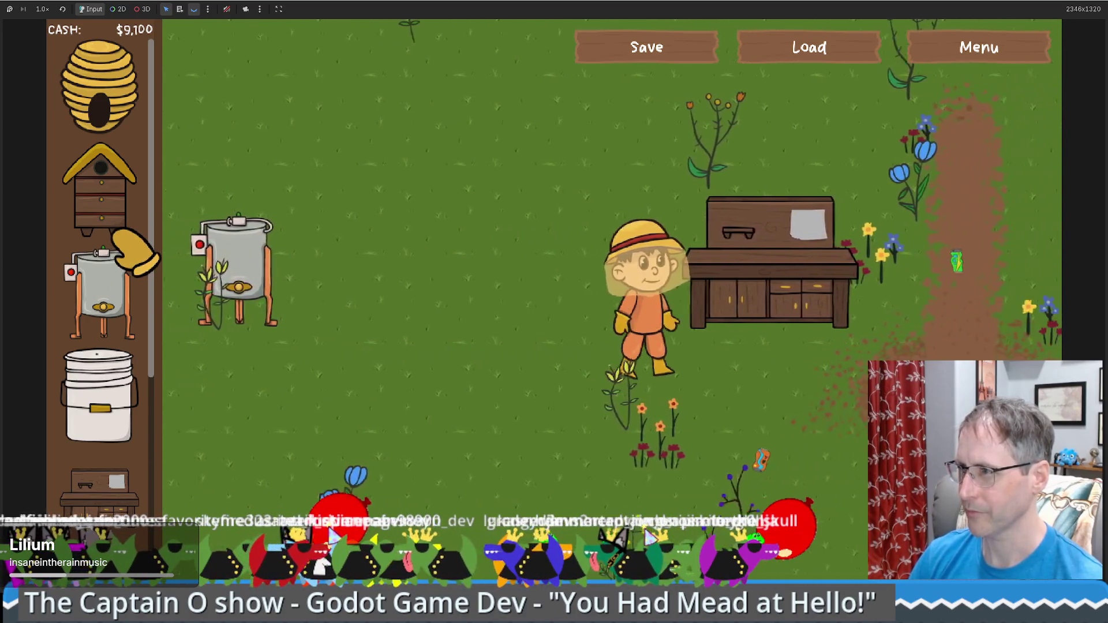
pyautogui.press('d')
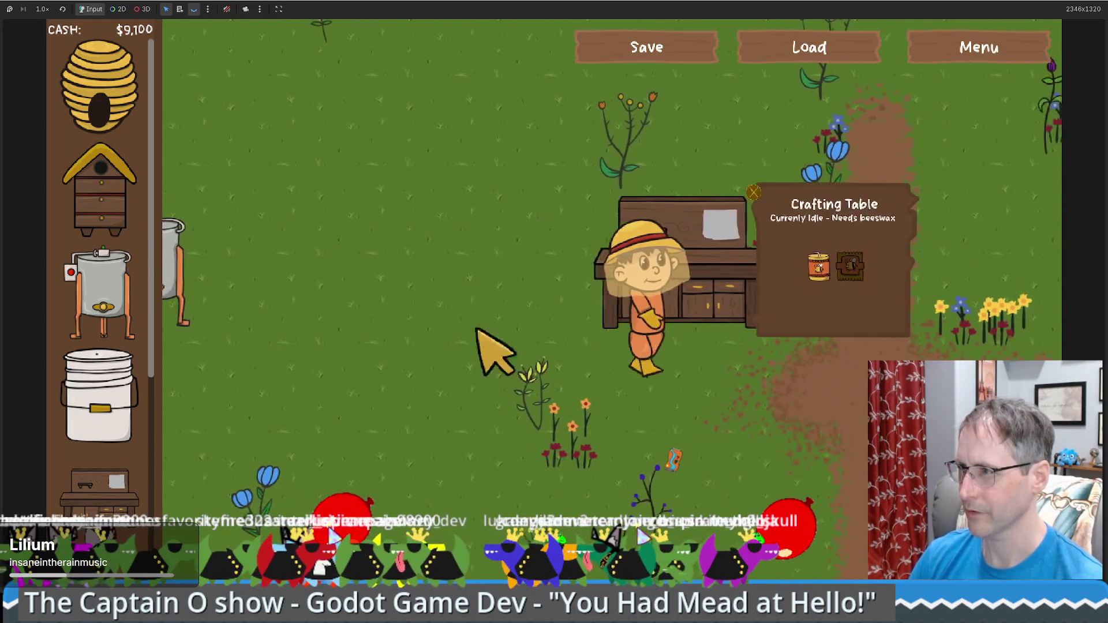
pyautogui.press('d')
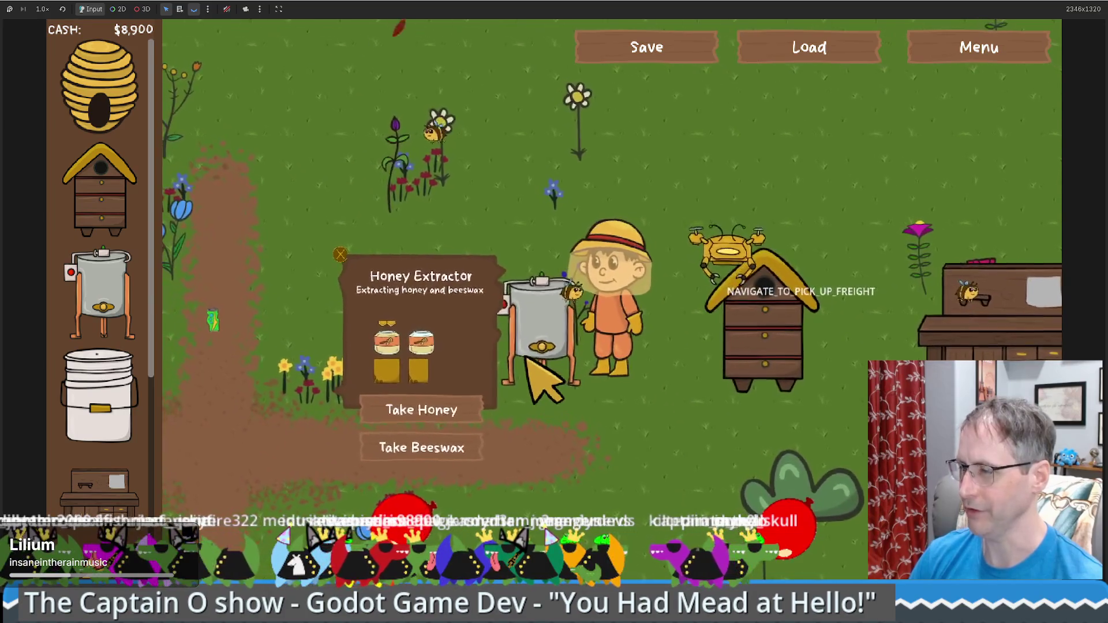
# Check the Honey Extractor's status and the beehive's stats, then walk toward the beehive.
pyautogui.click(448, 468)
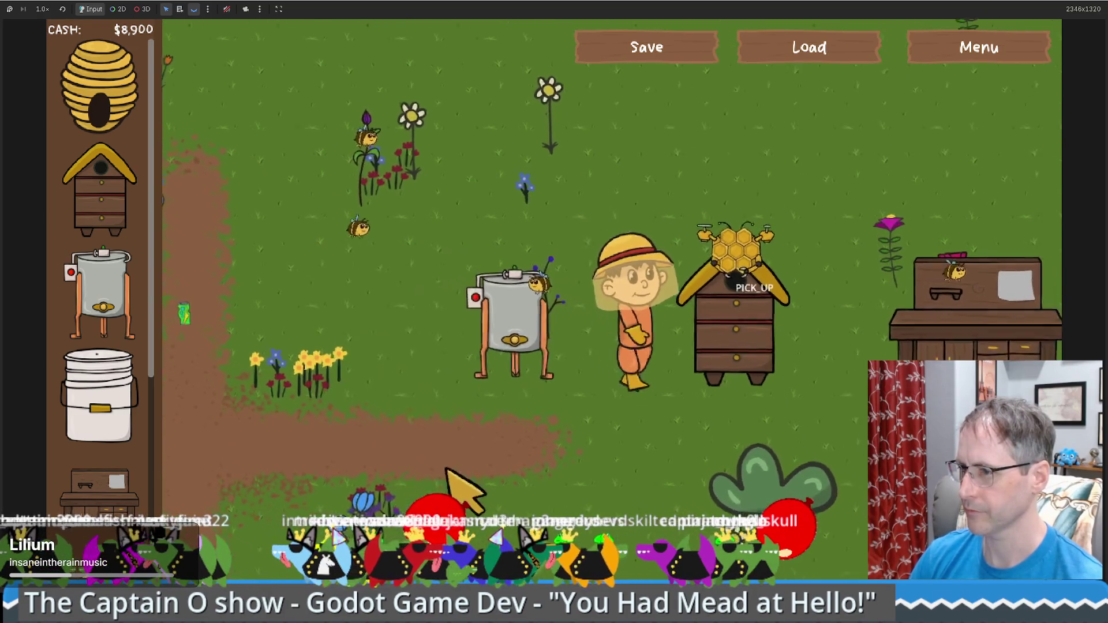
pyautogui.click(524, 359)
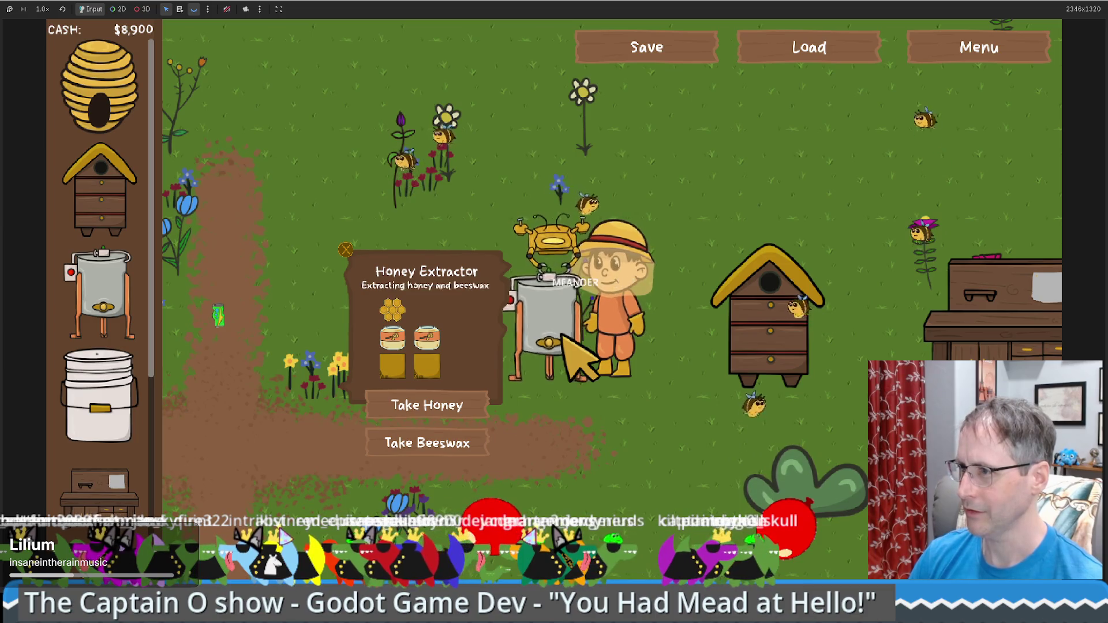
pyautogui.click(713, 340)
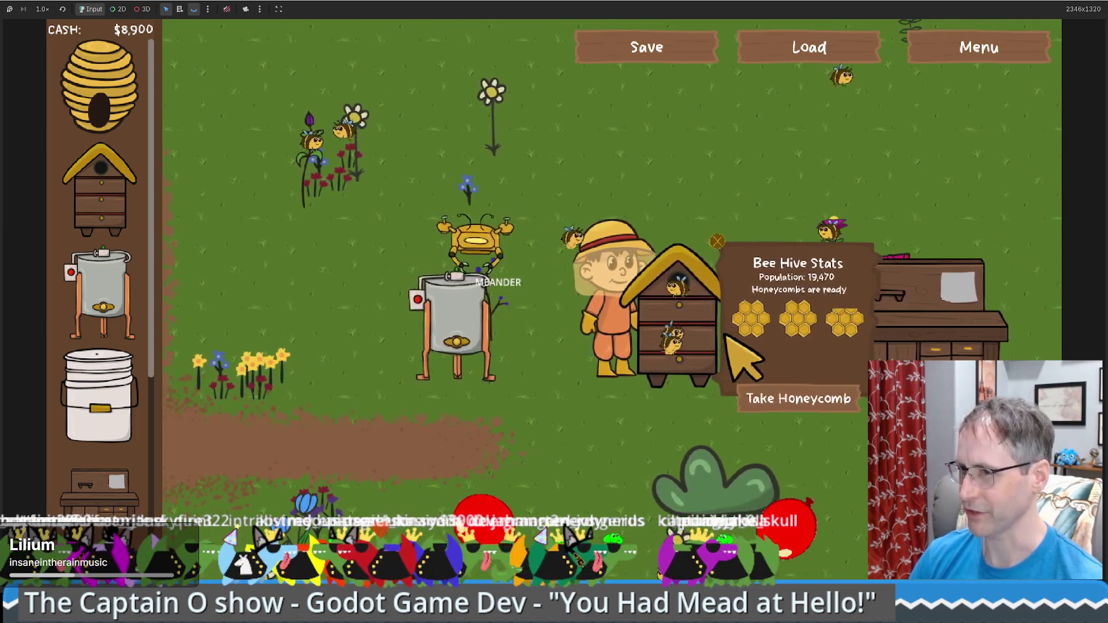
pyautogui.click(456, 329)
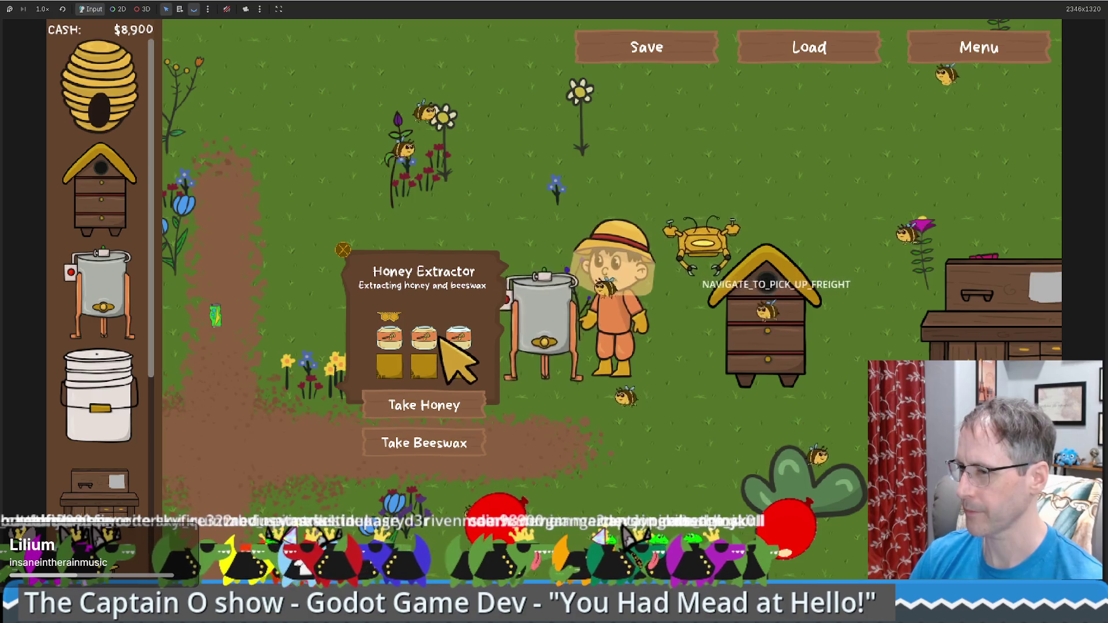
pyautogui.click(737, 337)
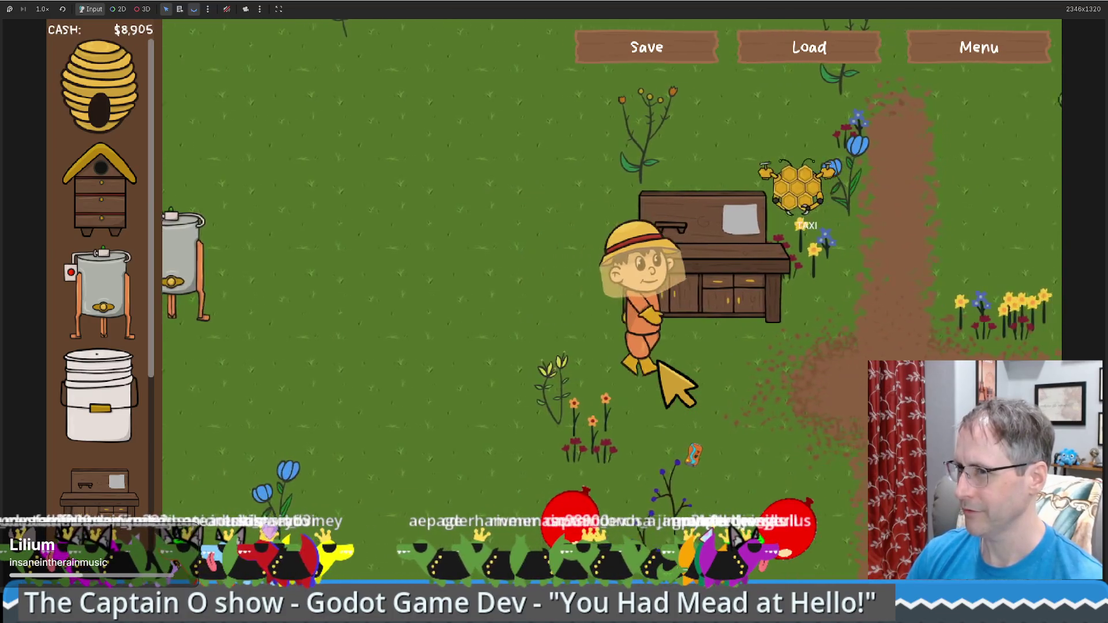
# Walk right to view the Full of Honey extractor panel, then return left to the crafting table.
pyautogui.press('Right')
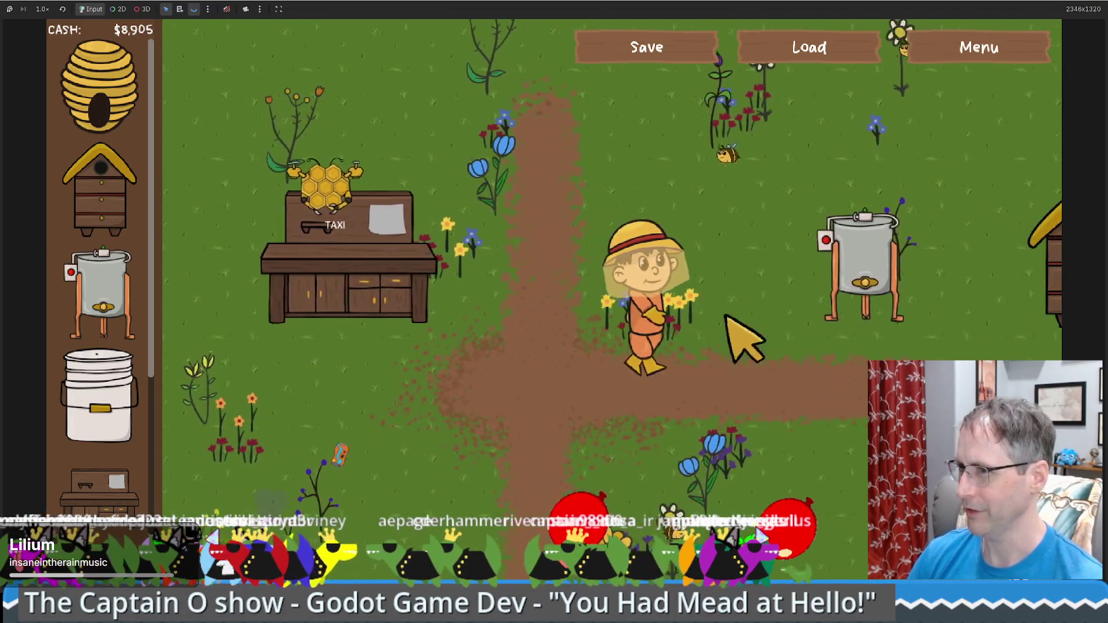
pyautogui.click(757, 279)
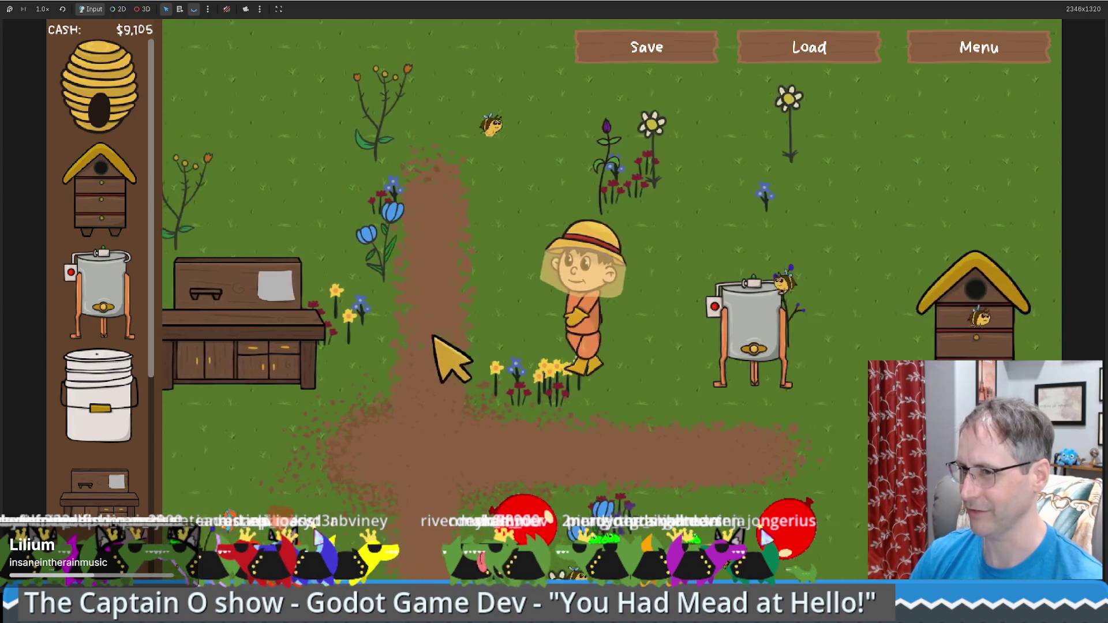
pyautogui.click(492, 330)
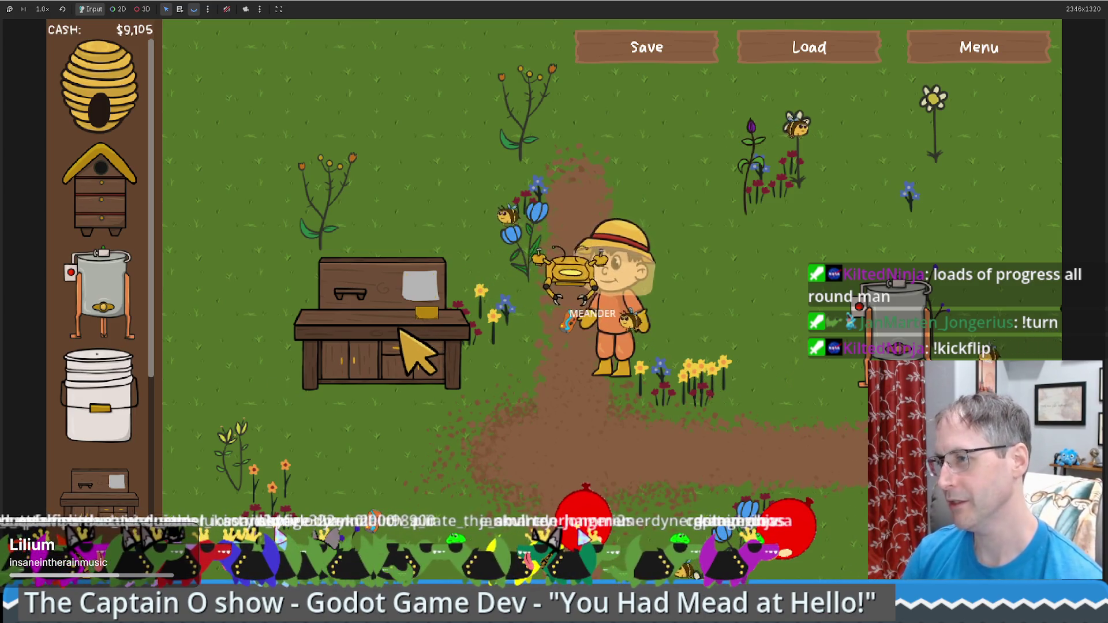
# Walk the beekeeper left and right around the garden with the arrow keys.
pyautogui.press('Down')
pyautogui.press('Left')
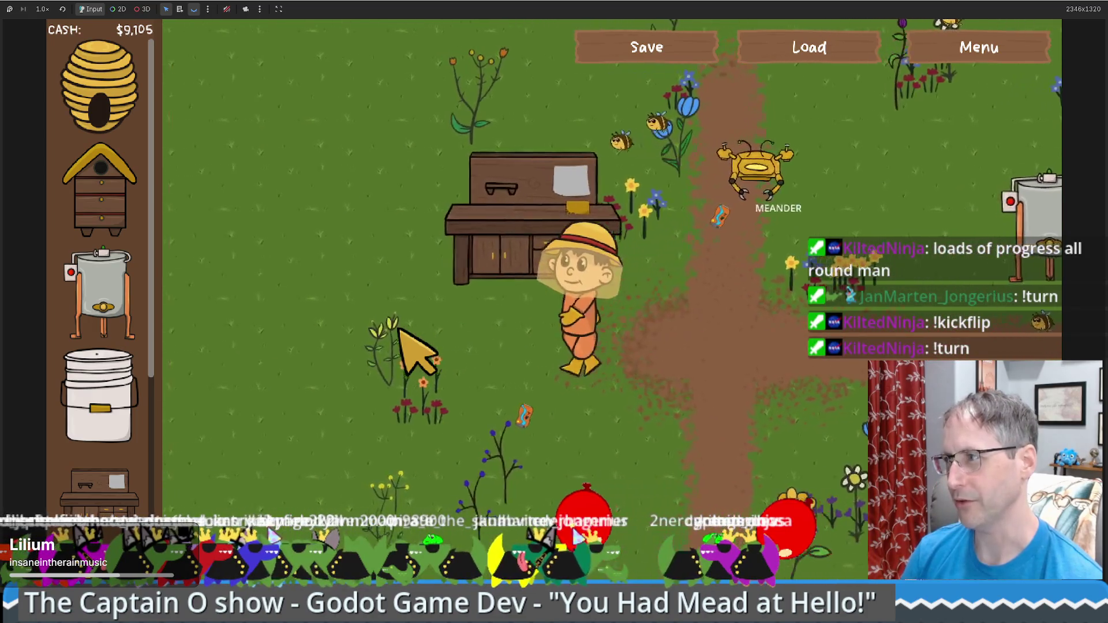
pyautogui.press('Left')
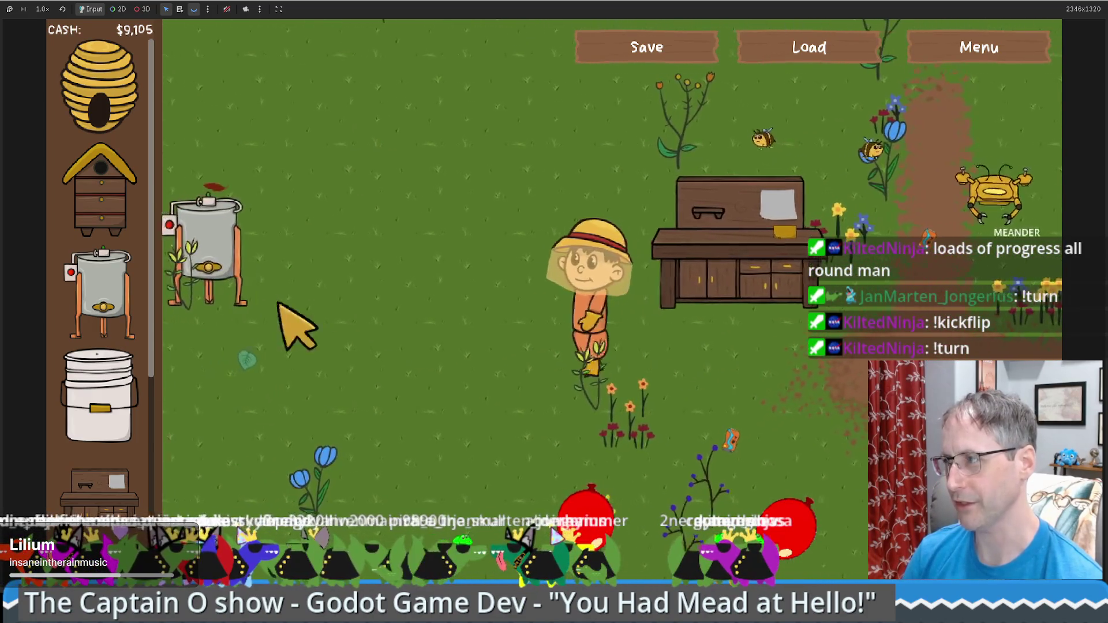
pyautogui.press('Right')
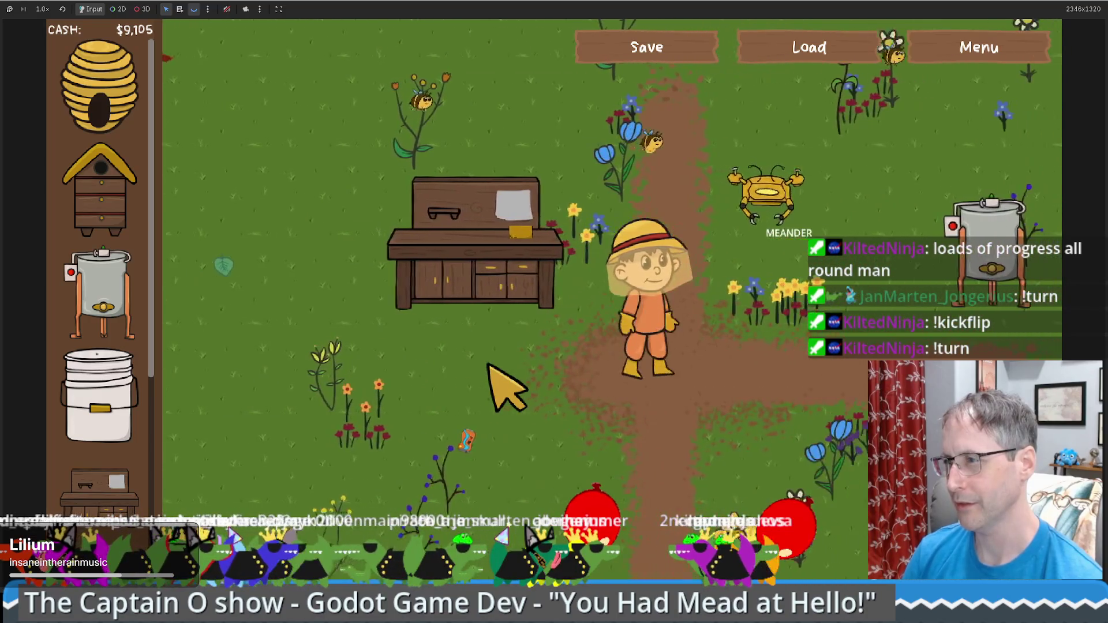
pyautogui.press('Right')
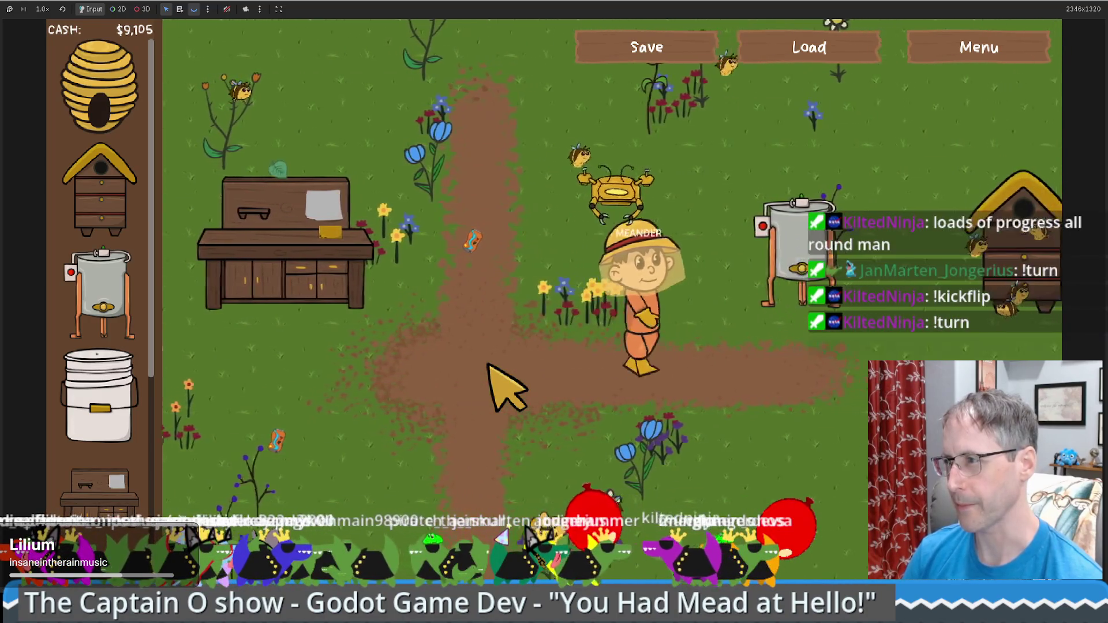
pyautogui.press('Right')
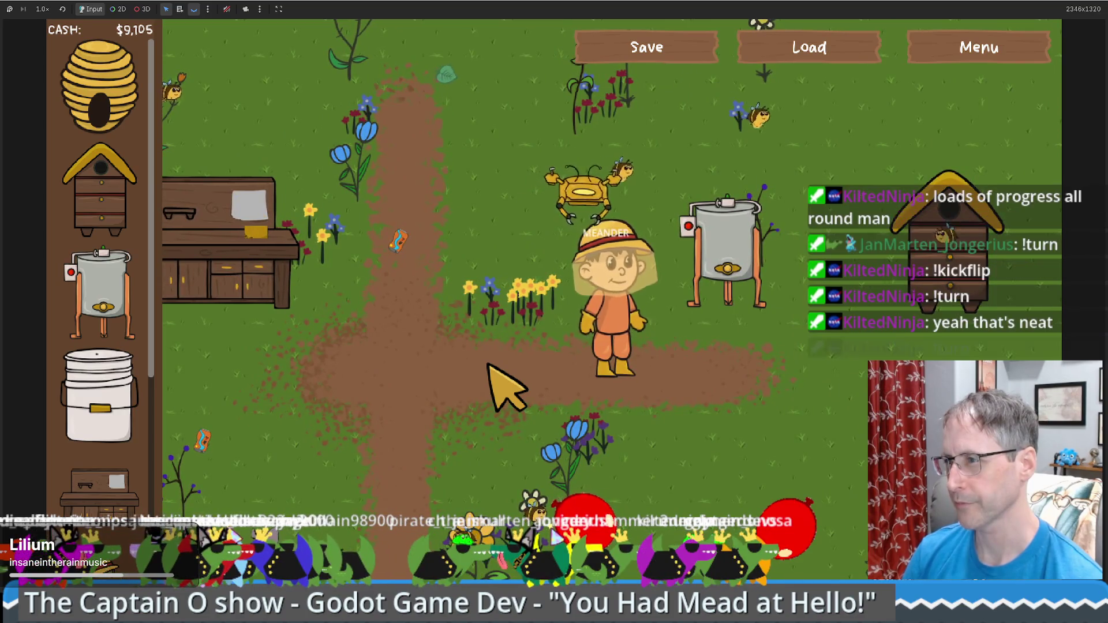
pyautogui.press('Left')
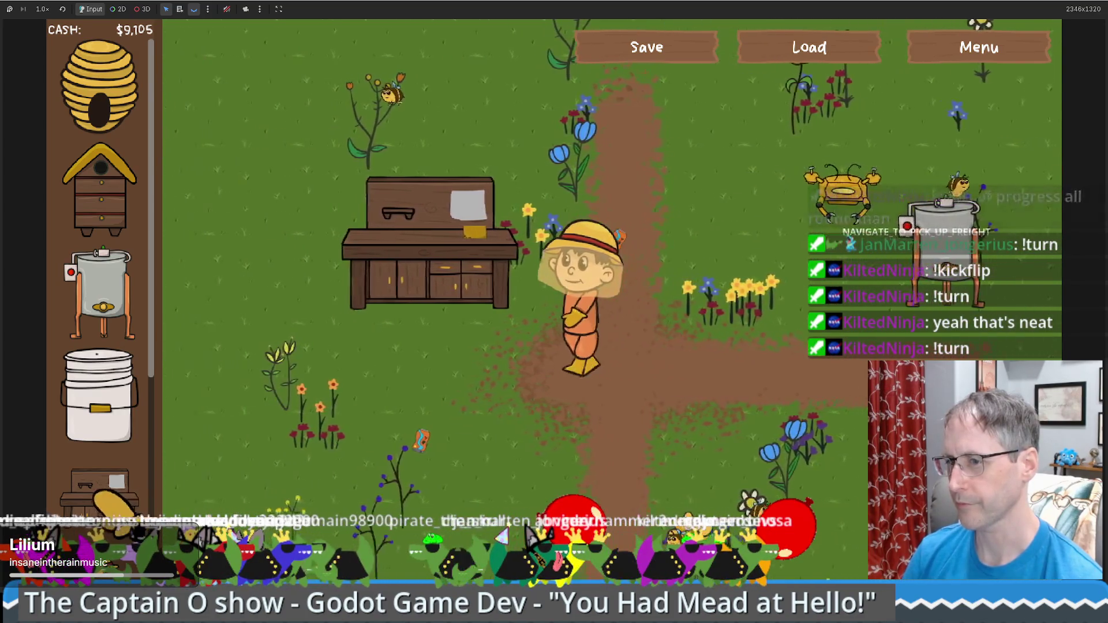
# Build a second Crafting Table for $200 and walk up-right to the honey extractor.
pyautogui.click(99, 487)
pyautogui.click(369, 257)
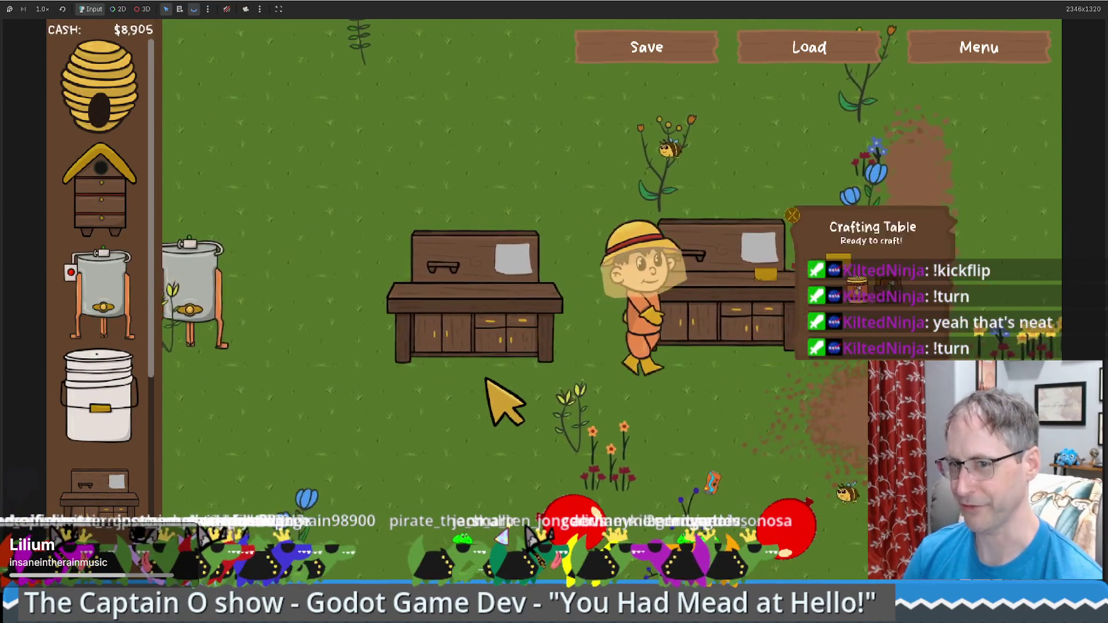
pyautogui.press('Up')
pyautogui.press('Right')
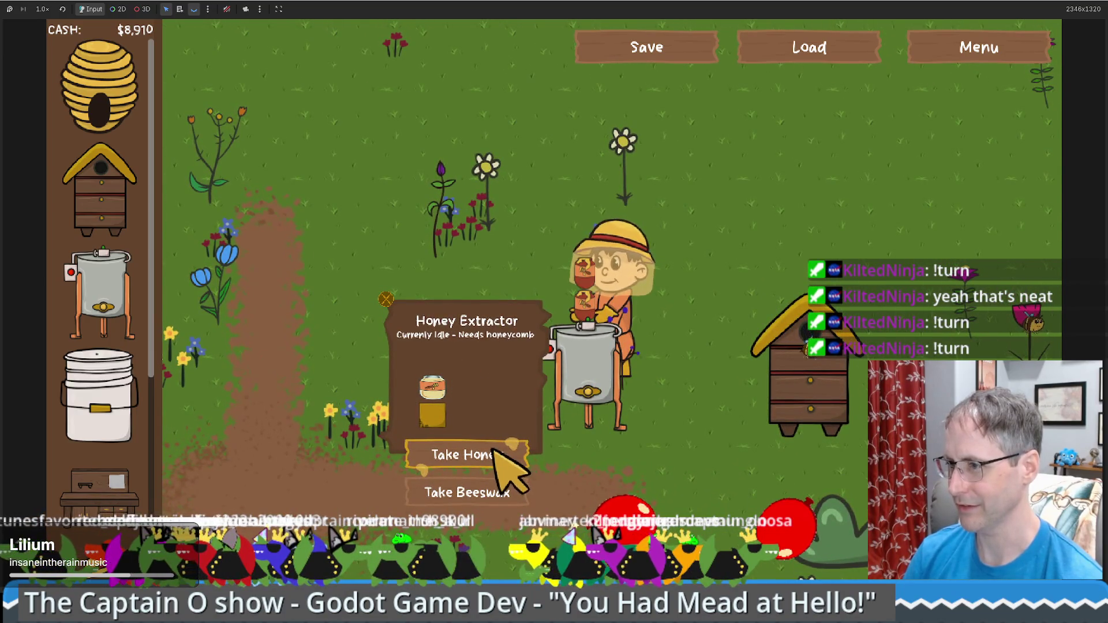
# Place a sell box from the sidebar and sell the carried honey for $75.
pyautogui.scroll(-3, 129, 404)
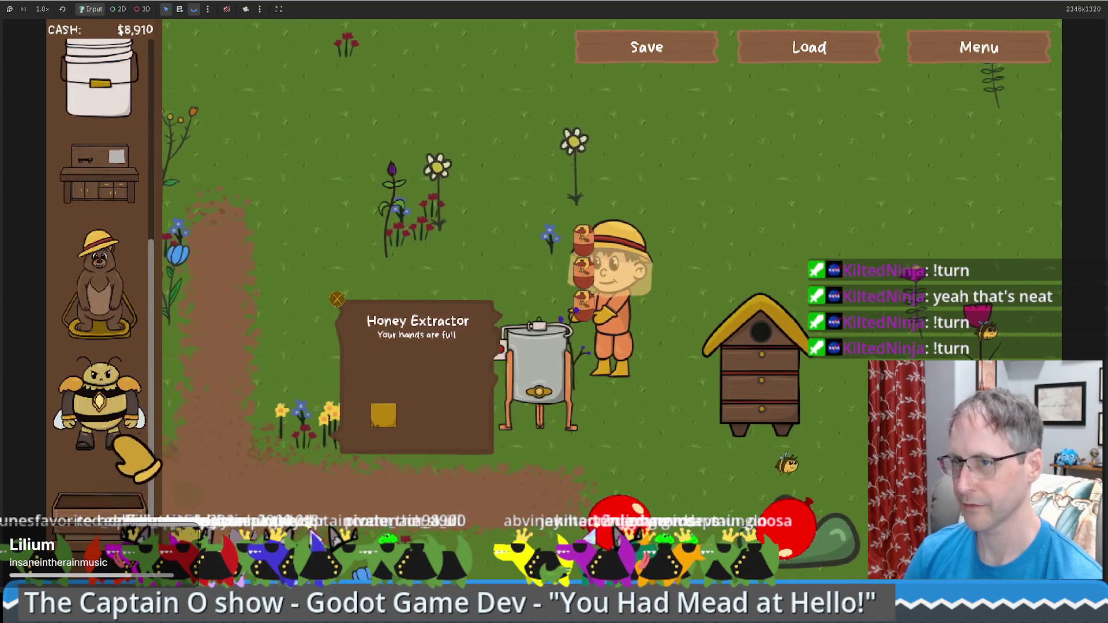
pyautogui.moveTo(109, 497); pyautogui.dragTo(692, 219)
pyautogui.click(750, 317)
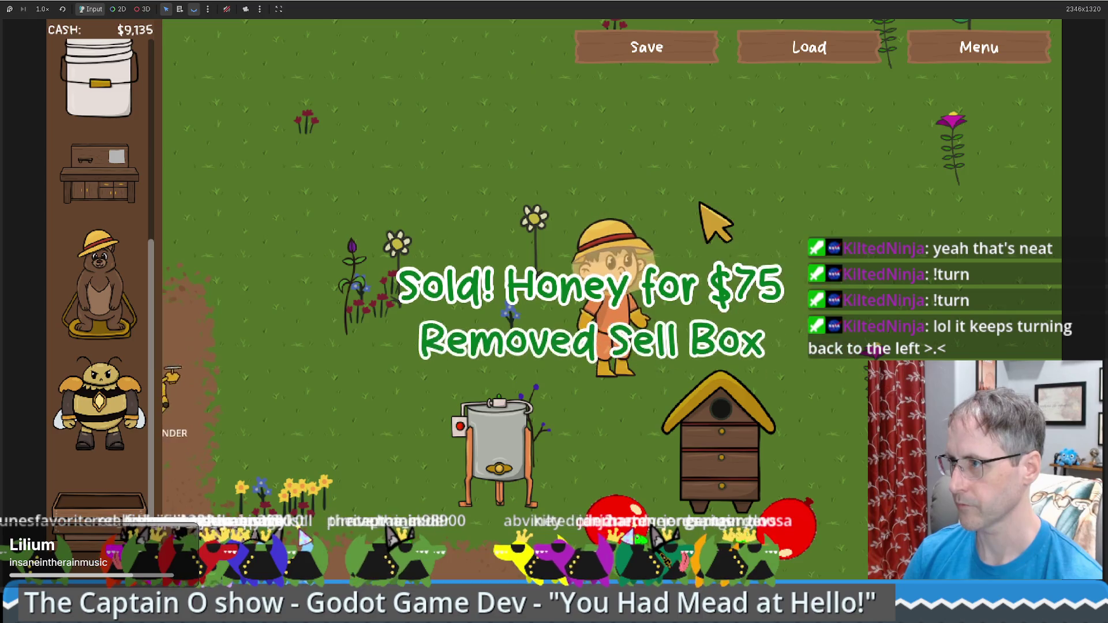
# Collect honeycomb from the beehive and load it into the honey extractor.
pyautogui.click(722, 404)
pyautogui.click(803, 439)
pyautogui.click(522, 393)
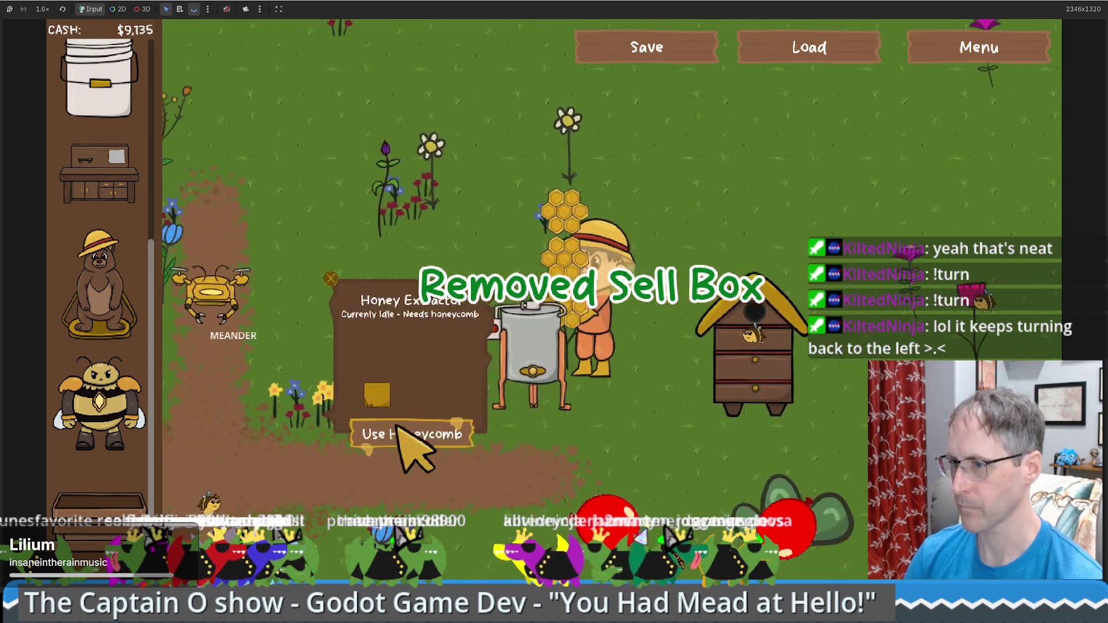
pyautogui.click(390, 433)
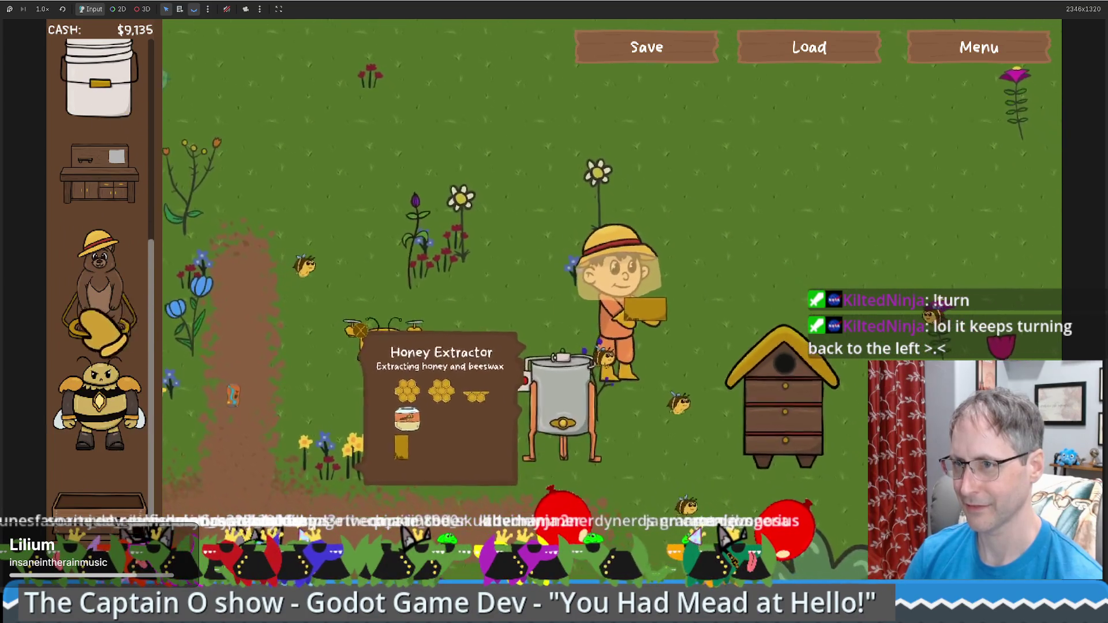
# Walk the beekeeper left to the crafting tables carrying a full load.
pyautogui.scroll(5, 101, 174)
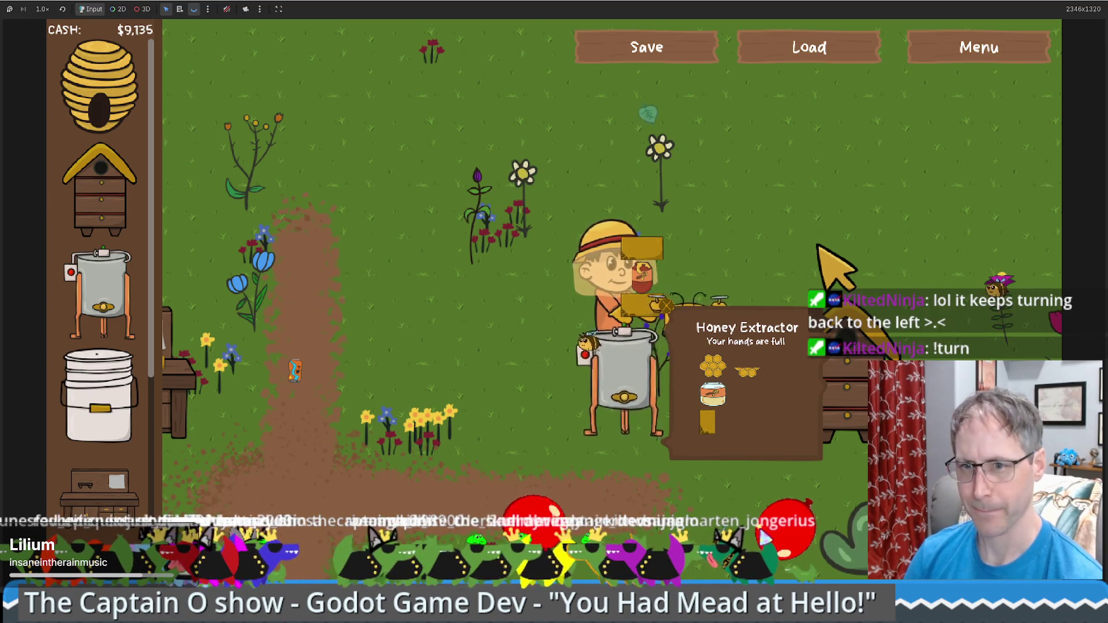
pyautogui.press('d')
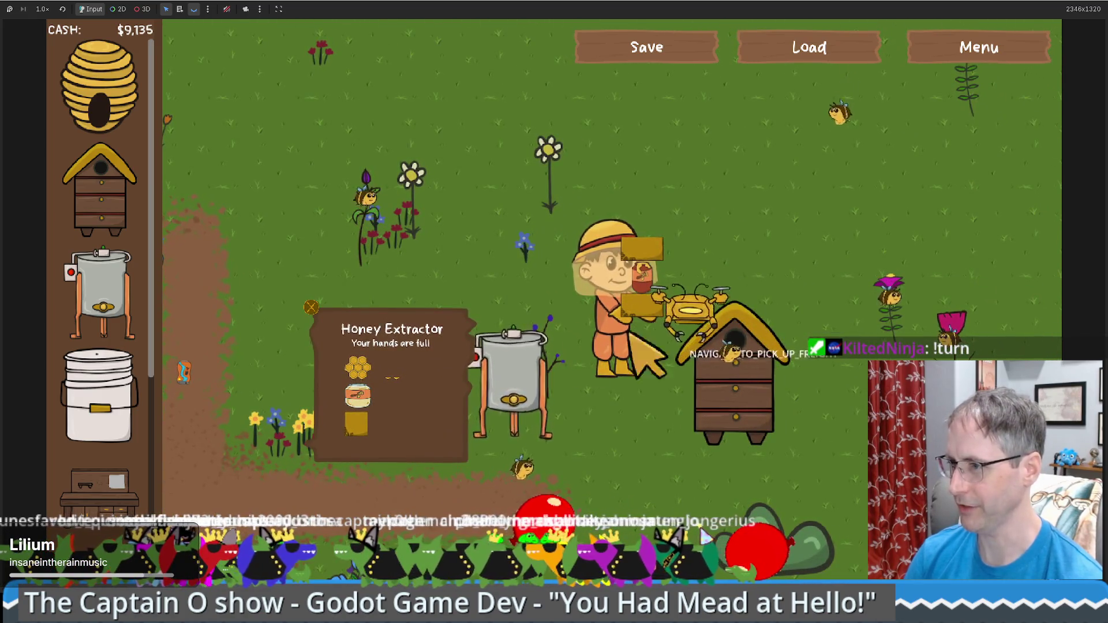
pyautogui.press('a')
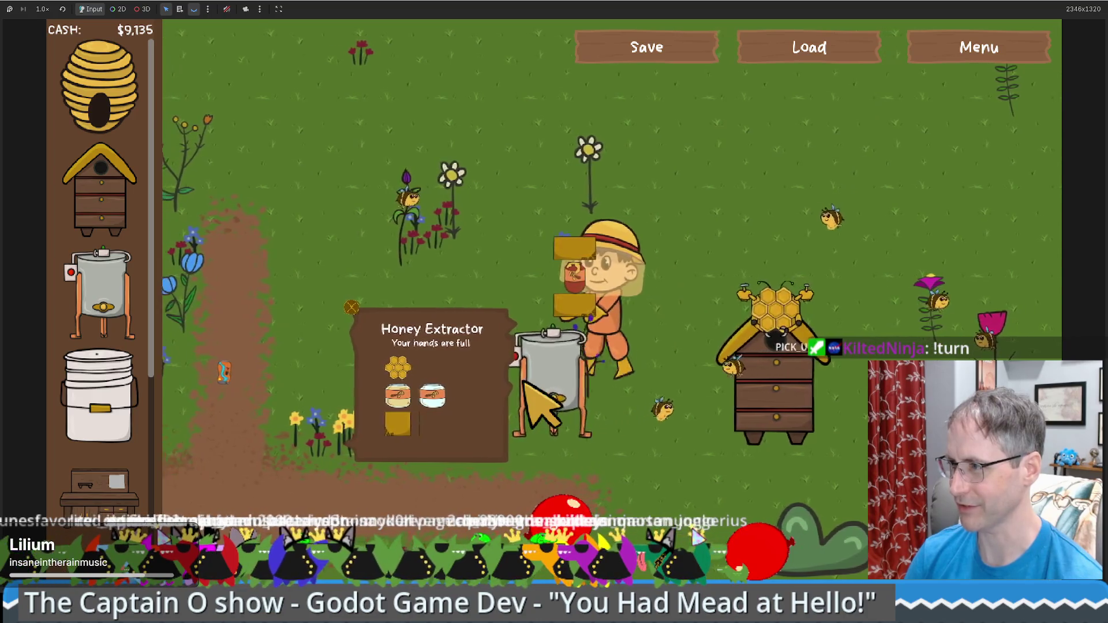
pyautogui.press('a')
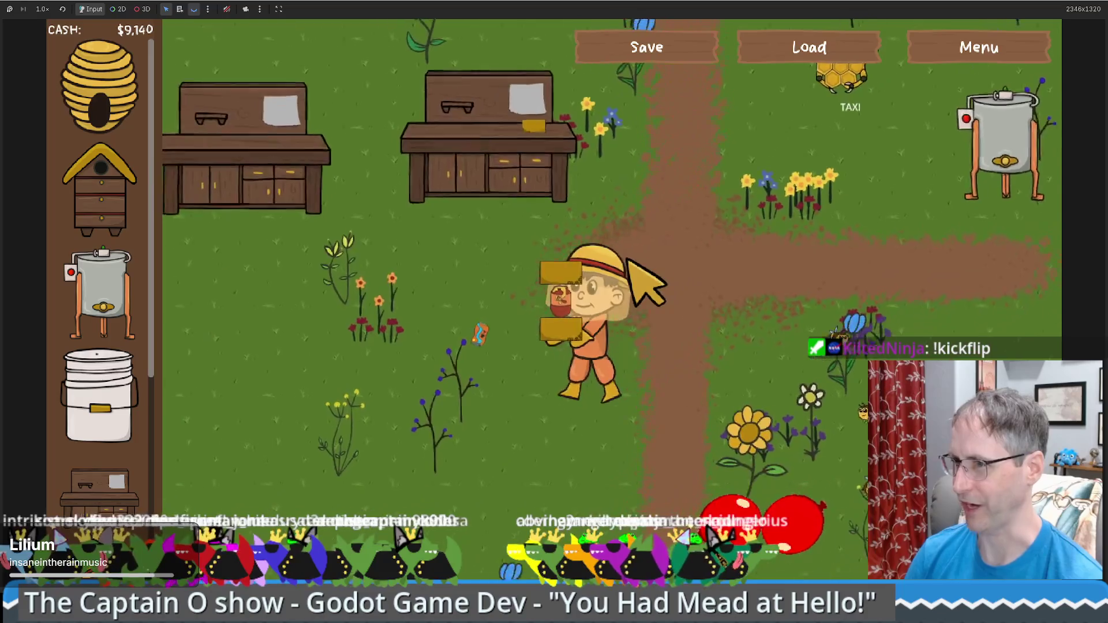
# Walk the beekeeper around the crafting tables with WASD.
pyautogui.press('w')
pyautogui.press('a')
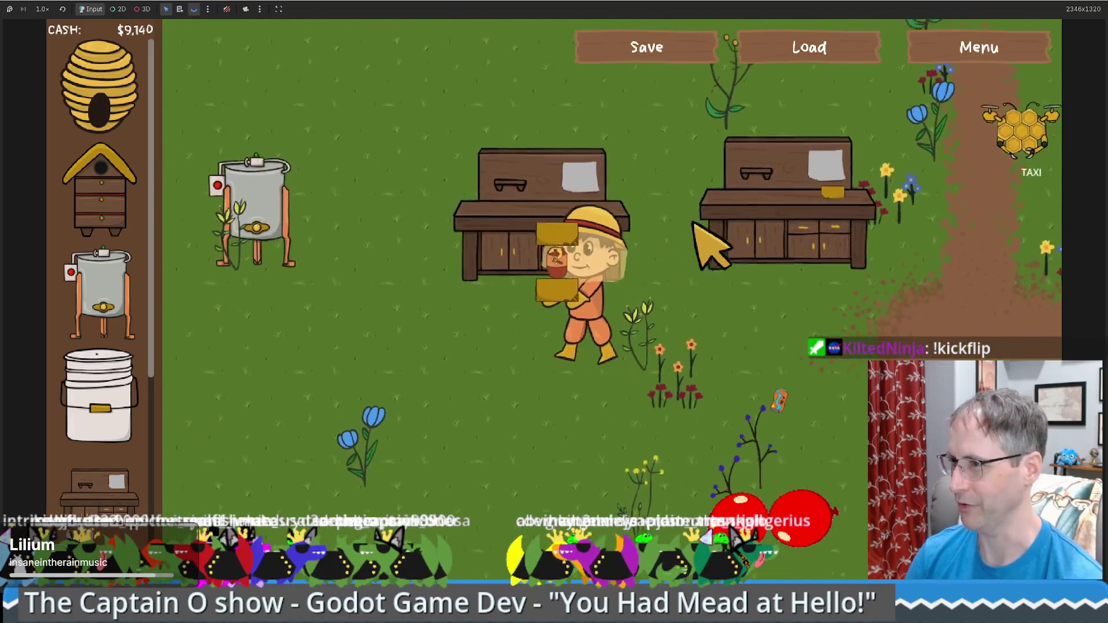
pyautogui.press('s')
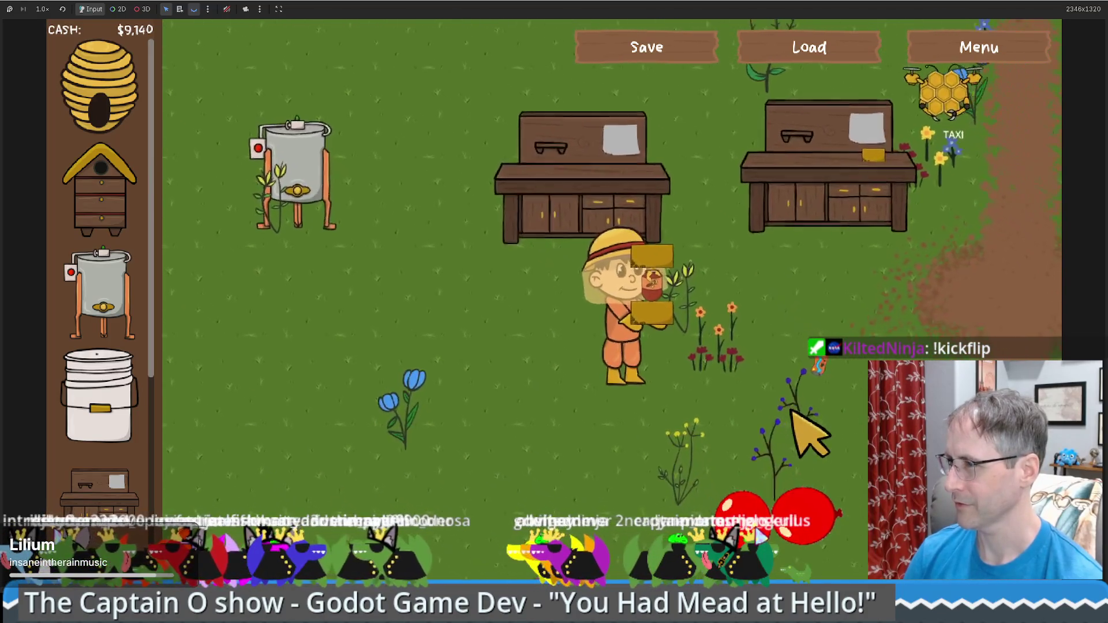
pyautogui.press('w')
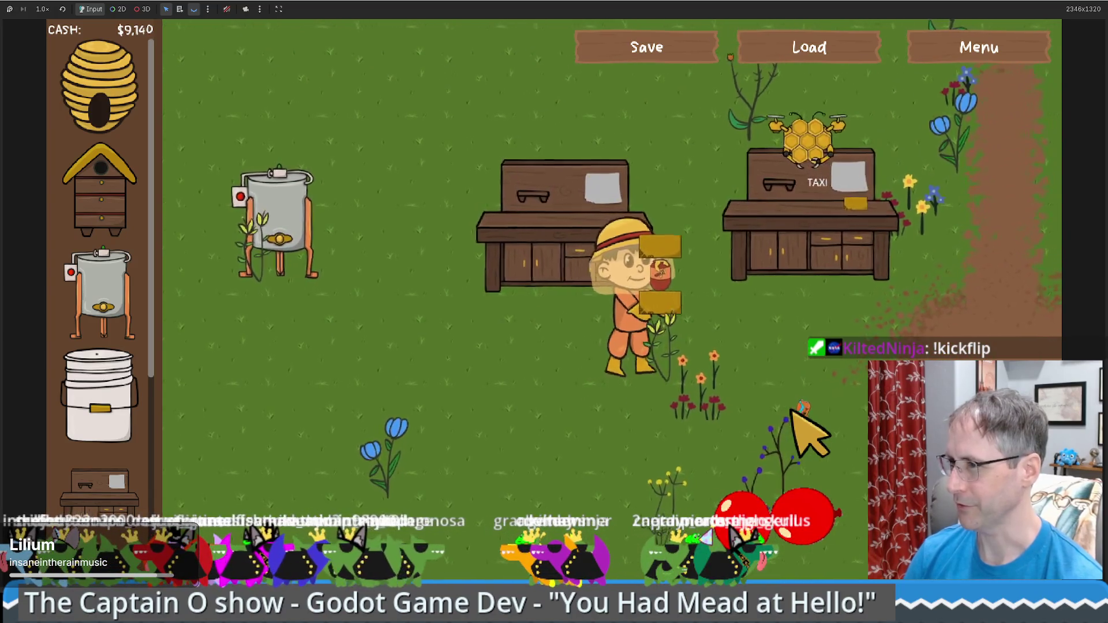
pyautogui.press('w')
pyautogui.press('a')
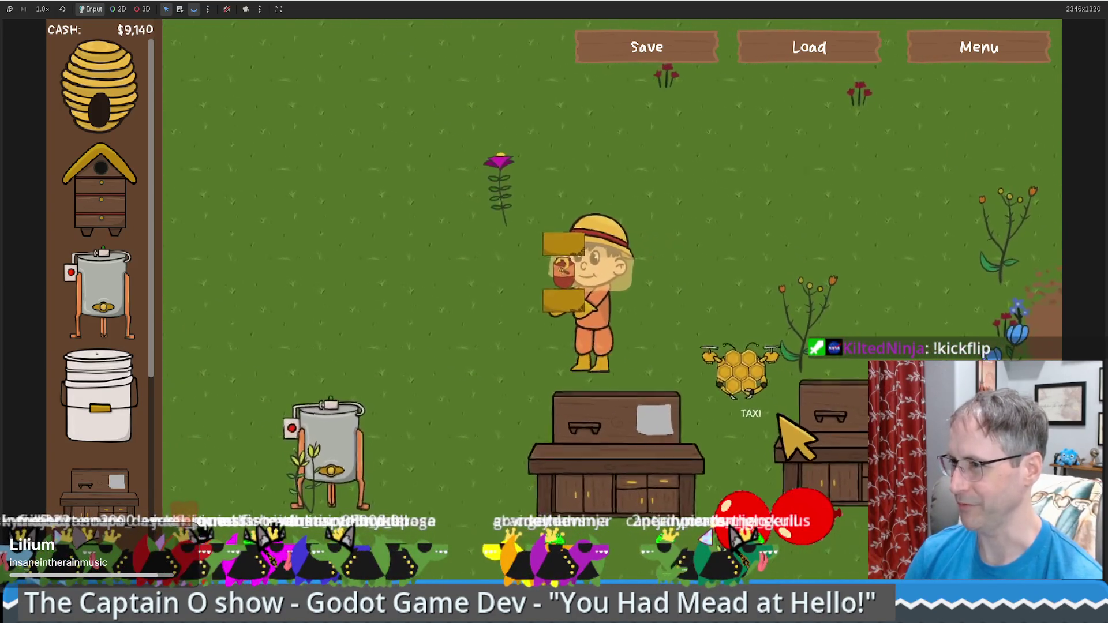
pyautogui.press('d')
pyautogui.press('s')
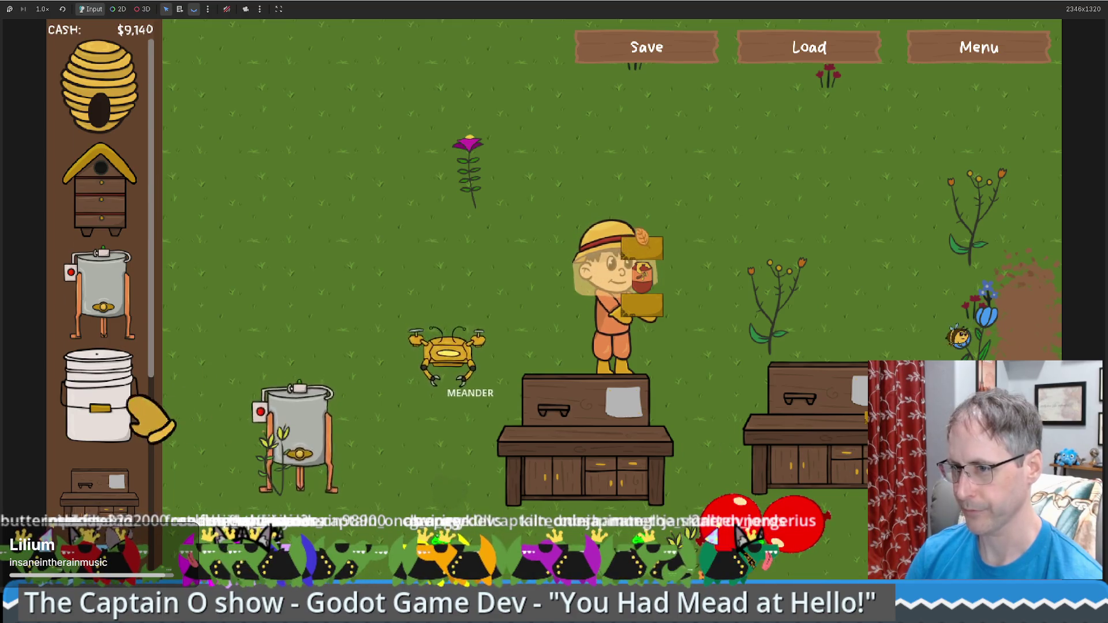
# Place a sell box, sell the beeswax and honey to reach $9,365, then remove the box.
pyautogui.scroll(-5, 153, 422)
pyautogui.moveTo(99, 174)
pyautogui.mouseDown()
pyautogui.moveTo(456, 298)
pyautogui.moveTo(519, 277)
pyautogui.mouseUp()
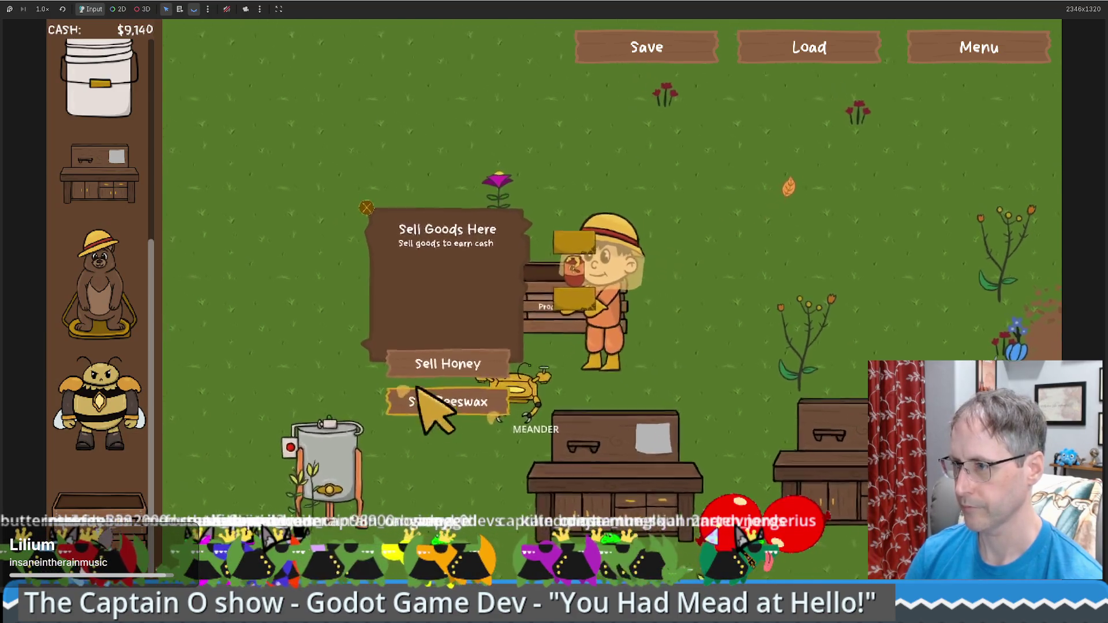
pyautogui.click(414, 398)
pyautogui.click(450, 370)
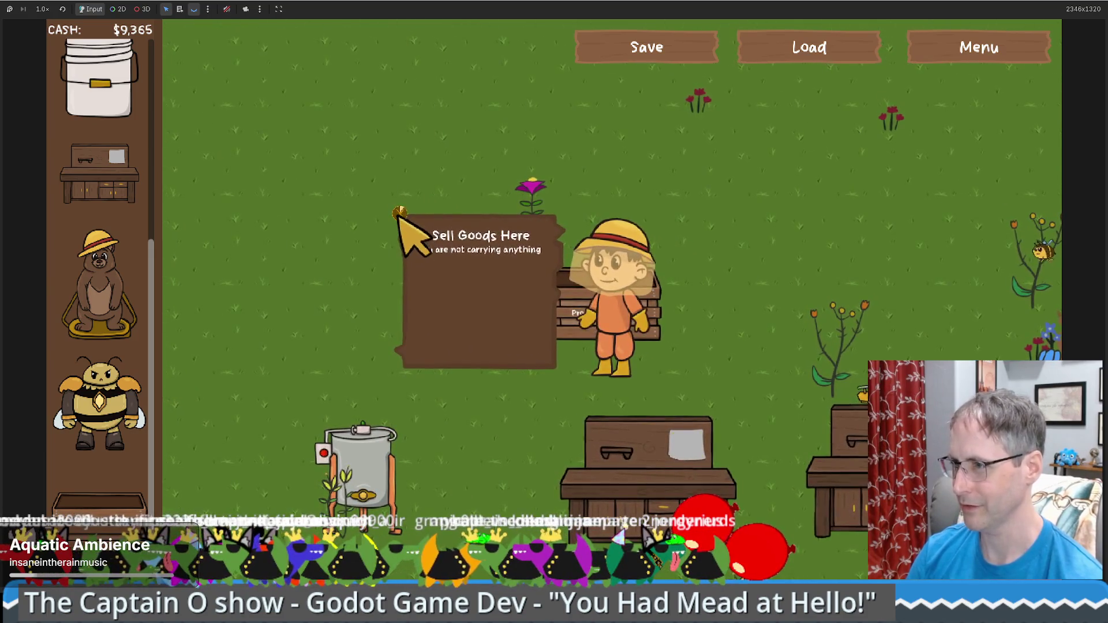
pyautogui.rightClick(398, 218)
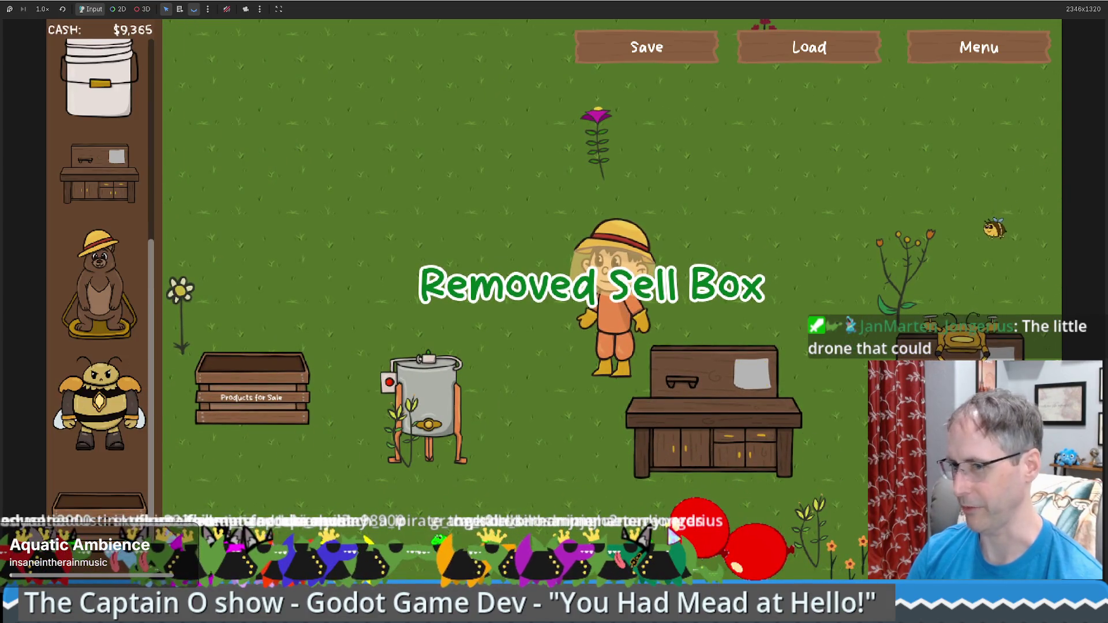
# Walk past the second crafting table and extractor to the beehive, checking its stats and the extractor.
pyautogui.moveTo(660, 382)
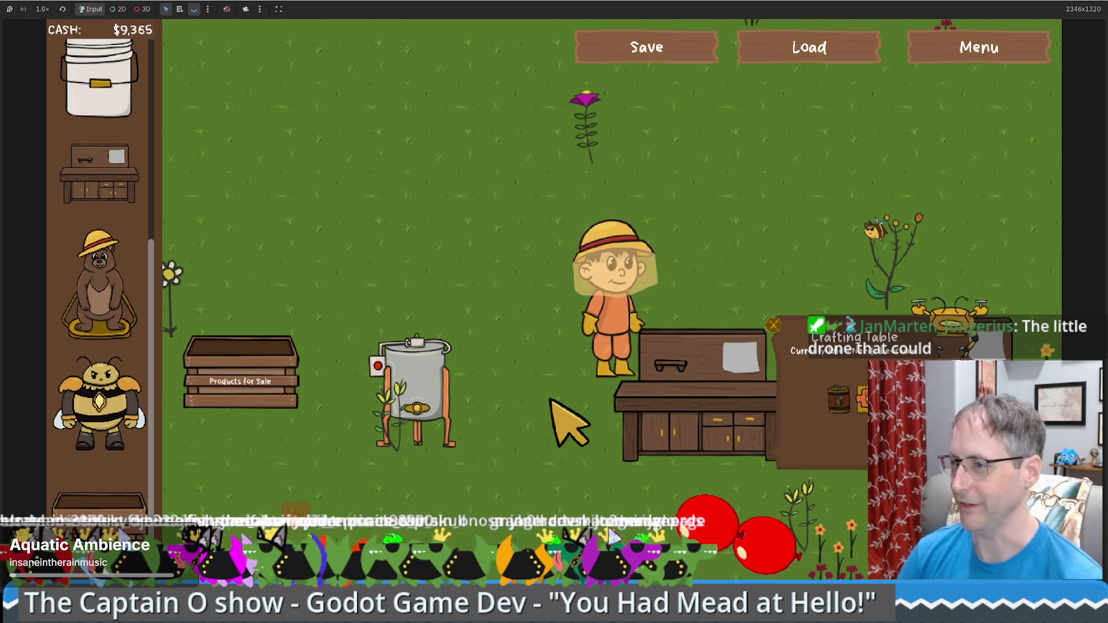
pyautogui.press('d')
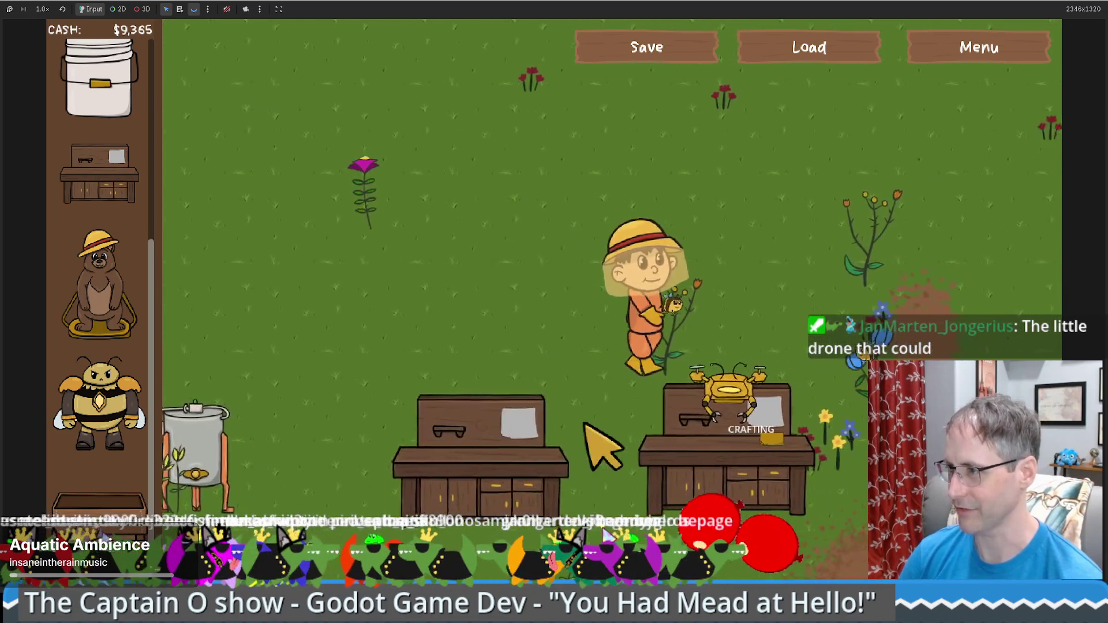
pyautogui.press('w')
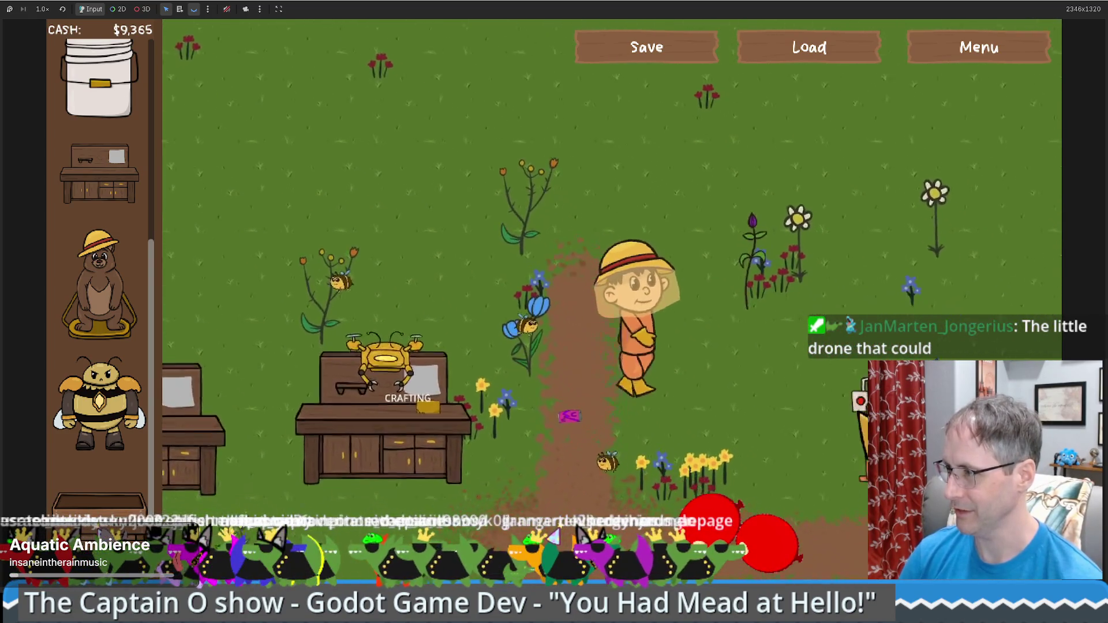
pyautogui.press('d')
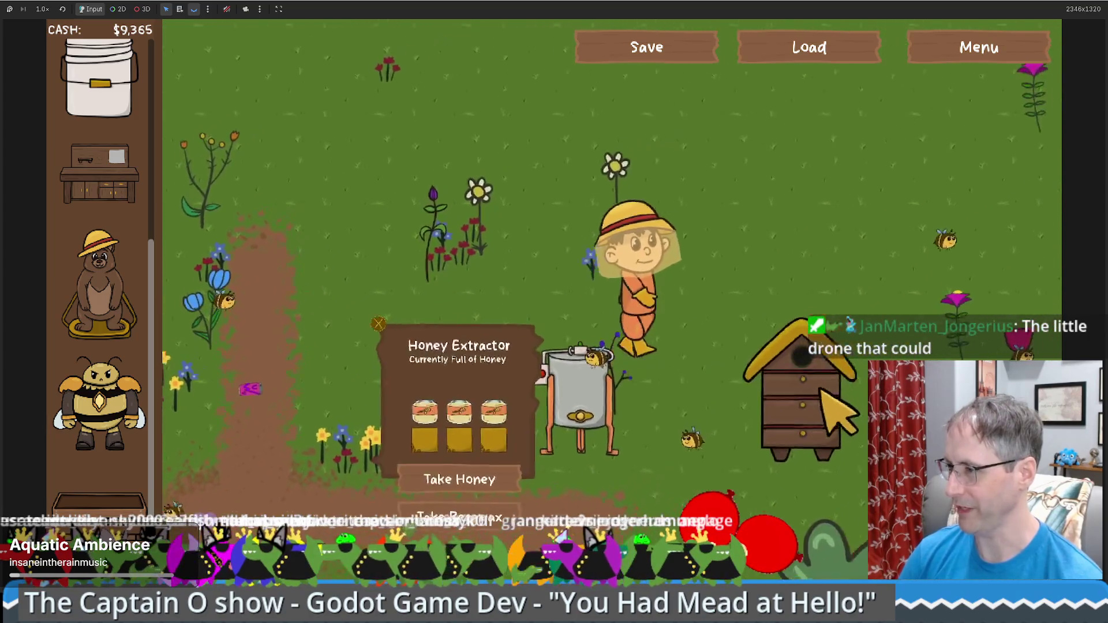
pyautogui.press('s')
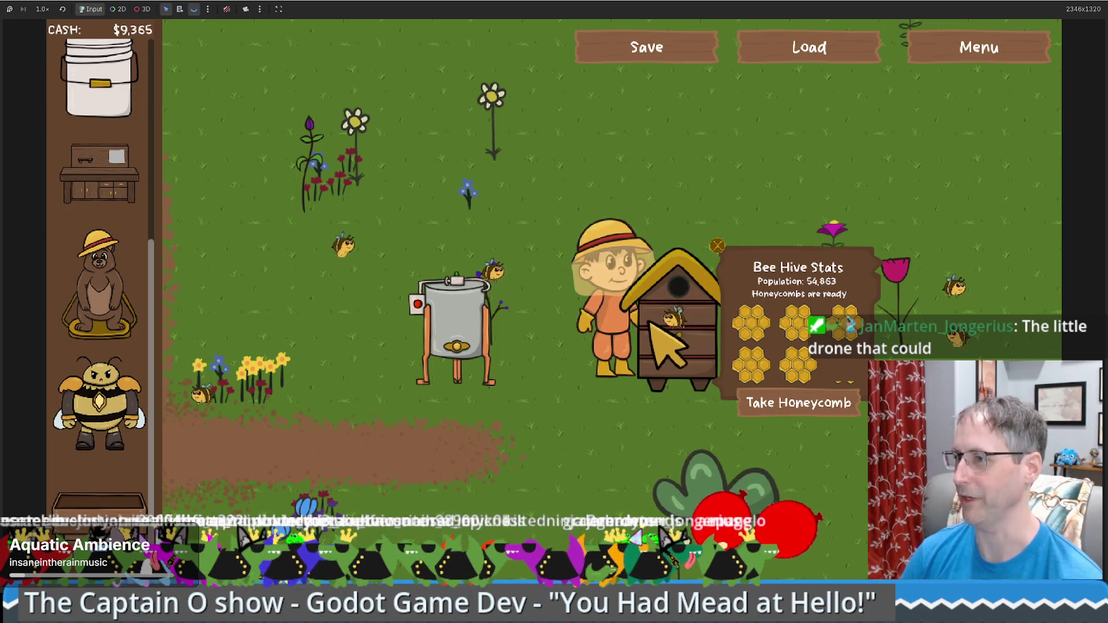
pyautogui.click(472, 320)
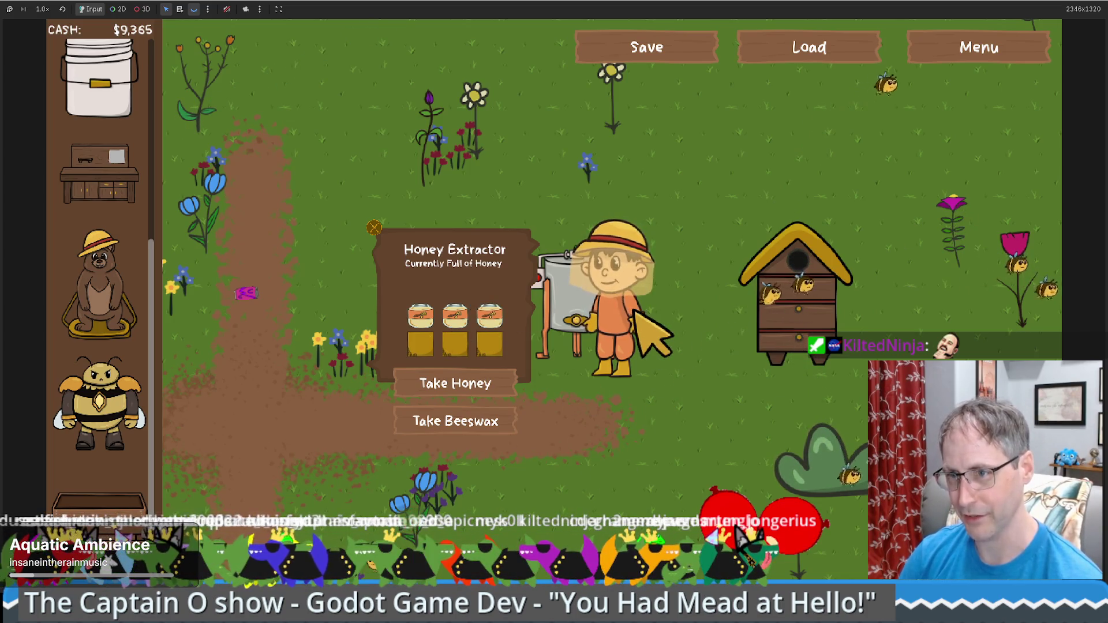
# Place a Natural Bee Hive skep beside the honey extractor, dropping cash to $9,265.
pyautogui.scroll(5, 103, 338)
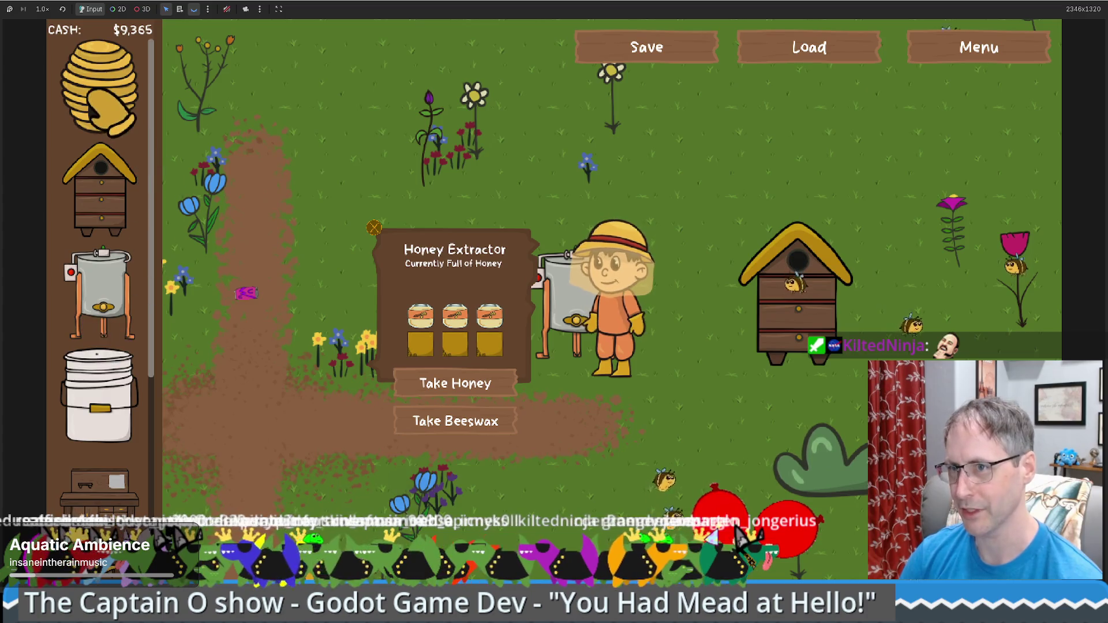
pyautogui.moveTo(110, 116)
pyautogui.mouseDown()
pyautogui.moveTo(369, 184)
pyautogui.moveTo(667, 235)
pyautogui.mouseUp()
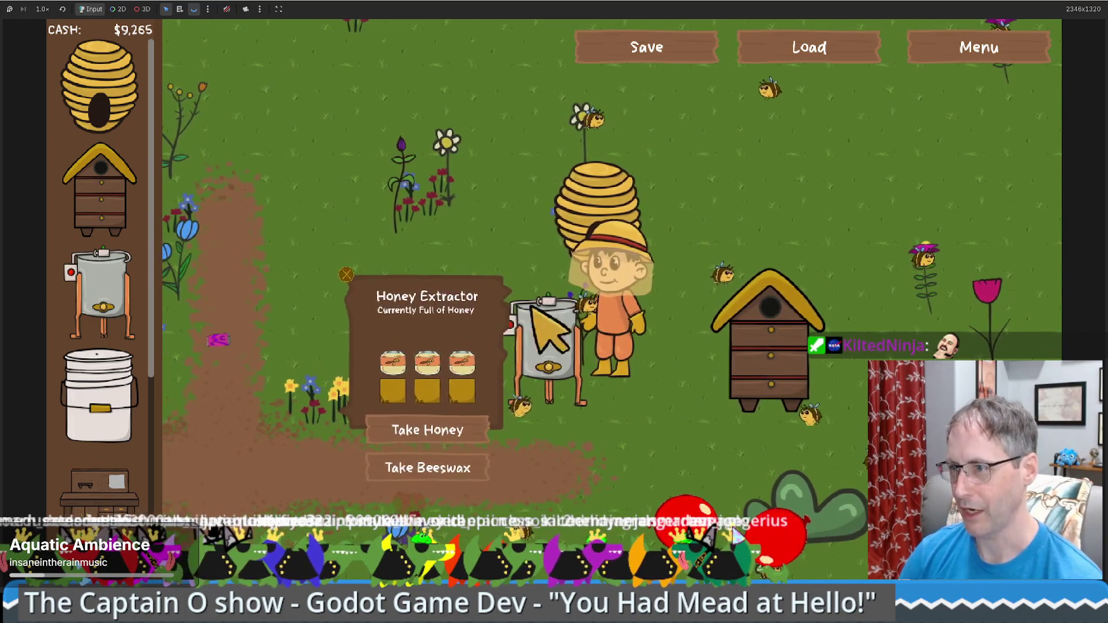
pyautogui.click(98, 396)
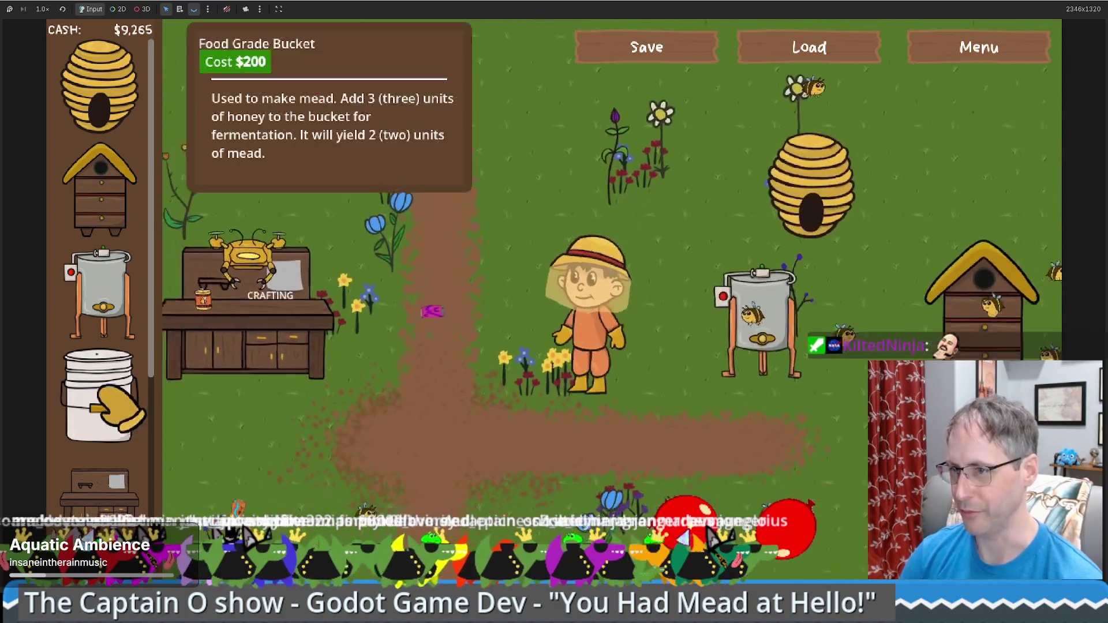
# Place the Food Grade Bucket beside the dirt path for $200.
pyautogui.click(508, 335)
pyautogui.click(737, 345)
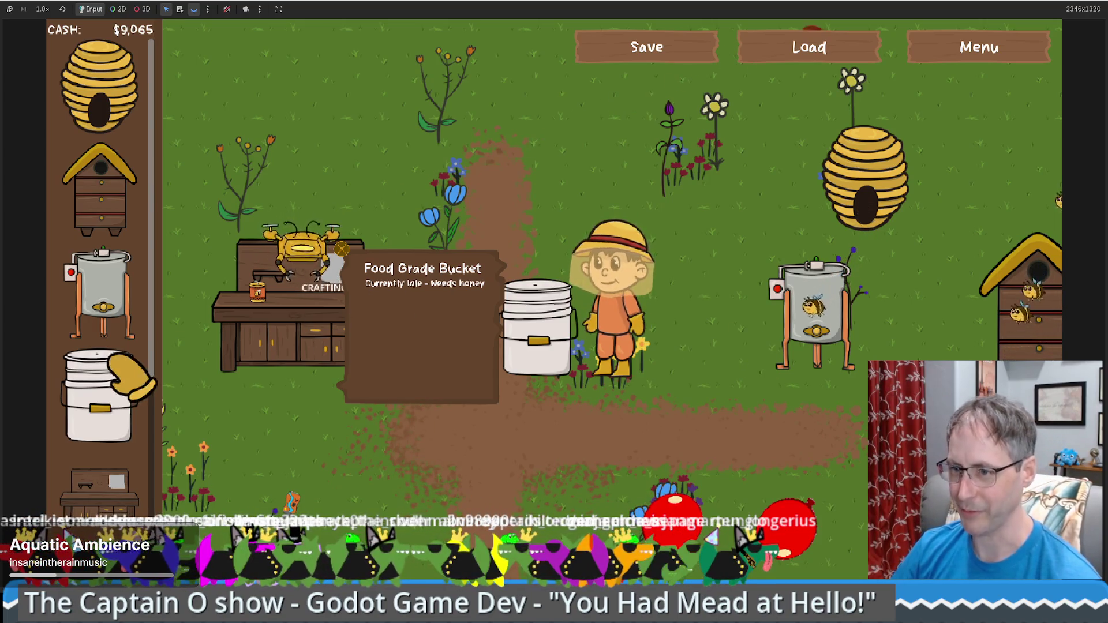
pyautogui.scroll(-5, 130, 369)
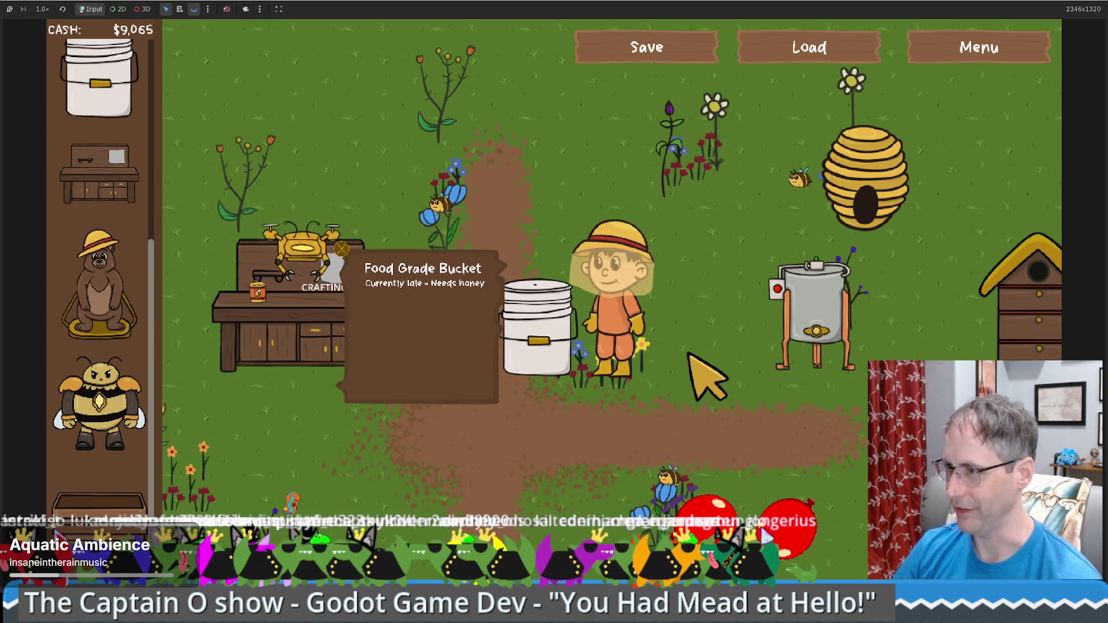
# Walk the beekeeper around the bucket and back left to the crafting table.
pyautogui.press('w')
pyautogui.press('a')
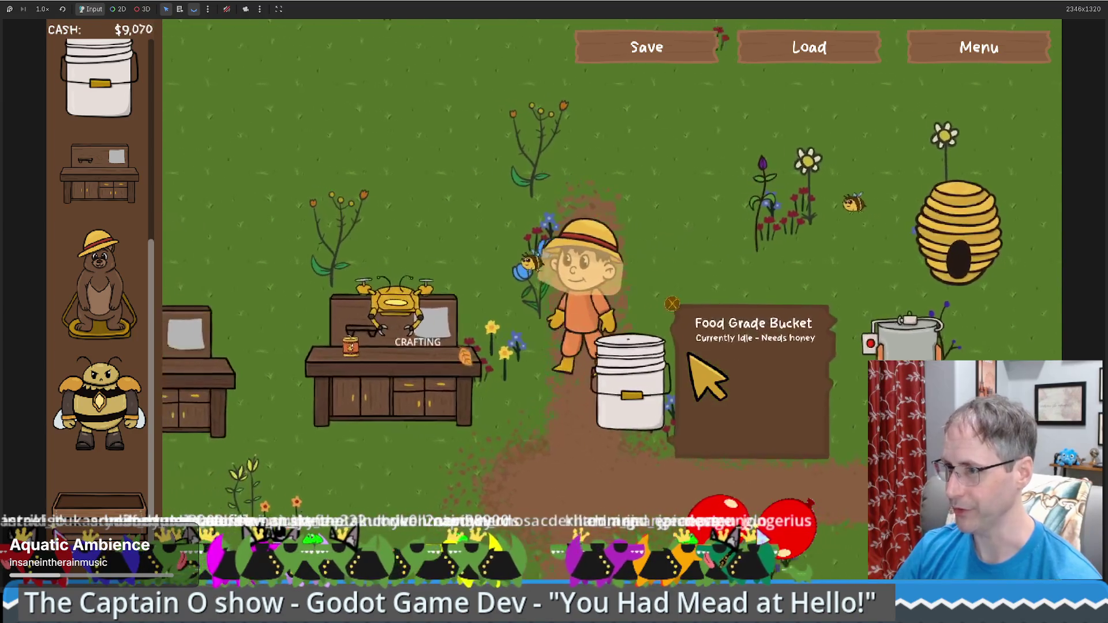
pyautogui.press('d')
pyautogui.press('s')
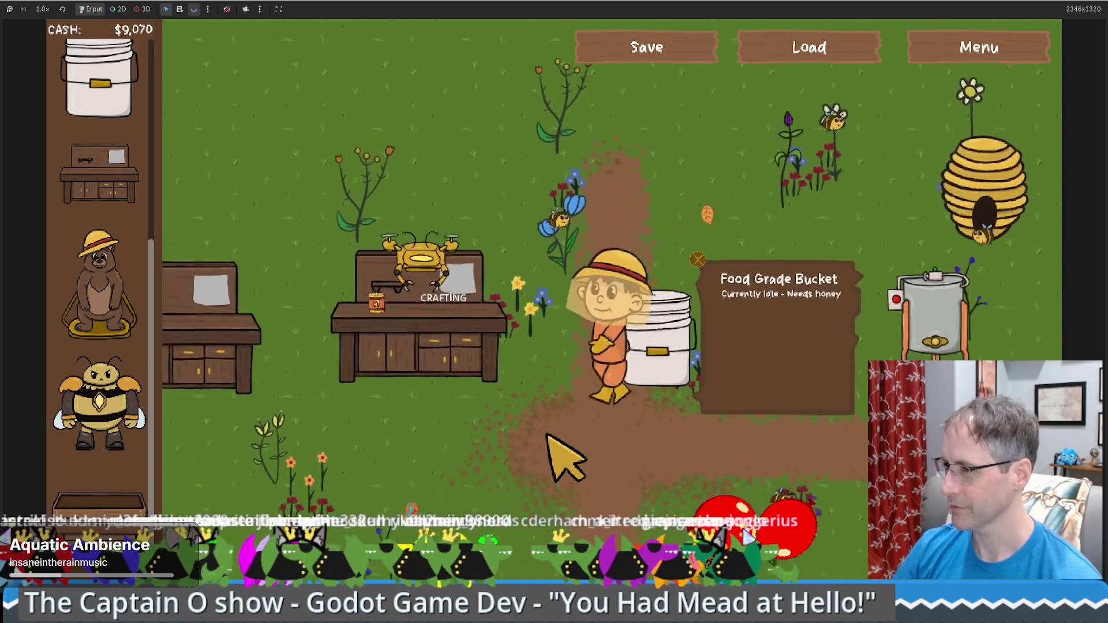
pyautogui.press('s')
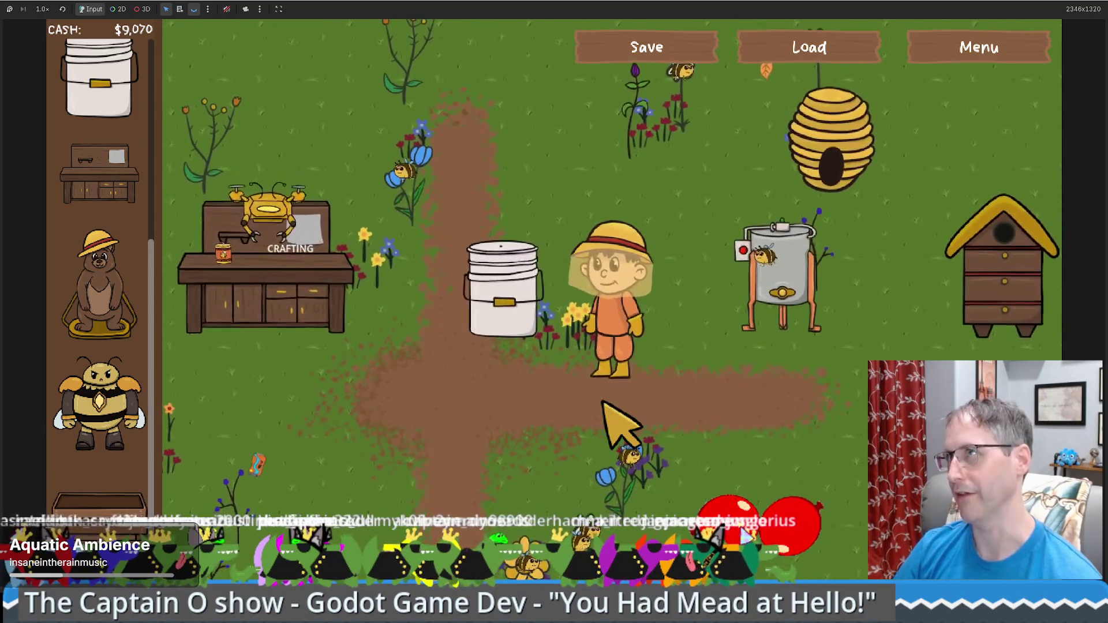
pyautogui.press('w')
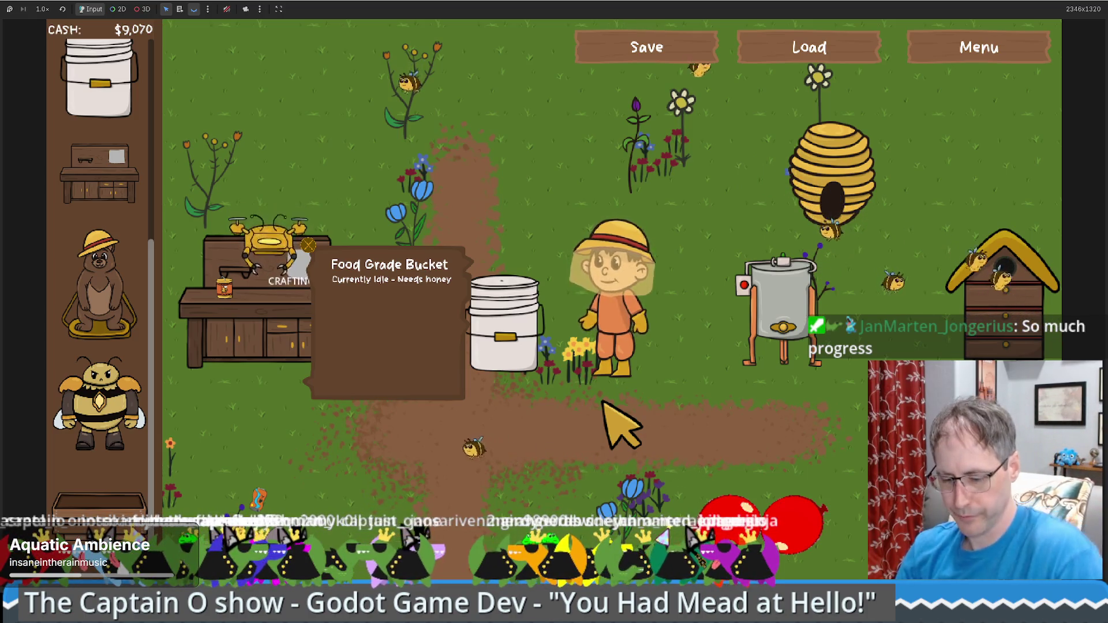
pyautogui.press('a')
pyautogui.press('a')
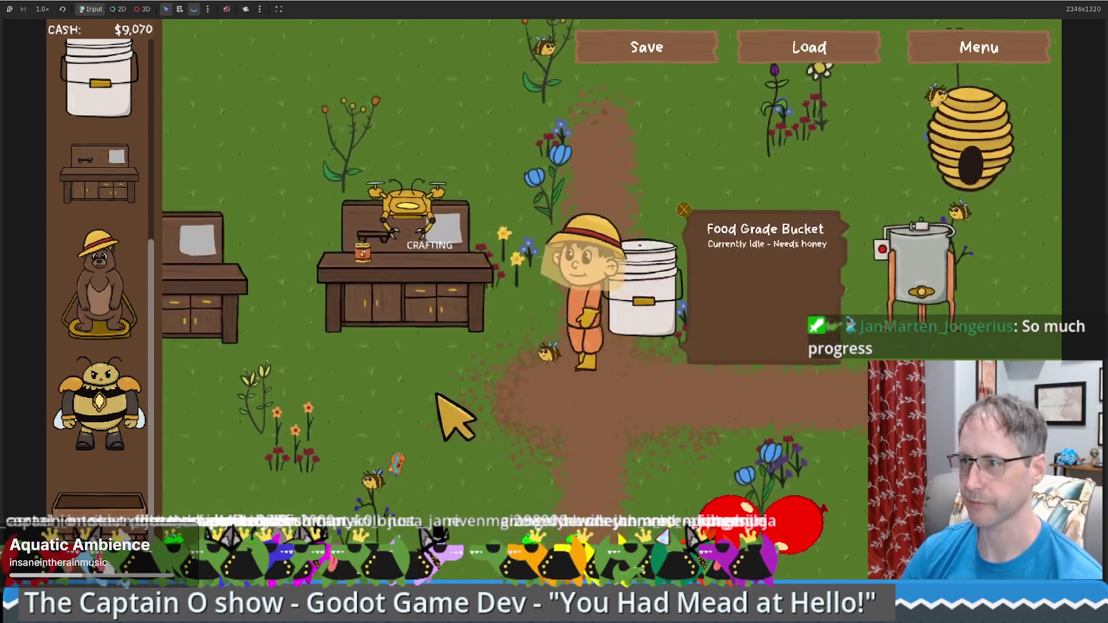
pyautogui.press('a')
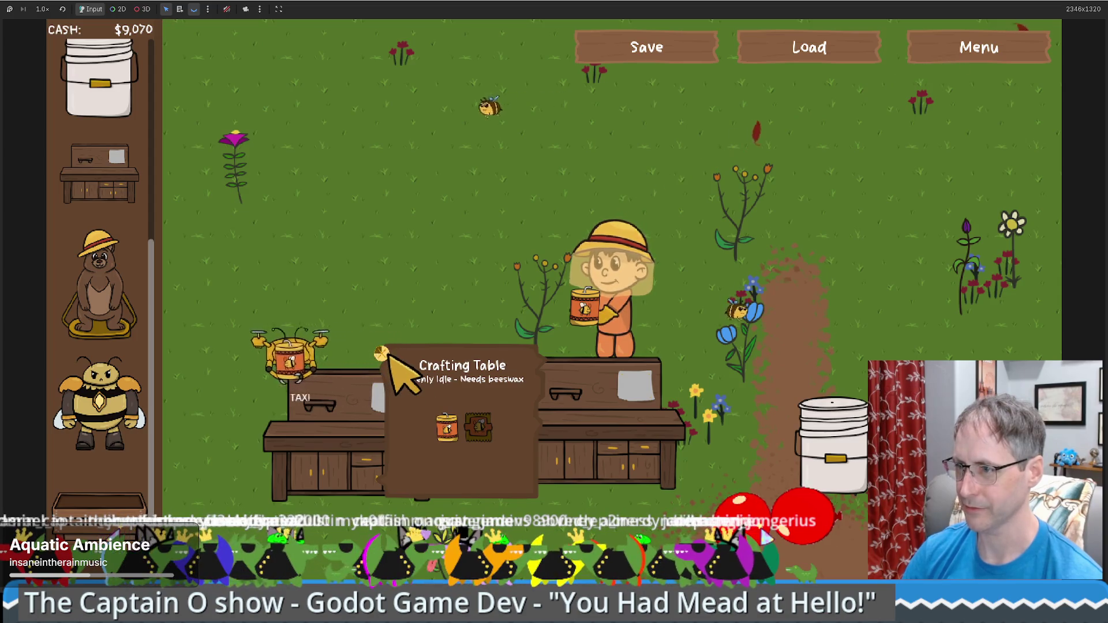
# Sell both crafting tables for $200 each and check the honey extractor's info.
pyautogui.click(383, 354)
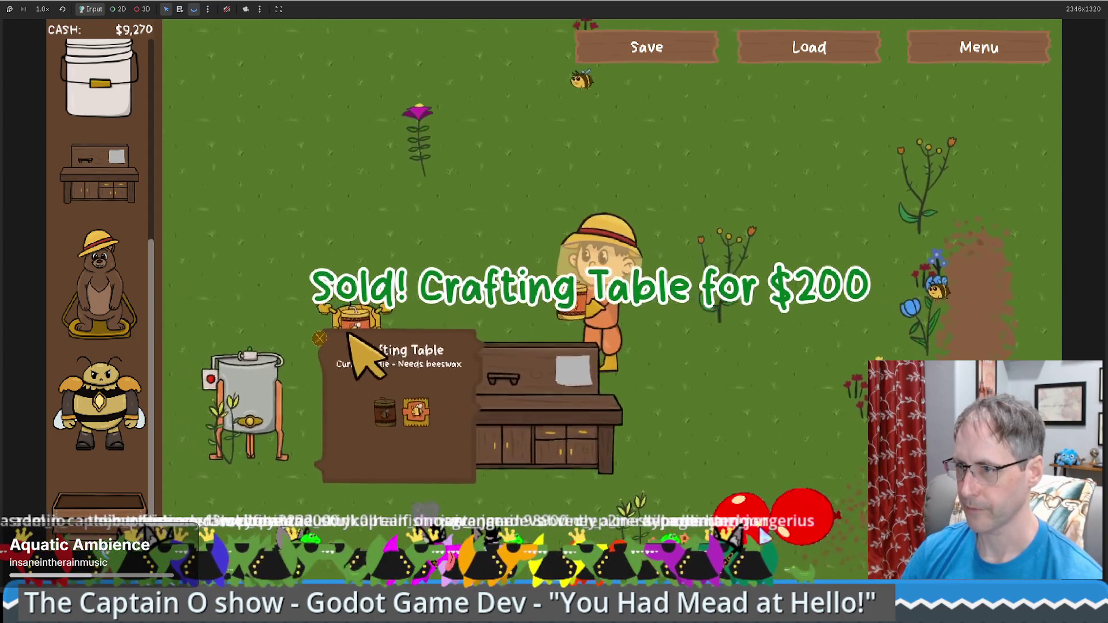
pyautogui.click(333, 342)
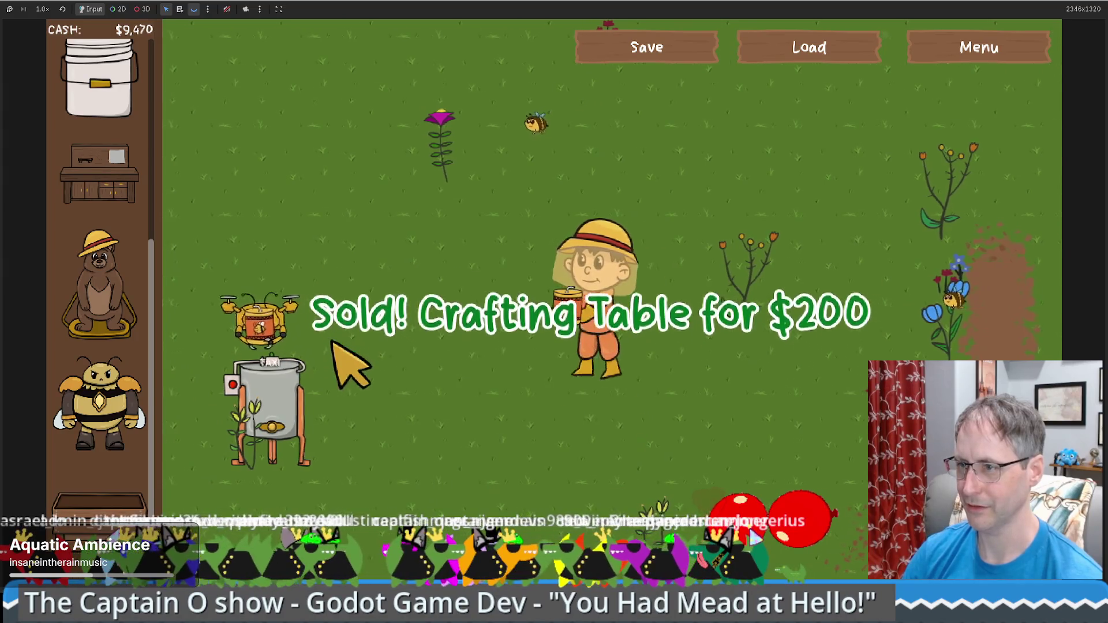
pyautogui.click(428, 418)
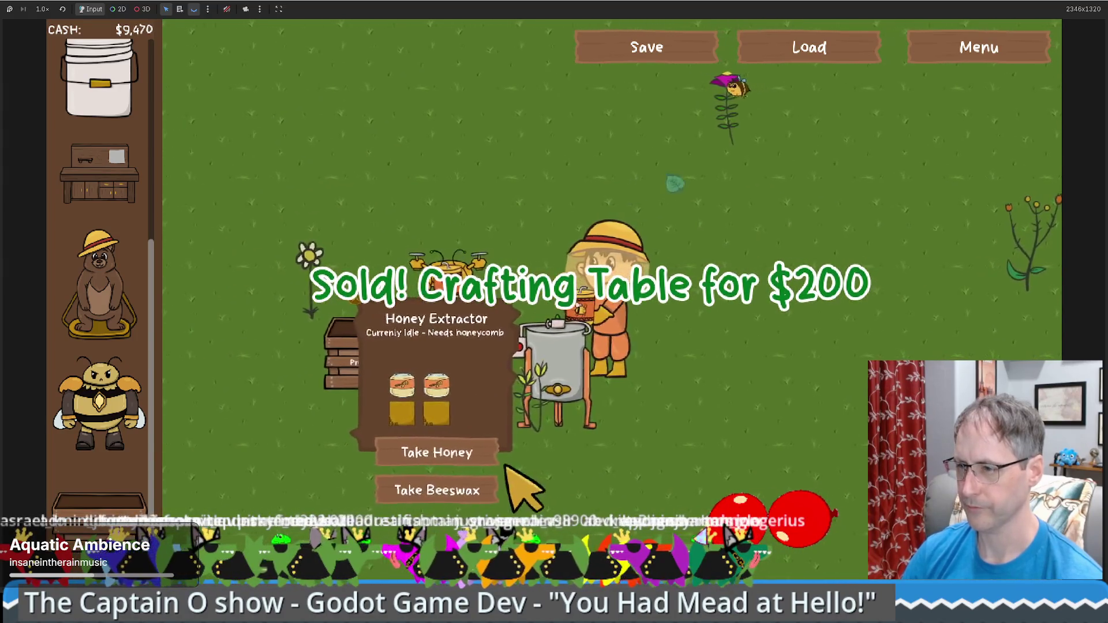
pyautogui.click(739, 404)
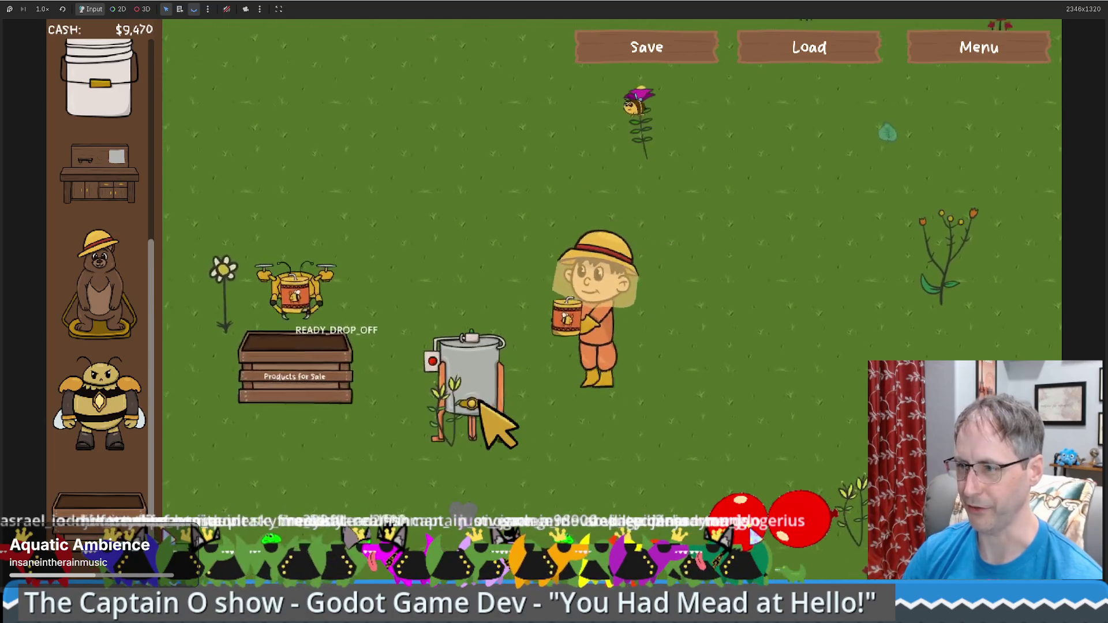
pyautogui.click(483, 405)
pyautogui.click(587, 381)
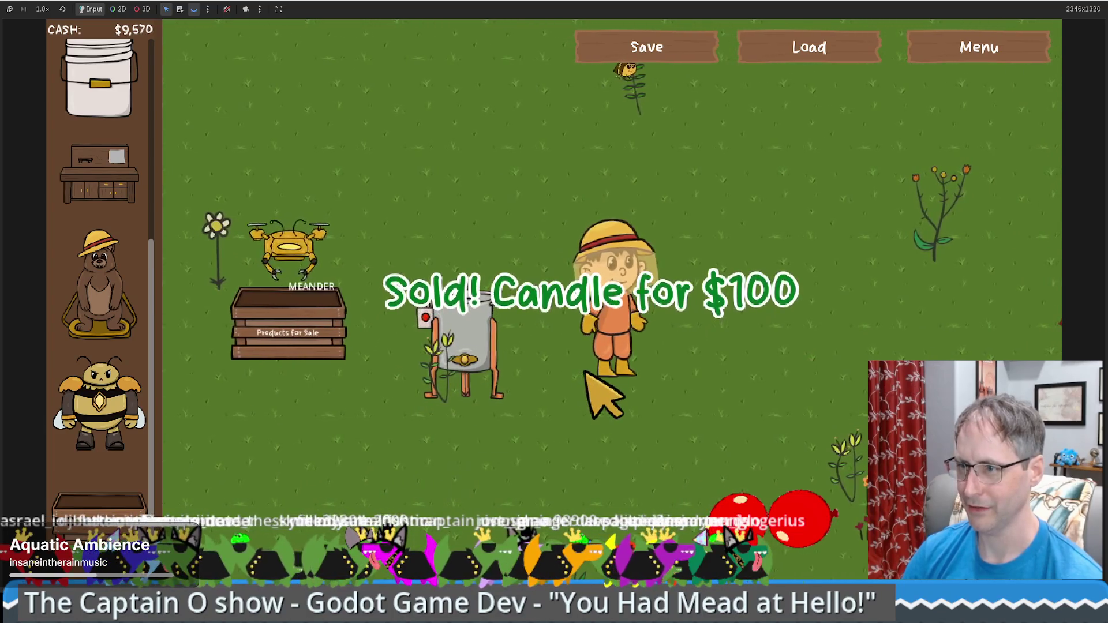
# View the sale crate's sell goods info, remove the crate, and recheck the extractor.
pyautogui.click(414, 374)
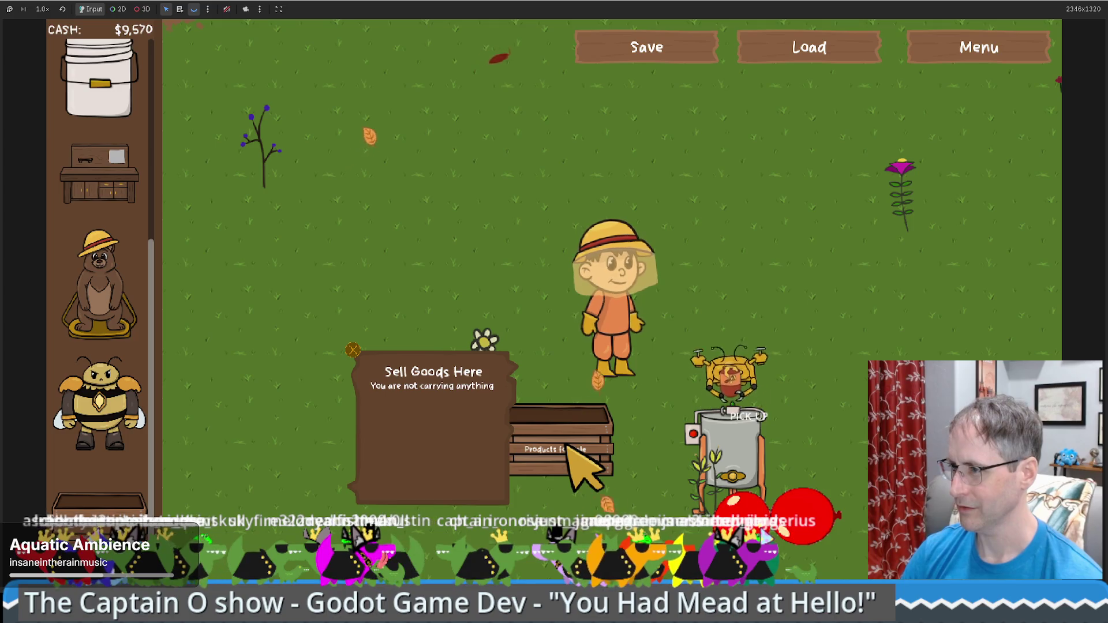
pyautogui.click(589, 419)
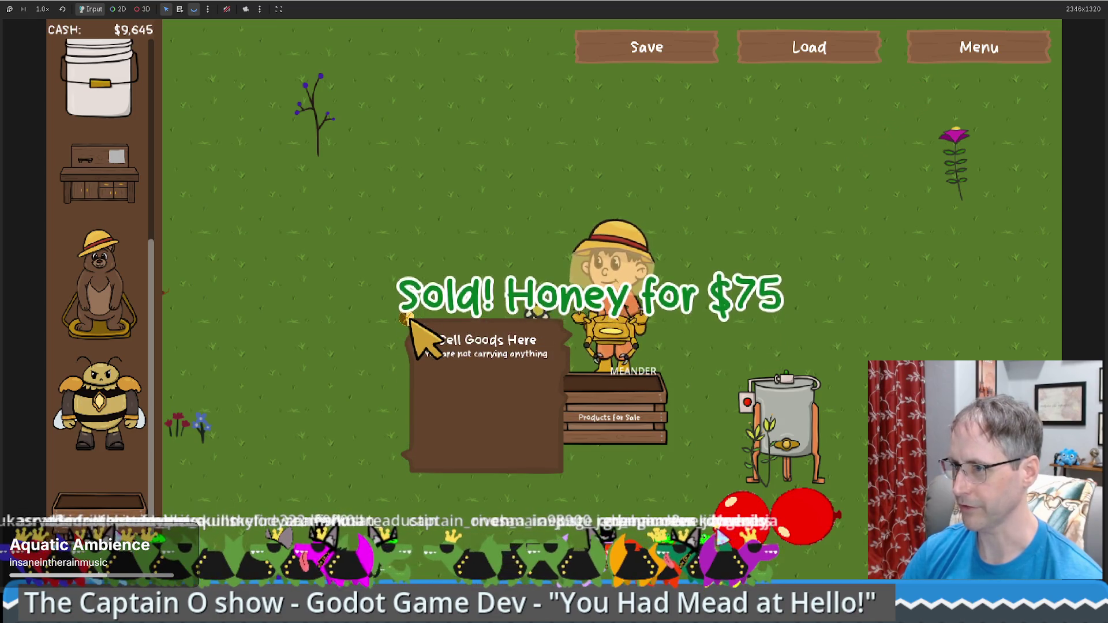
pyautogui.click(408, 319)
pyautogui.click(767, 433)
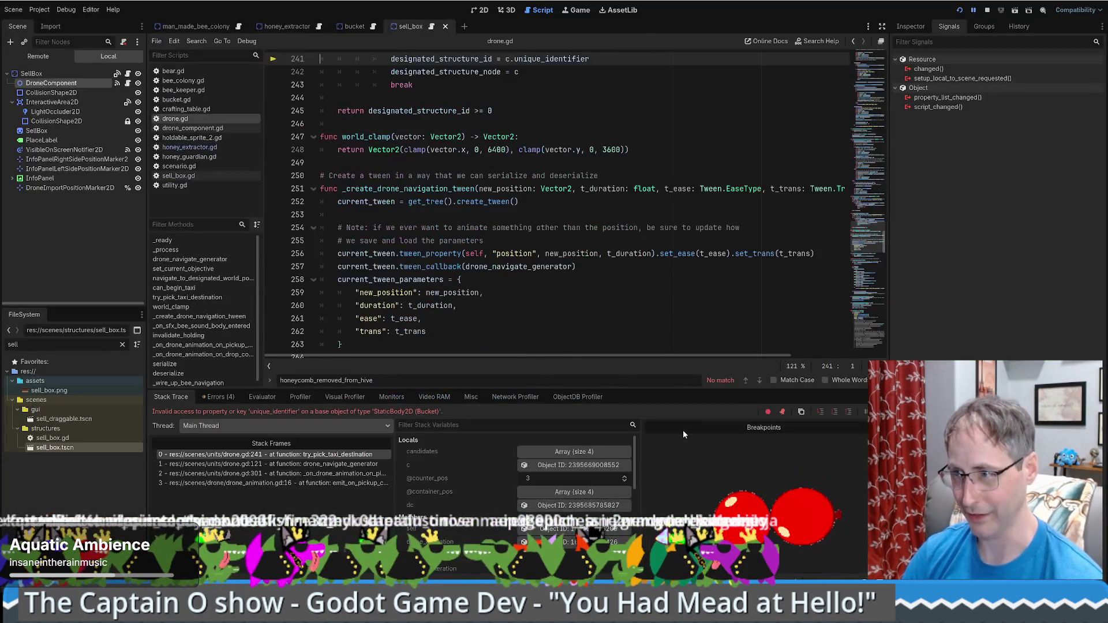
# Inspect the designated_structure_node line in drone.gd, then navigate back to honey_extractor.gd.
pyautogui.scroll(6, 631, 257)
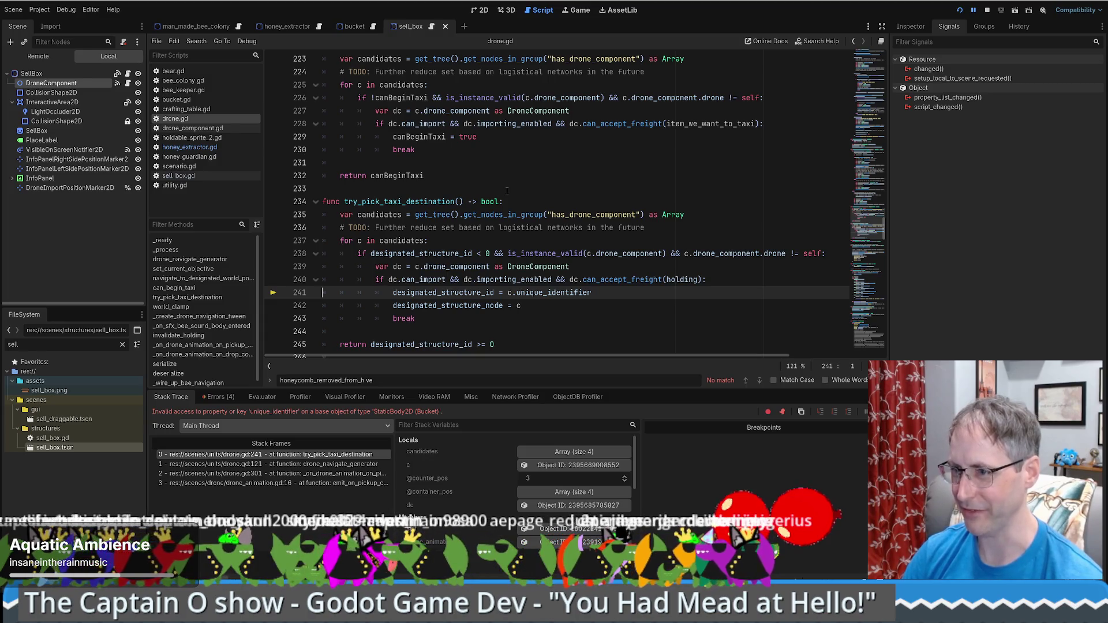
pyautogui.click(640, 300)
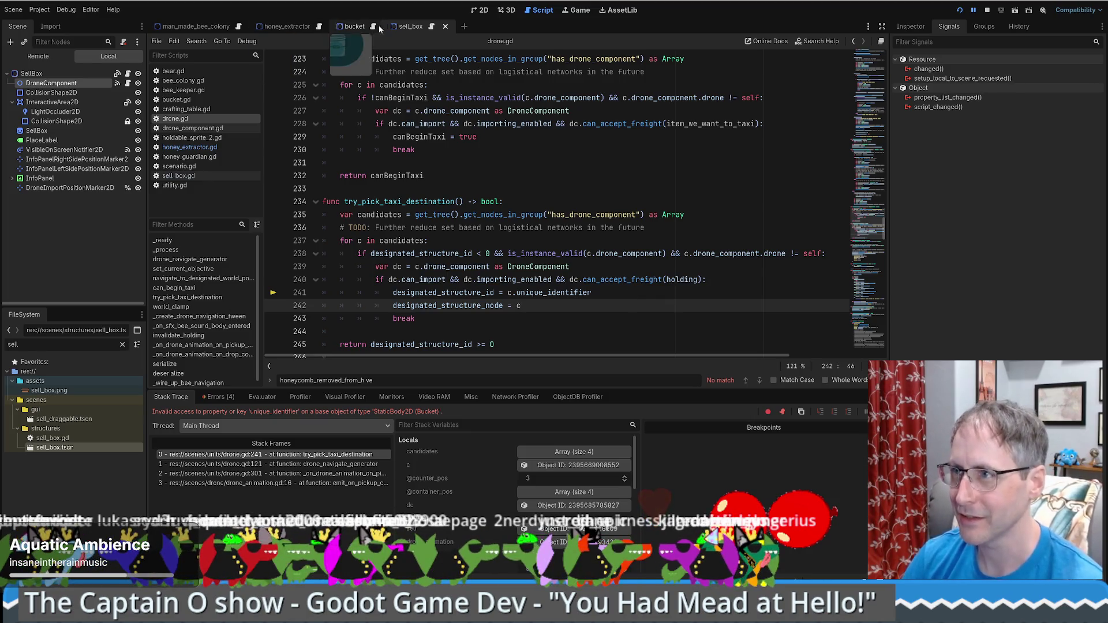
pyautogui.hotkey('alt', 'Left')
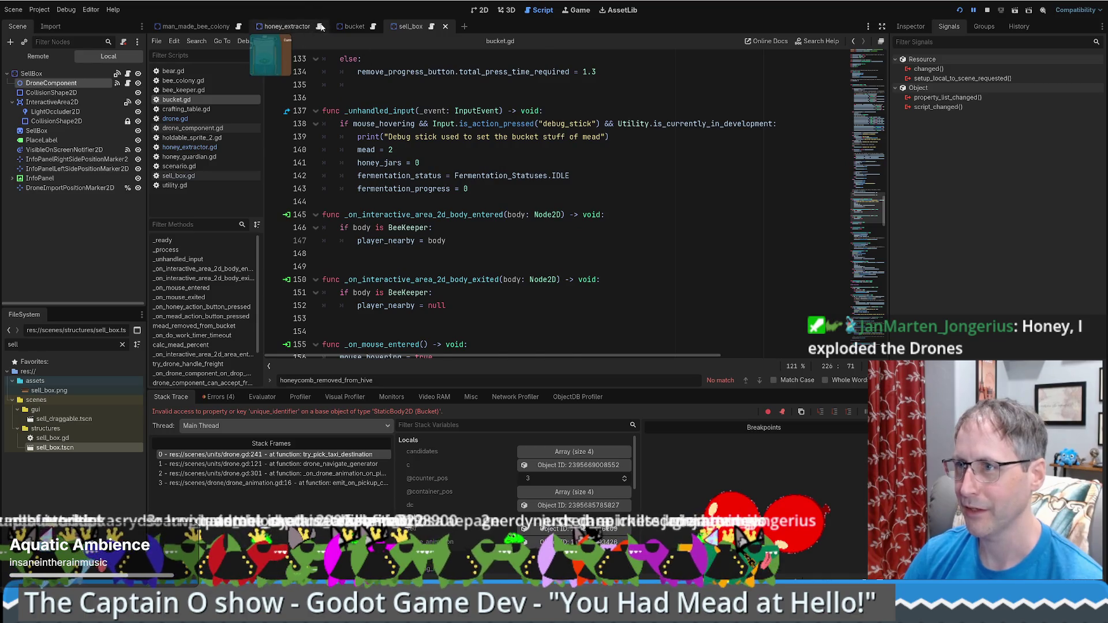
pyautogui.hotkey('alt', 'Left')
pyautogui.hotkey('alt', 'Left')
pyautogui.hotkey('alt', 'Left')
# Find and select the unique_identifier variable declaration in honey_extractor.gd.
pyautogui.scroll(-7, 608, 171)
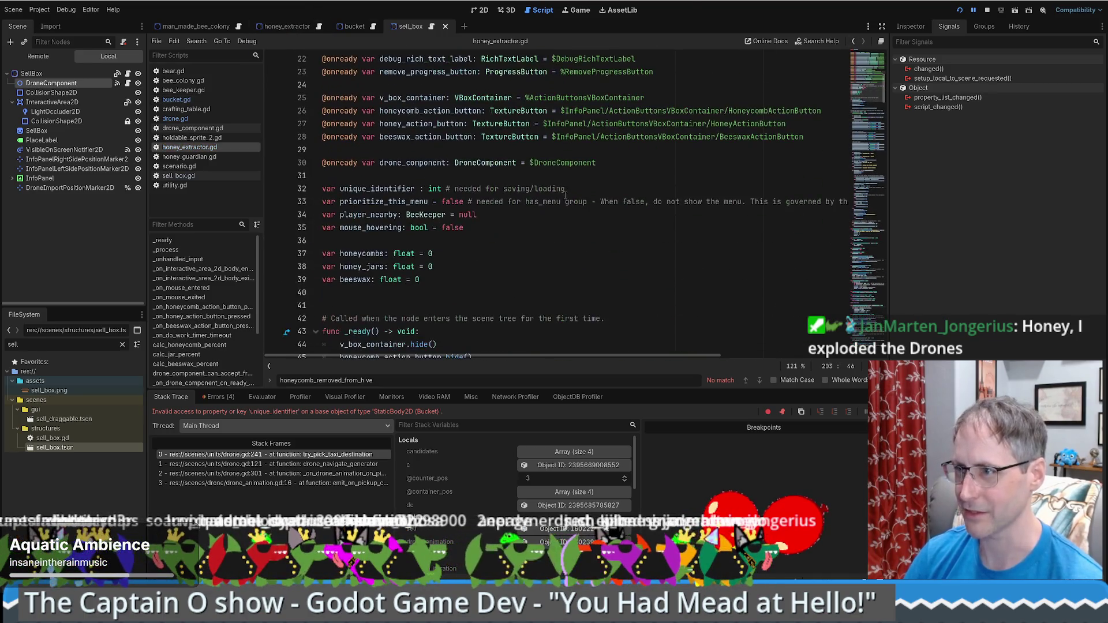
pyautogui.scroll(7, 504, 269)
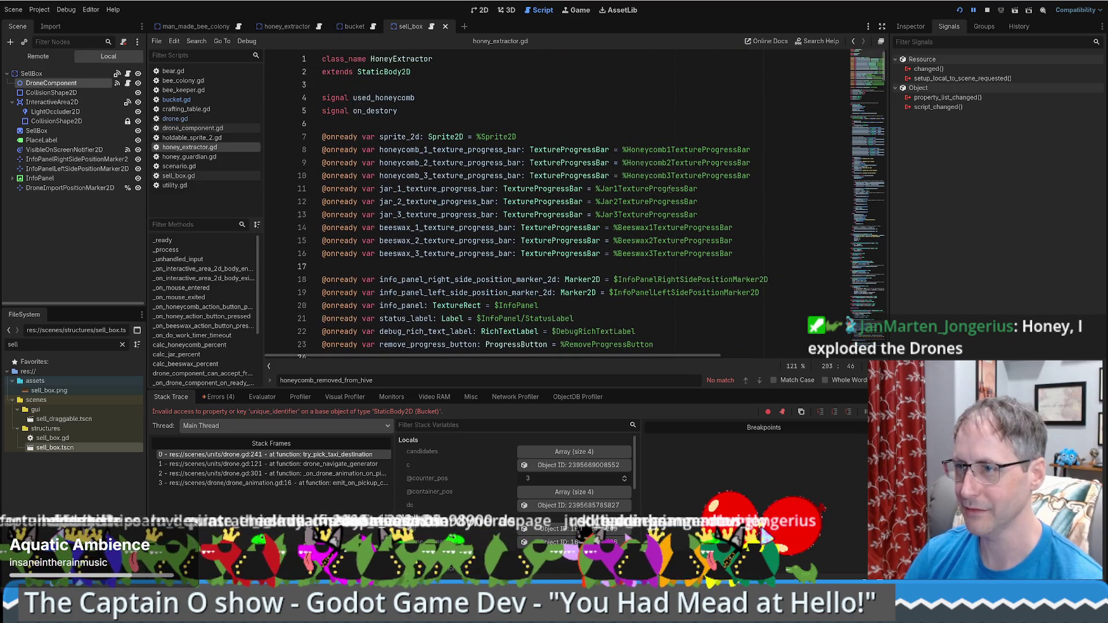
pyautogui.scroll(-4, 661, 195)
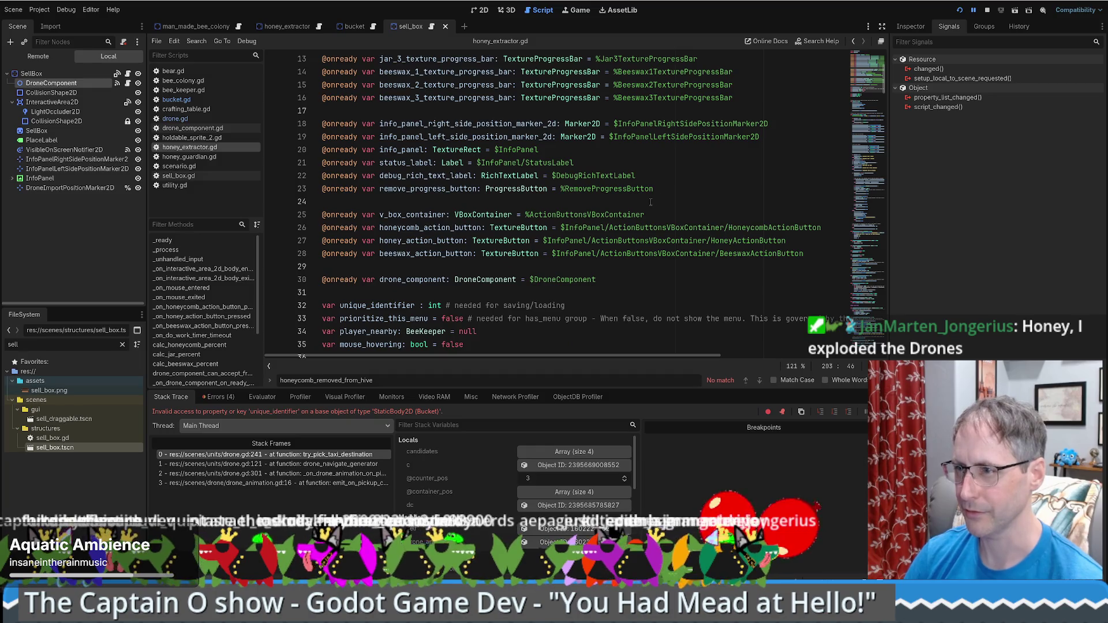
pyautogui.scroll(-2, 649, 208)
pyautogui.moveTo(560, 217); pyautogui.dragTo(593, 228)
pyautogui.hotkey('ctrl', 'c')
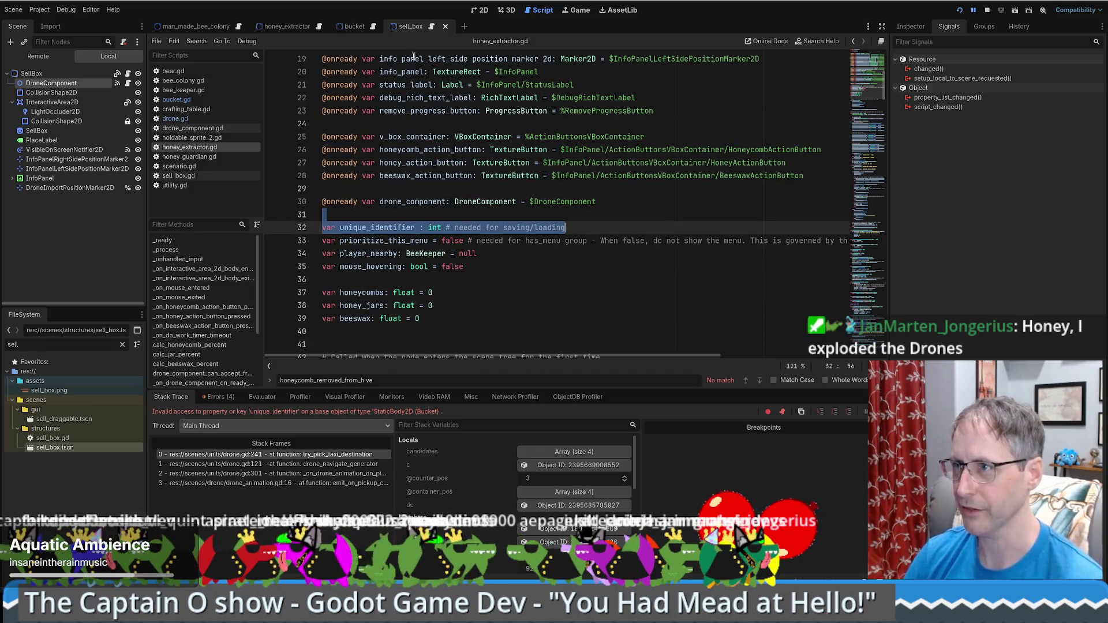
# Return to bucket.gd and scroll to its fermentation_progress, honey_jars and mead variables.
pyautogui.click(854, 41)
pyautogui.moveTo(866, 150); pyautogui.dragTo(865, 109)
pyautogui.scroll(12, 665, 172)
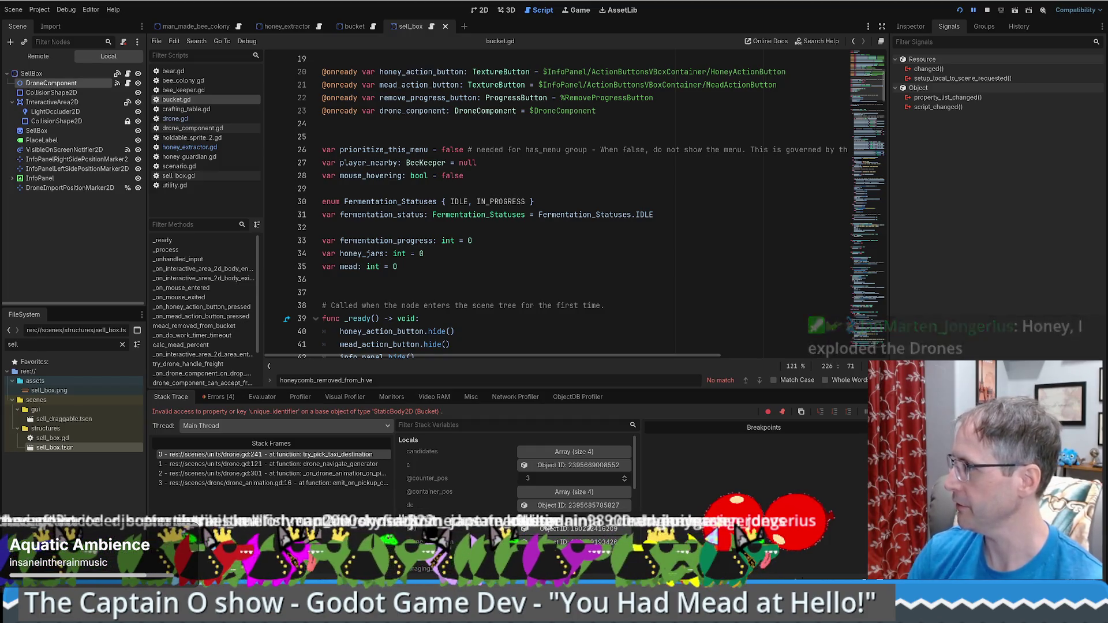
# Copy the unique_identifier variable declaration from sell_box.gd into bucket.gd's variables.
pyautogui.click(664, 228)
pyautogui.scroll(1, 666, 210)
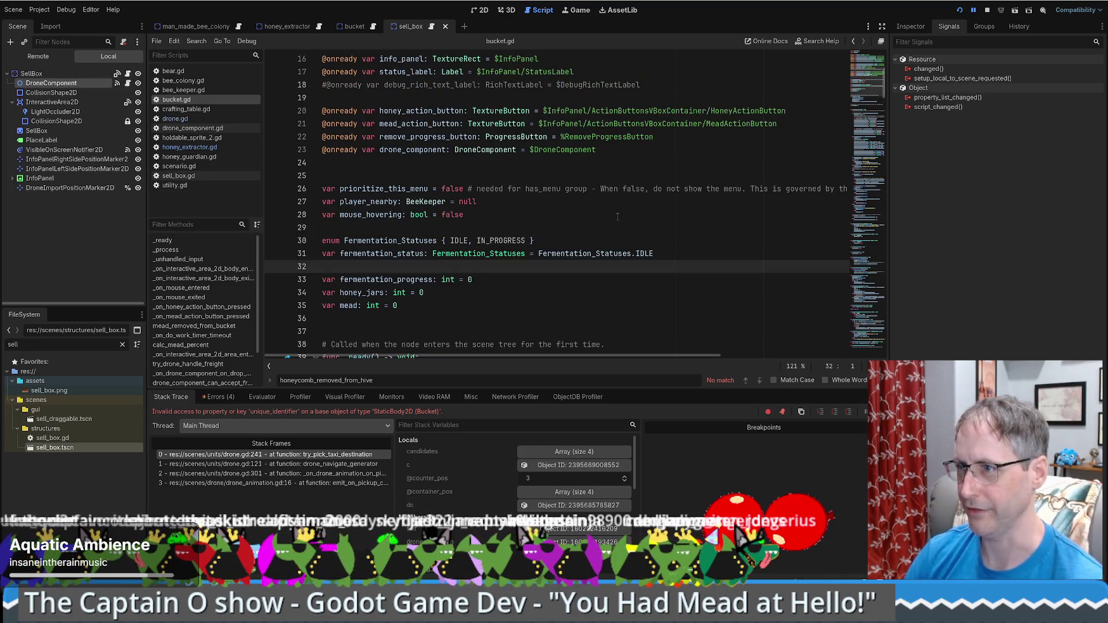
pyautogui.scroll(4, 489, 260)
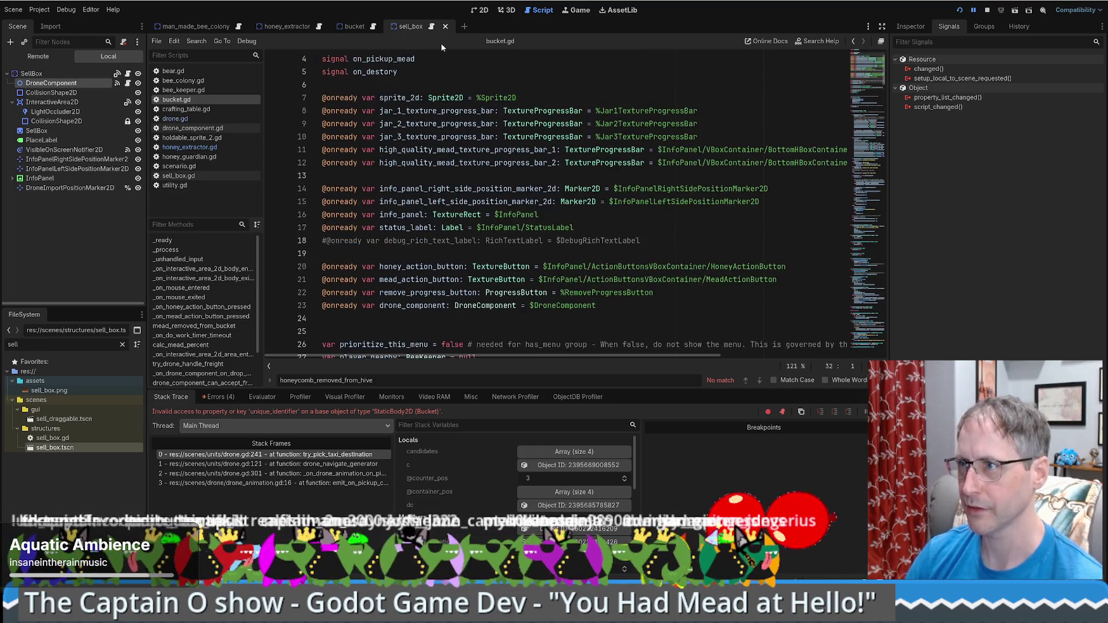
pyautogui.scroll(-3, 425, 255)
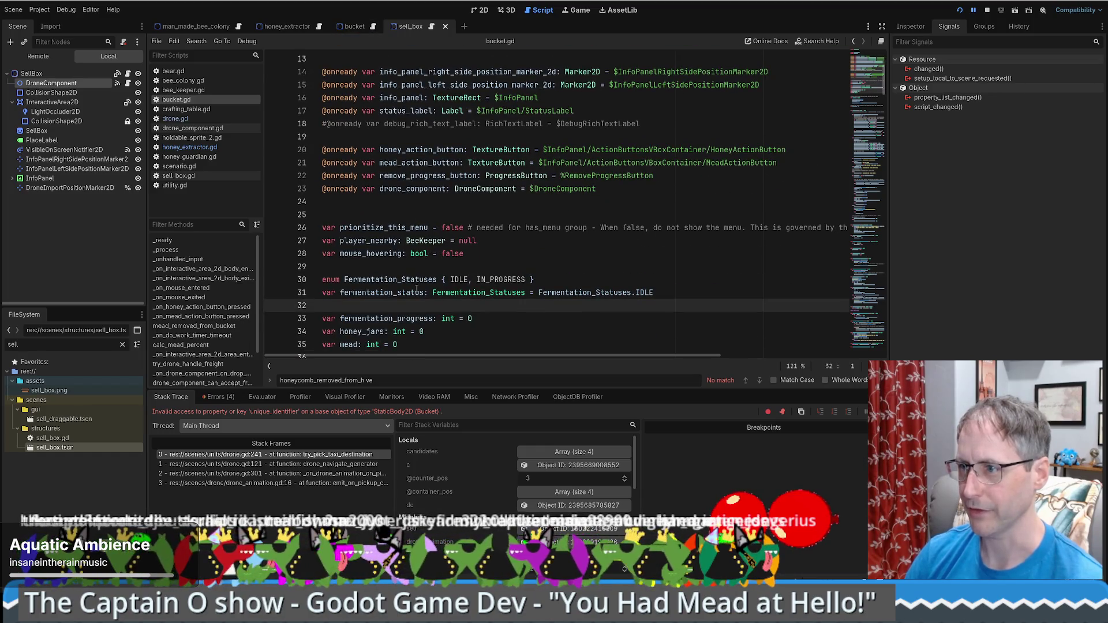
pyautogui.scroll(4, 419, 315)
pyautogui.scroll(-4, 436, 315)
pyautogui.scroll(-1, 436, 316)
pyautogui.click(430, 30)
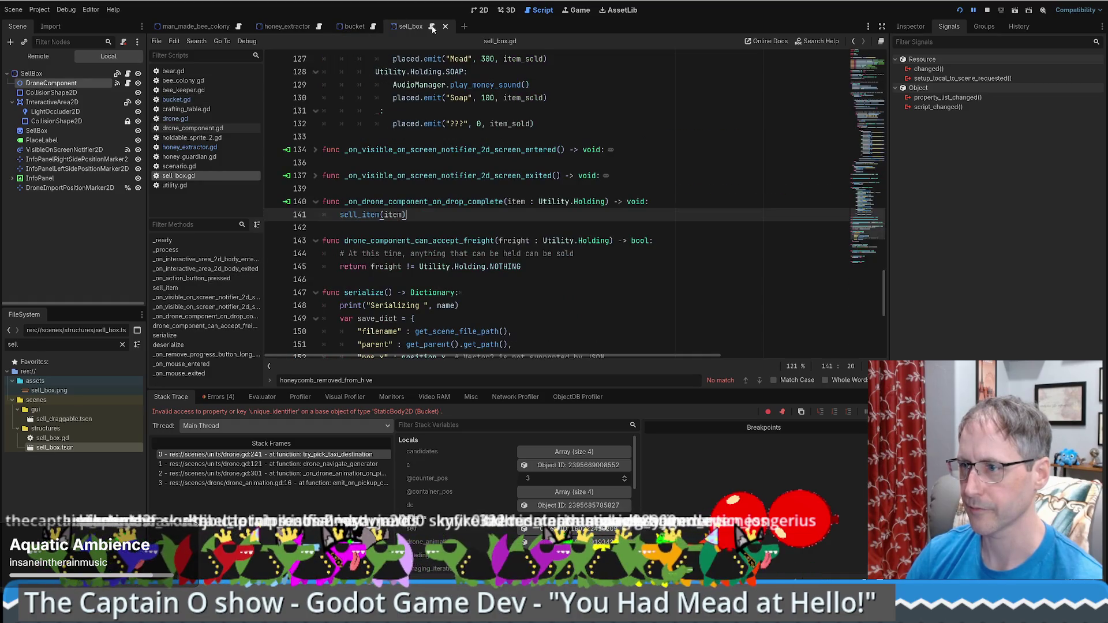
pyautogui.scroll(20, 545, 240)
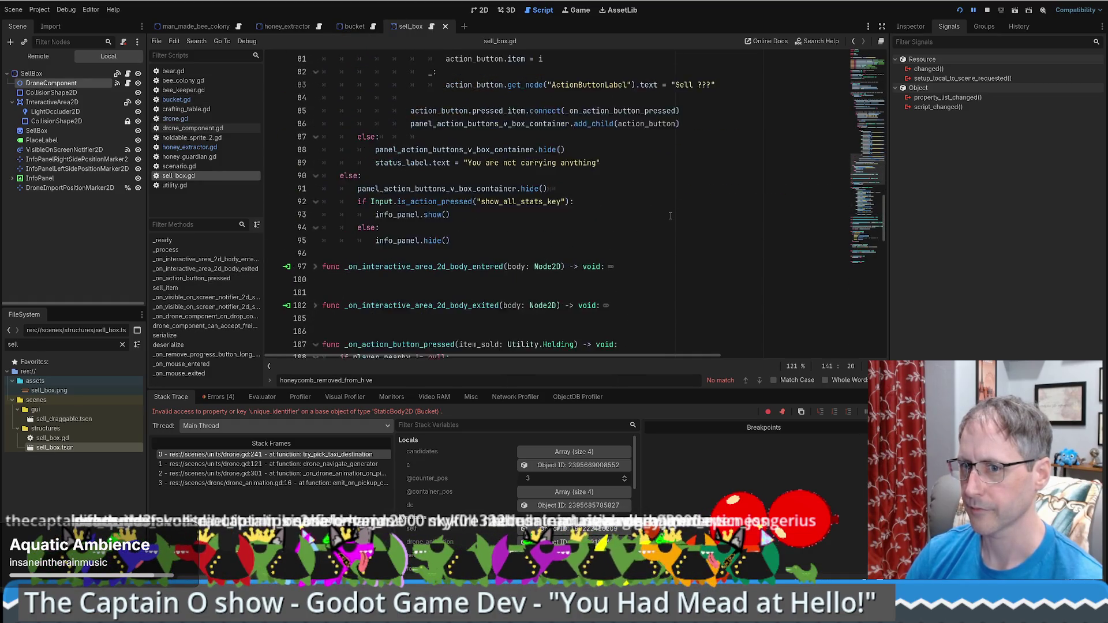
pyautogui.scroll(7, 750, 219)
pyautogui.moveTo(875, 107); pyautogui.dragTo(872, 62)
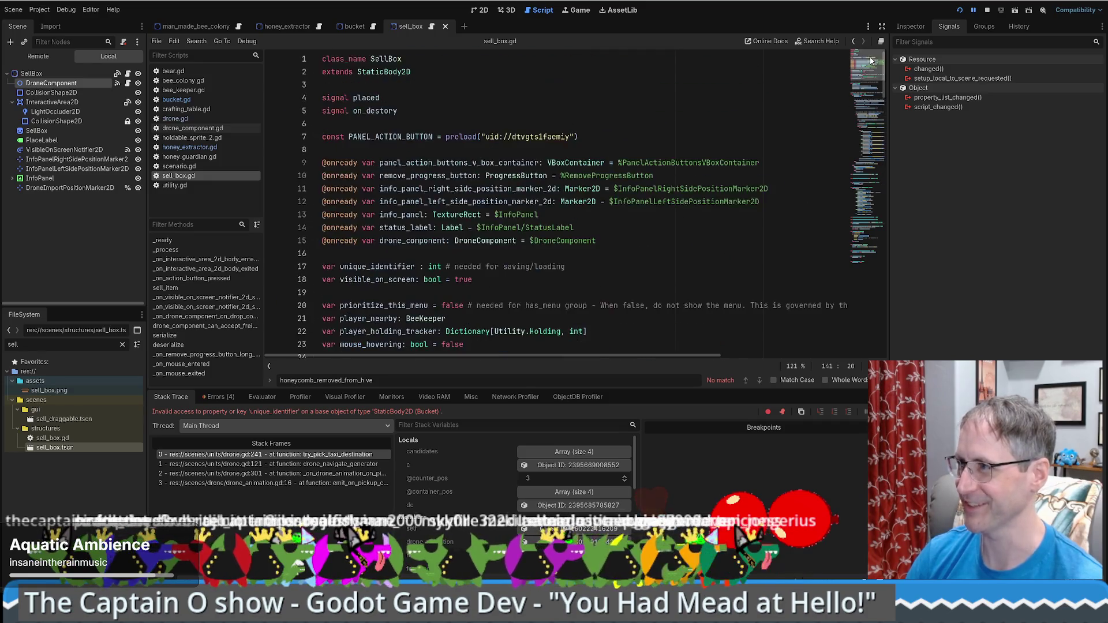
pyautogui.scroll(-1, 725, 209)
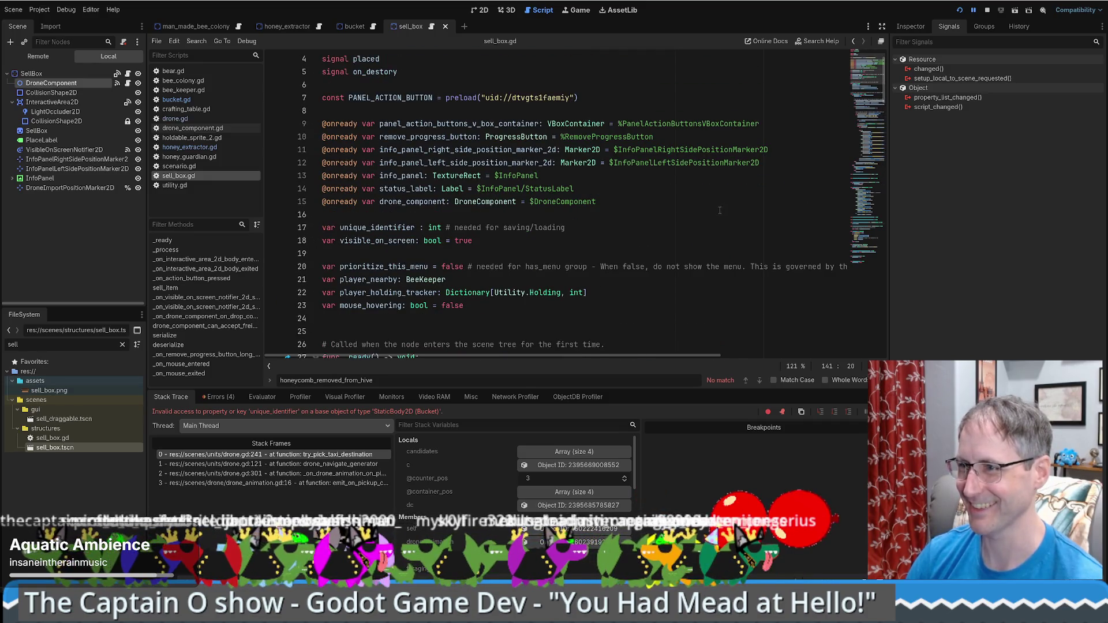
pyautogui.scroll(1, 672, 189)
pyautogui.click(372, 30)
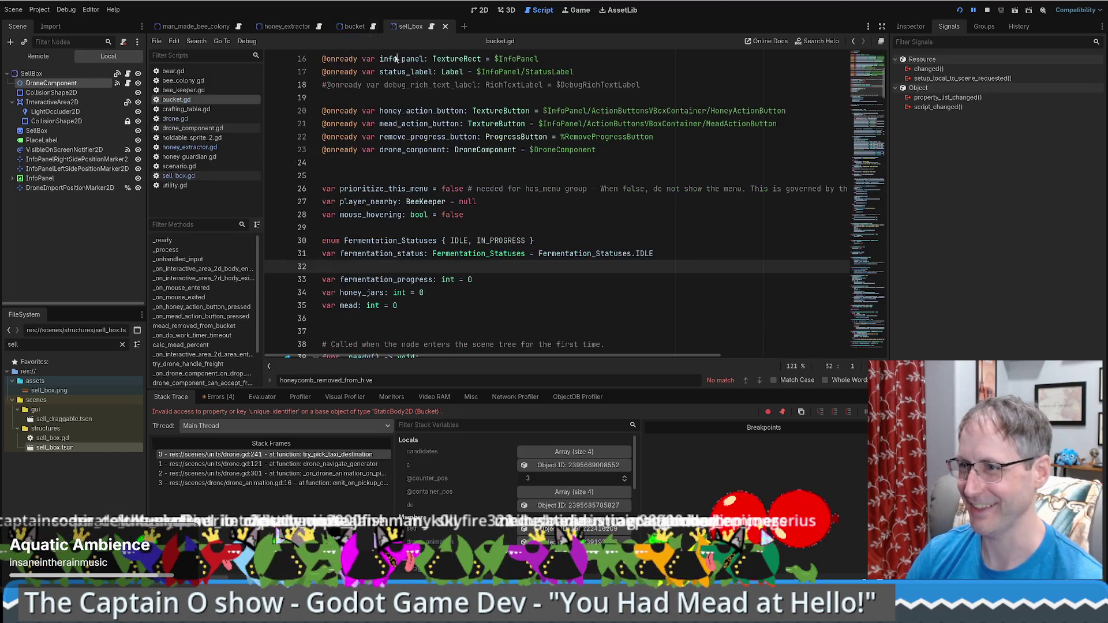
pyautogui.click(365, 174)
pyautogui.hotkey('ctrl', 'v')
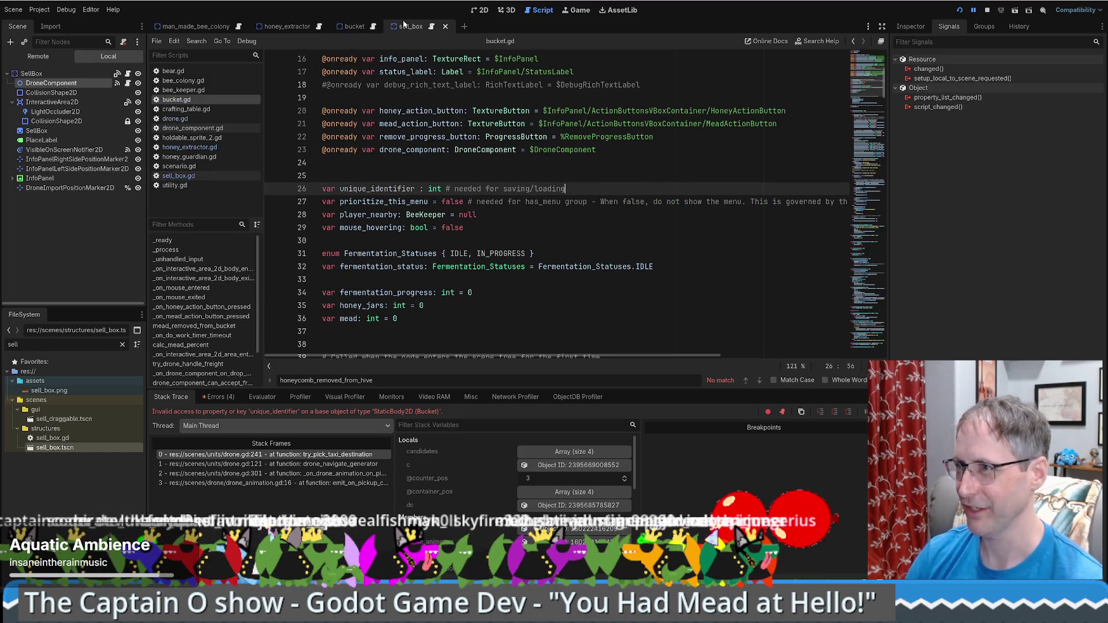
# Add the Utility.get_unique_identifier_position() assignment to bucket.gd's _ready, then run the project.
pyautogui.click(433, 27)
pyautogui.scroll(-7, 515, 254)
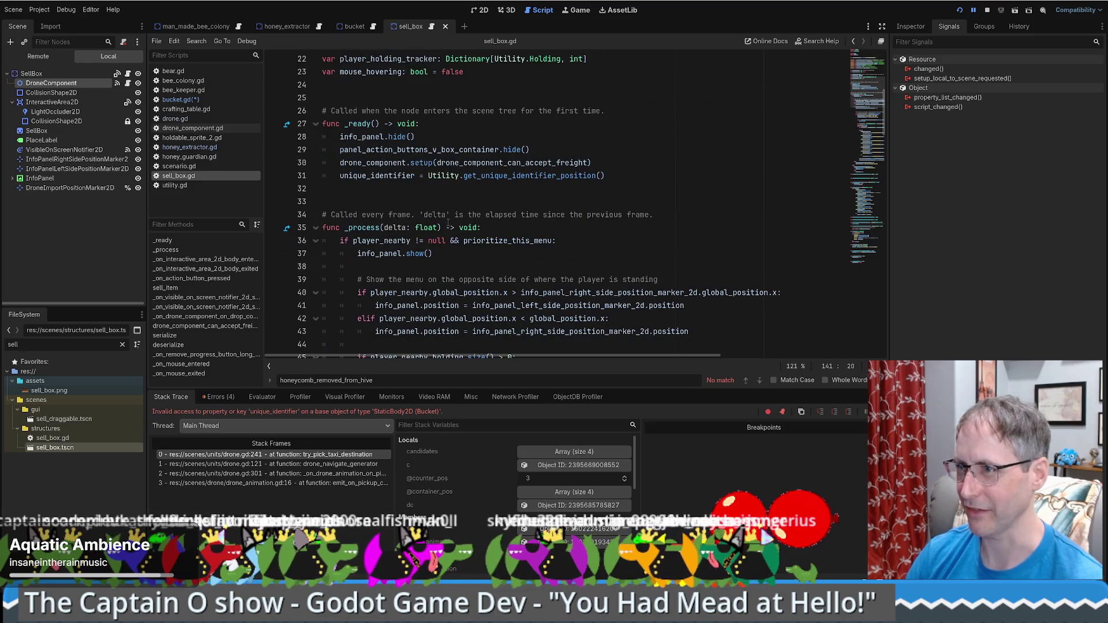
pyautogui.moveTo(609, 168); pyautogui.dragTo(624, 160)
pyautogui.hotkey('ctrl', 'c')
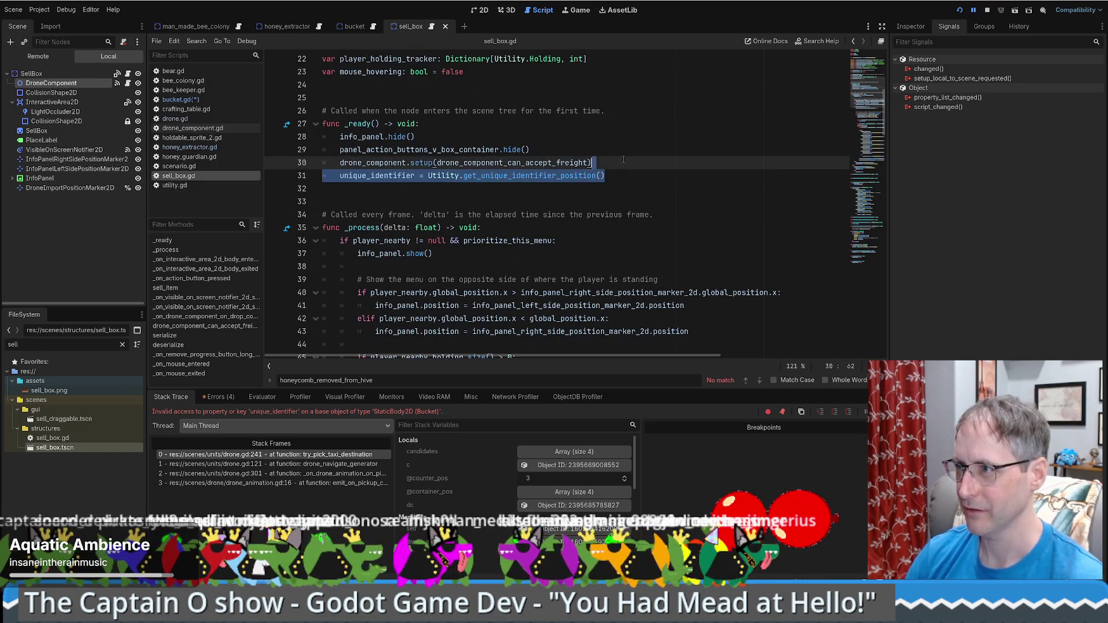
pyautogui.click(373, 29)
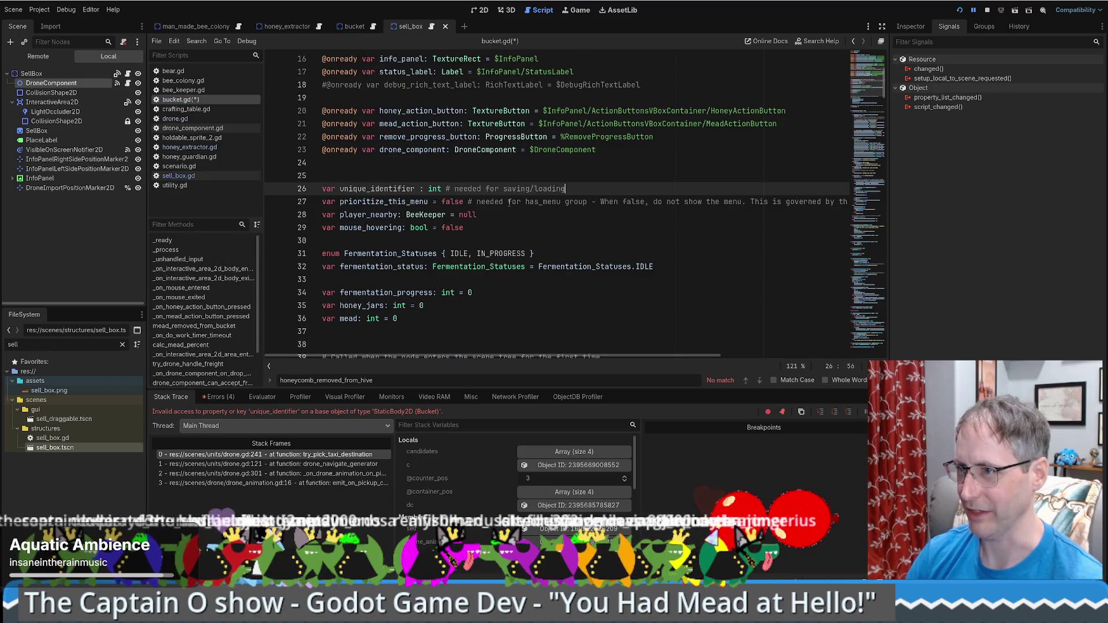
pyautogui.scroll(-6, 519, 219)
pyautogui.click(605, 227)
pyautogui.hotkey('ctrl', 'v')
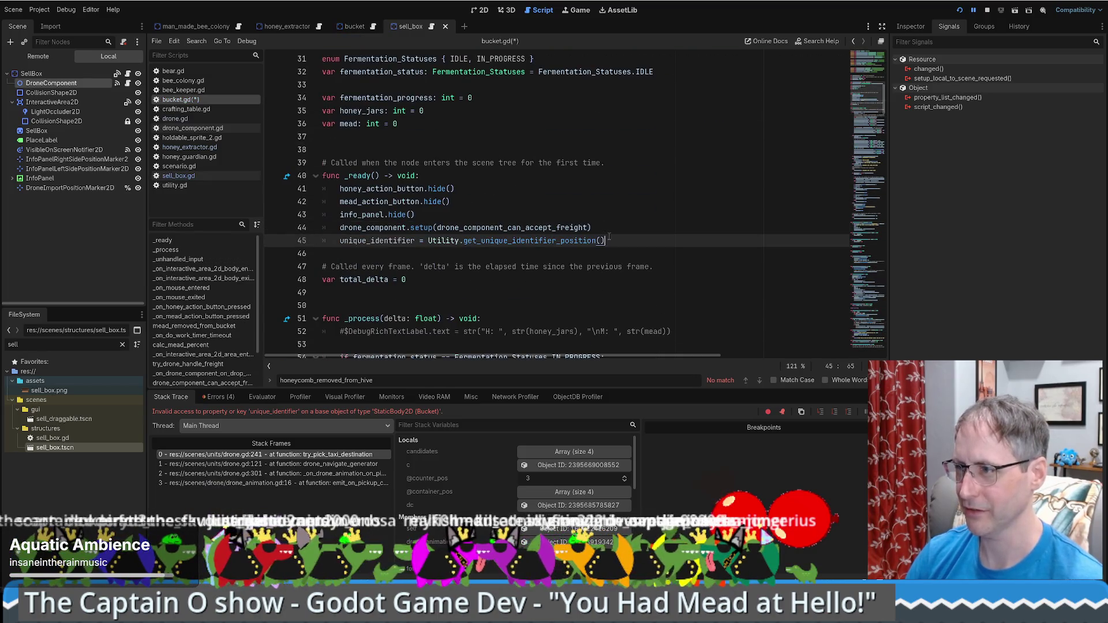
pyautogui.click(987, 12)
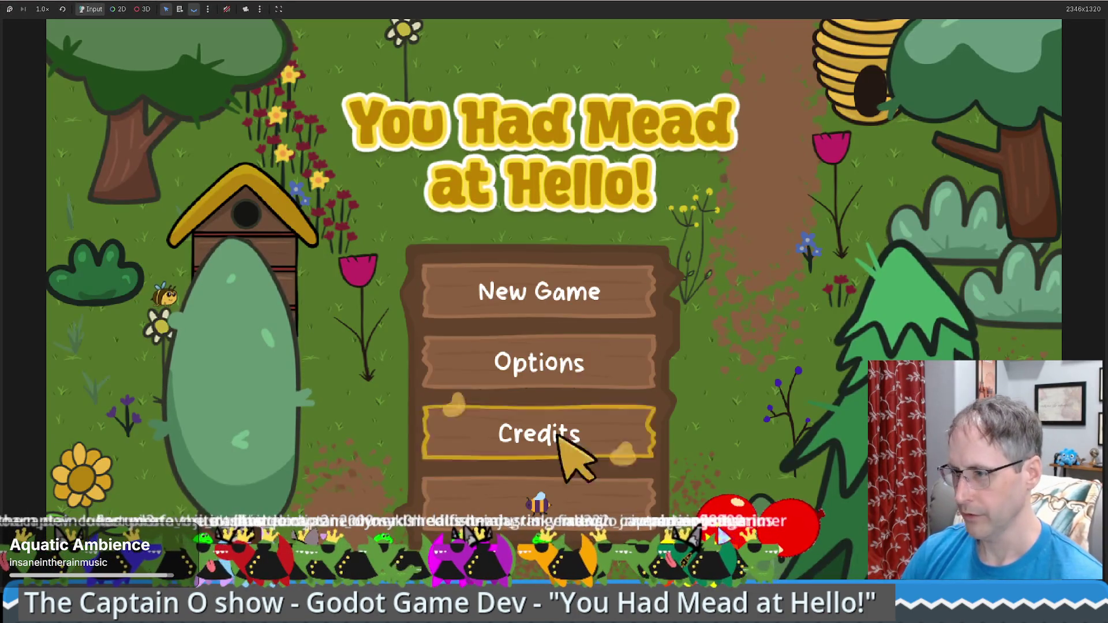
# Start a new game and remove the sell box from the farm.
pyautogui.click(556, 426)
pyautogui.moveTo(115, 398)
pyautogui.mouseDown()
pyautogui.moveTo(194, 400)
pyautogui.moveTo(492, 309)
pyautogui.mouseUp()
pyautogui.click(480, 291)
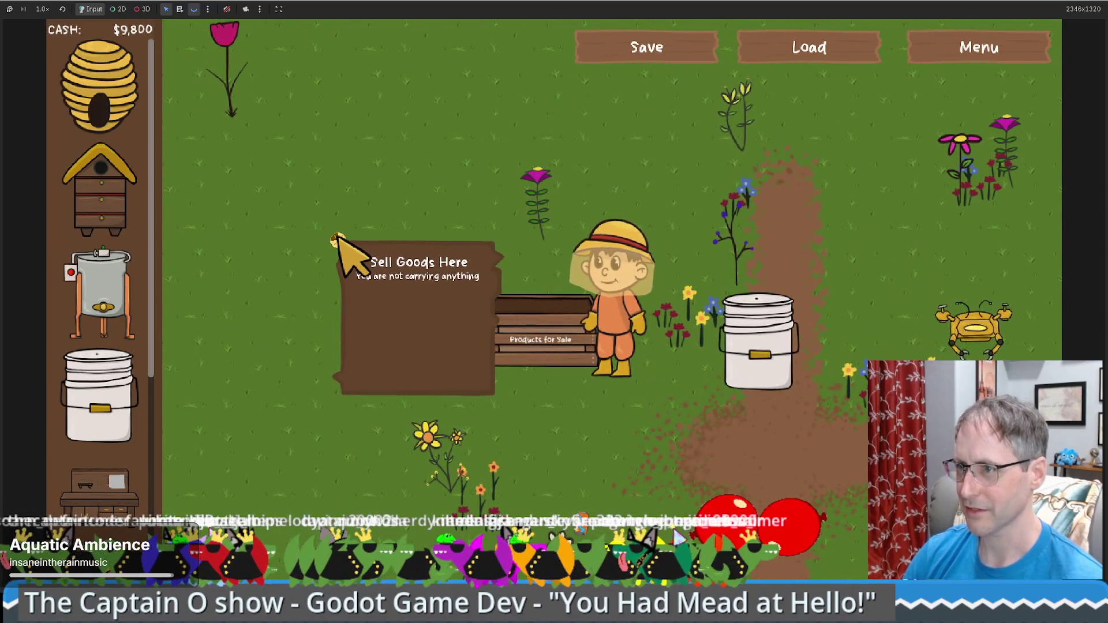
pyautogui.rightClick(341, 246)
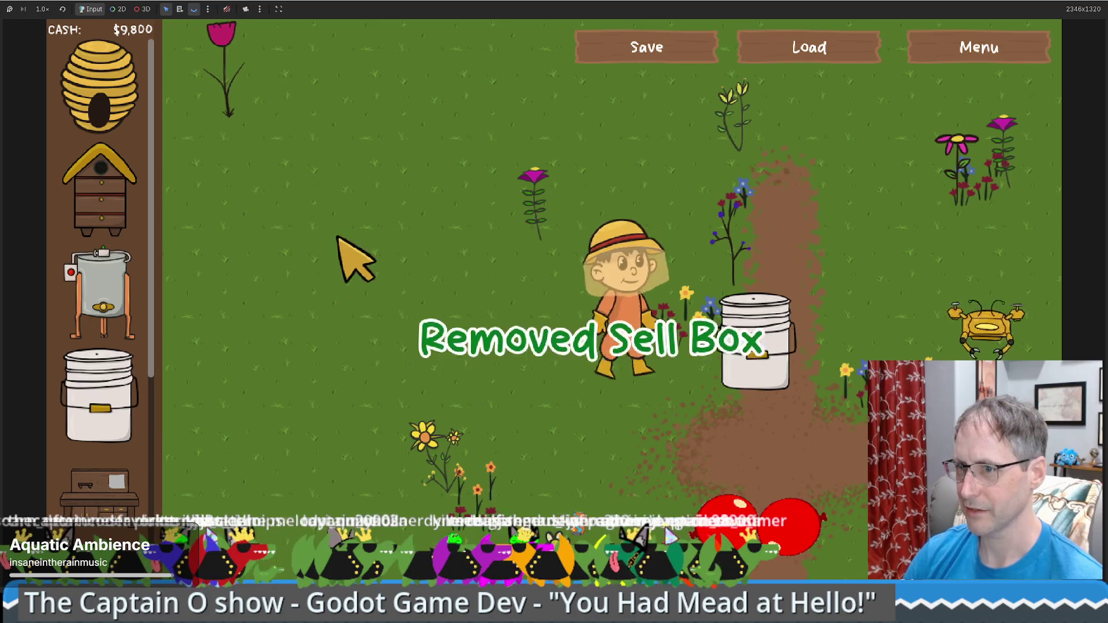
# Place a honey extractor on the farm and check the bucket's status.
pyautogui.moveTo(101, 294)
pyautogui.mouseDown()
pyautogui.moveTo(946, 306)
pyautogui.moveTo(1039, 323)
pyautogui.moveTo(819, 315)
pyautogui.mouseUp()
pyautogui.click(606, 408)
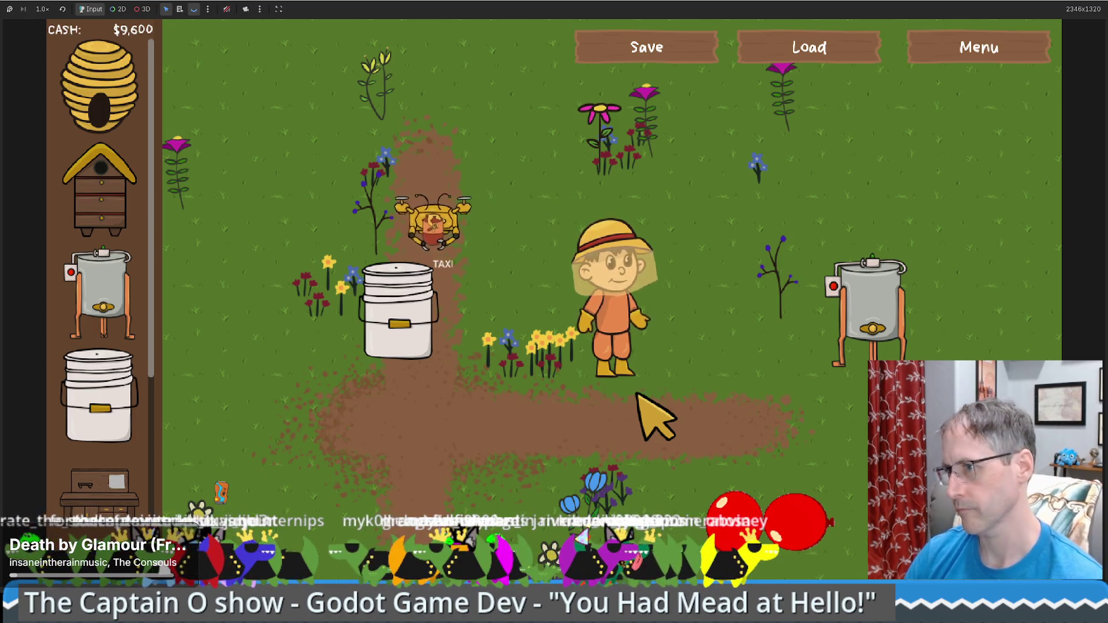
pyautogui.click(413, 311)
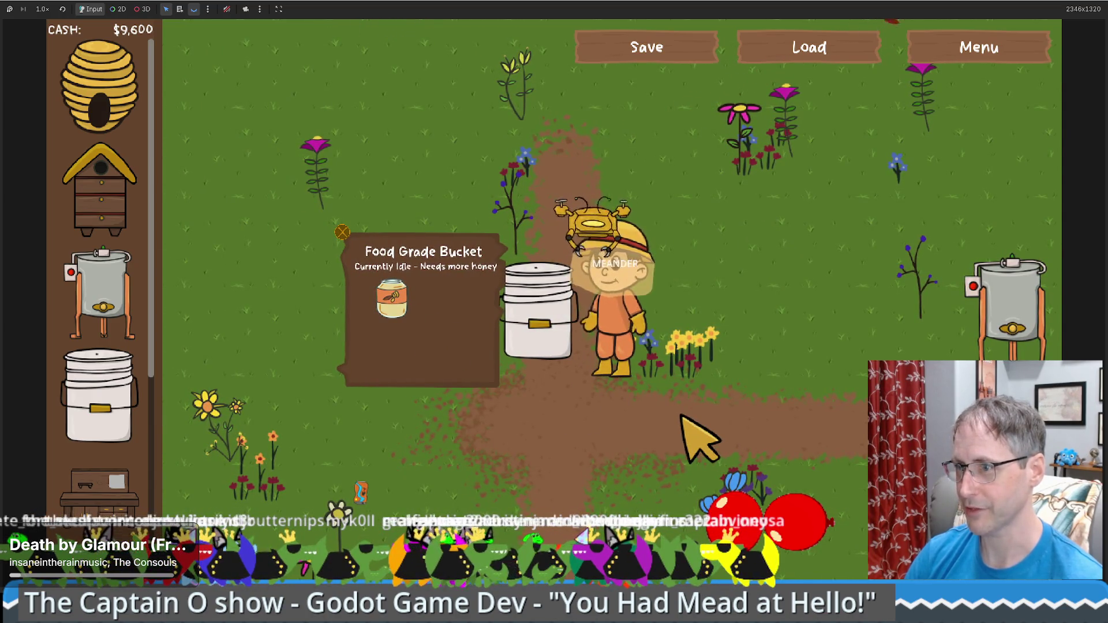
# Buy and place two more honey extractors, bringing cash down to $9,200.
pyautogui.click(101, 295)
pyautogui.click(869, 355)
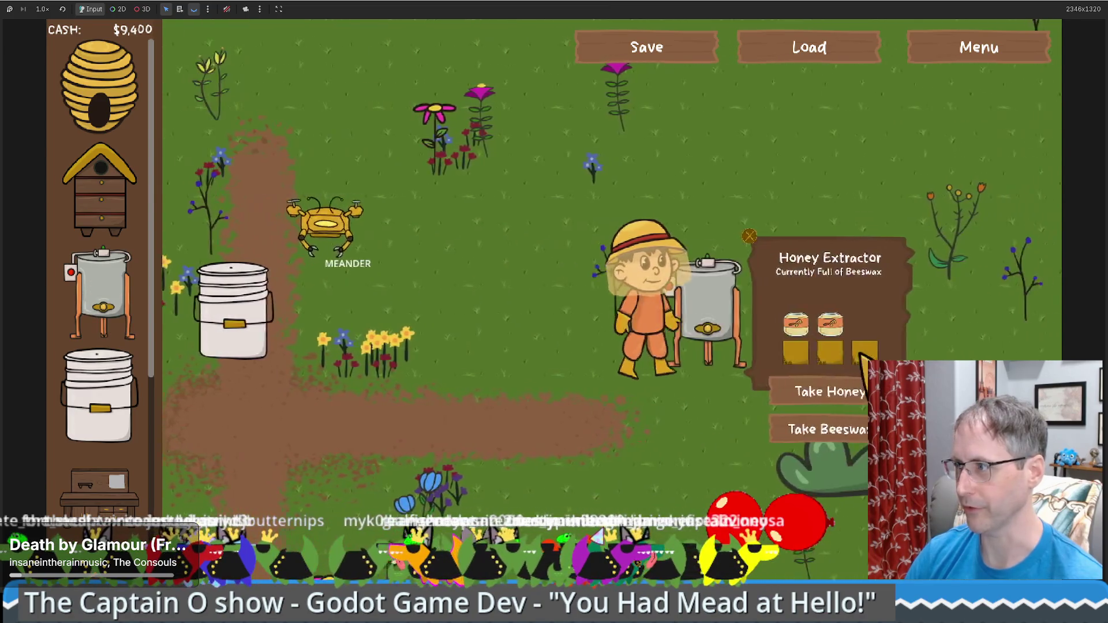
pyautogui.click(101, 298)
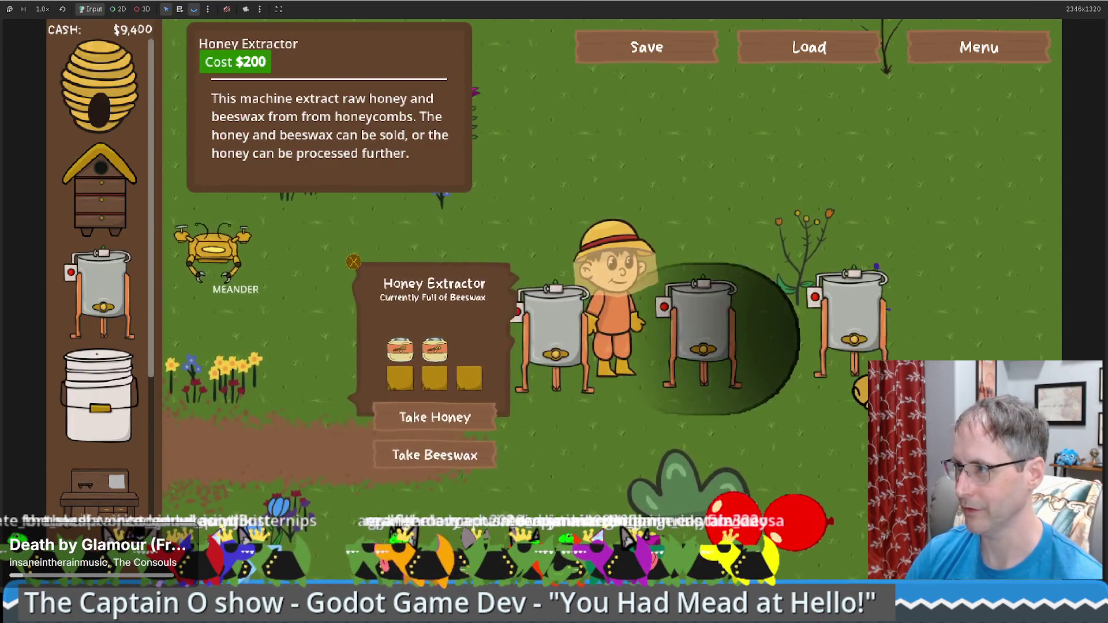
pyautogui.click(704, 343)
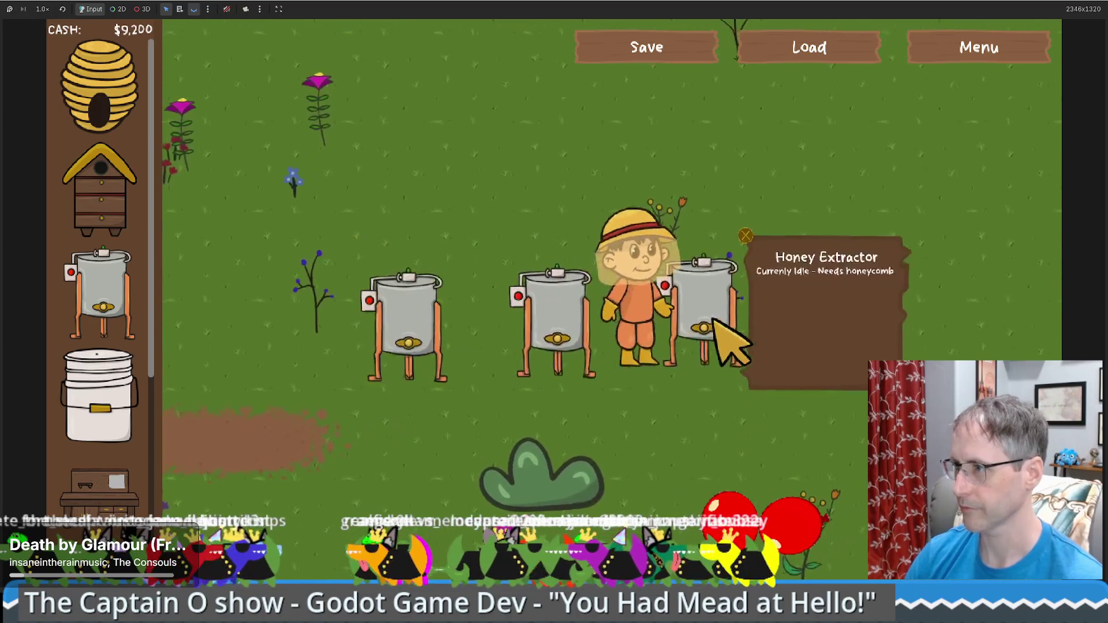
pyautogui.click(569, 379)
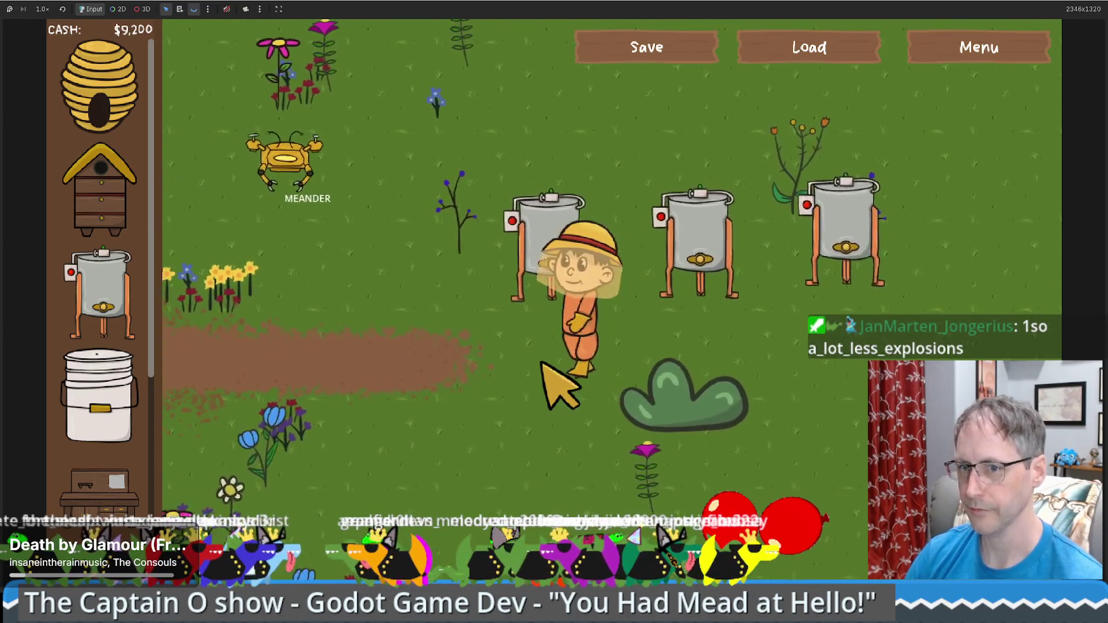
# Walk the beekeeper across the farm and check how much honey the bucket holds.
pyautogui.press('a')
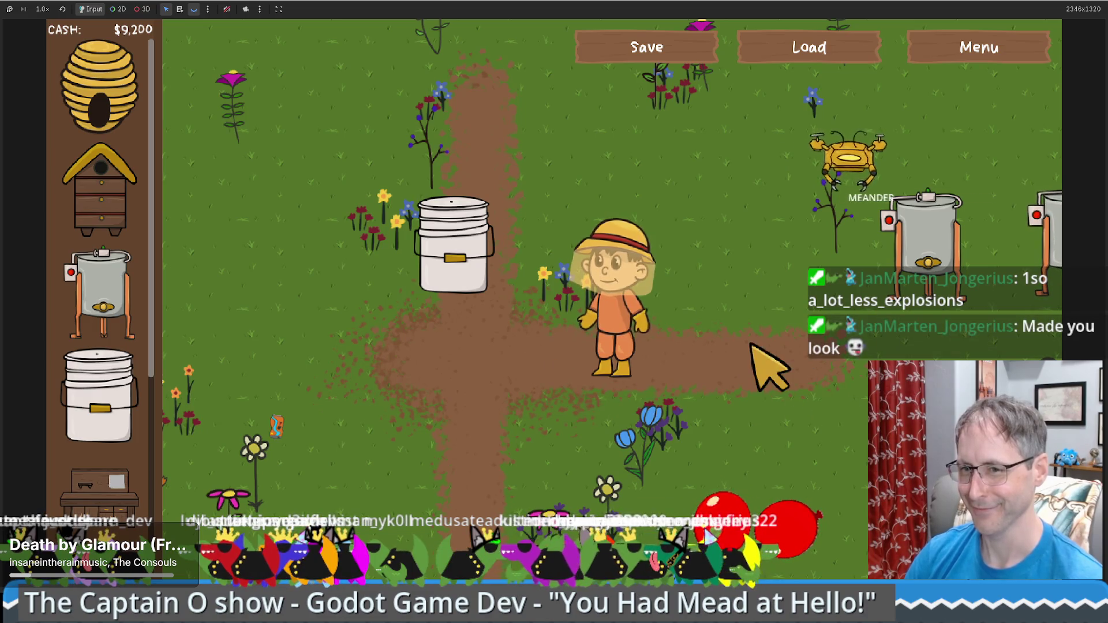
pyautogui.press('Up')
pyautogui.press('Right')
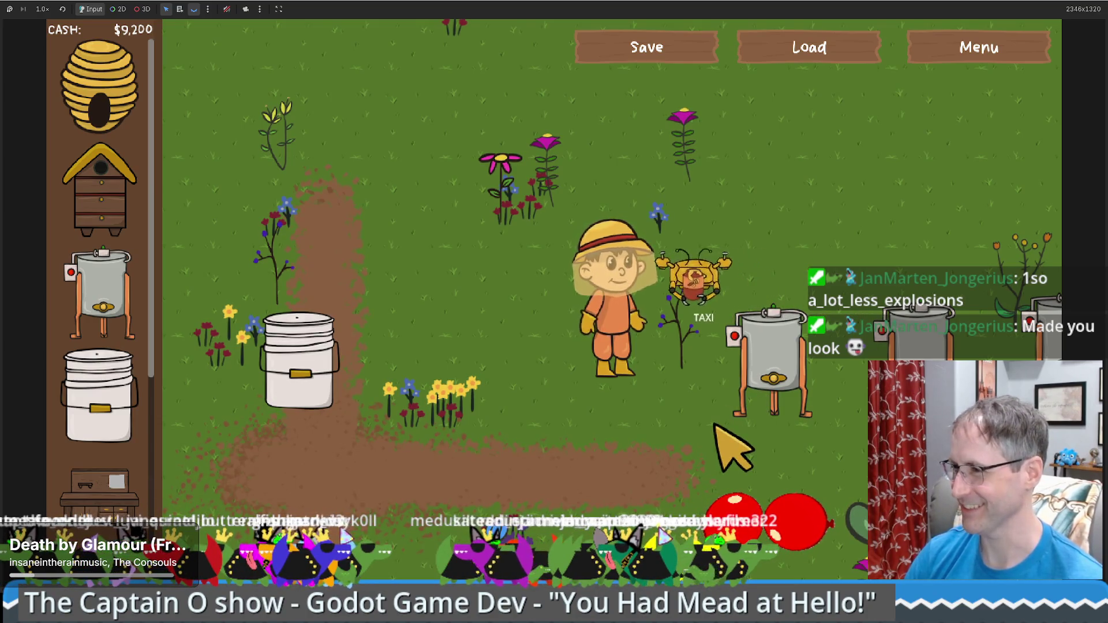
pyautogui.press('s')
pyautogui.press('a')
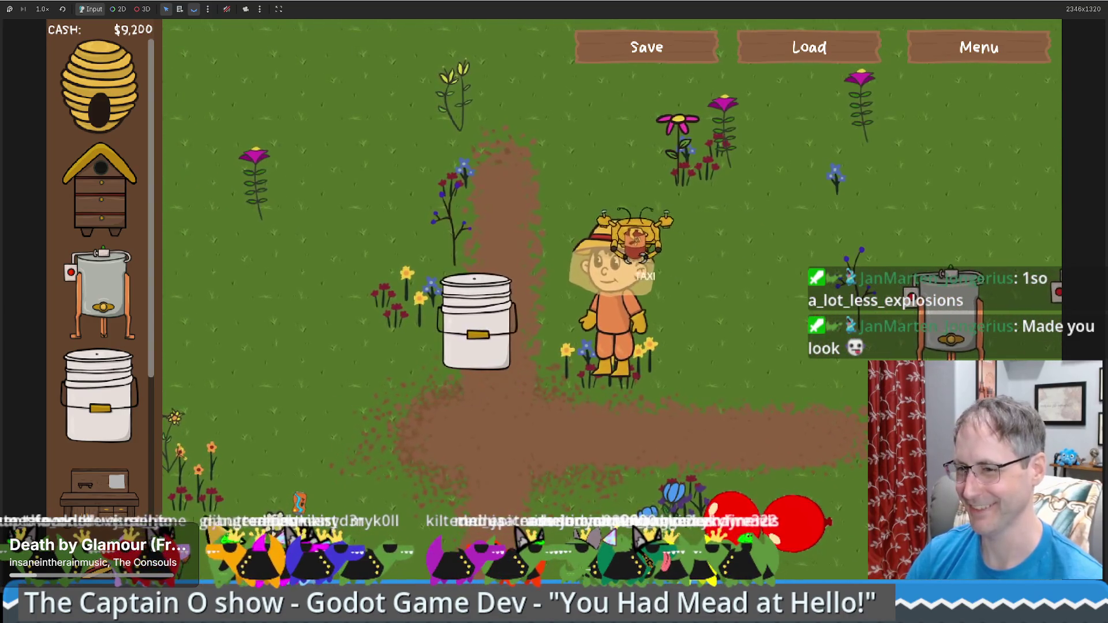
pyautogui.click(474, 347)
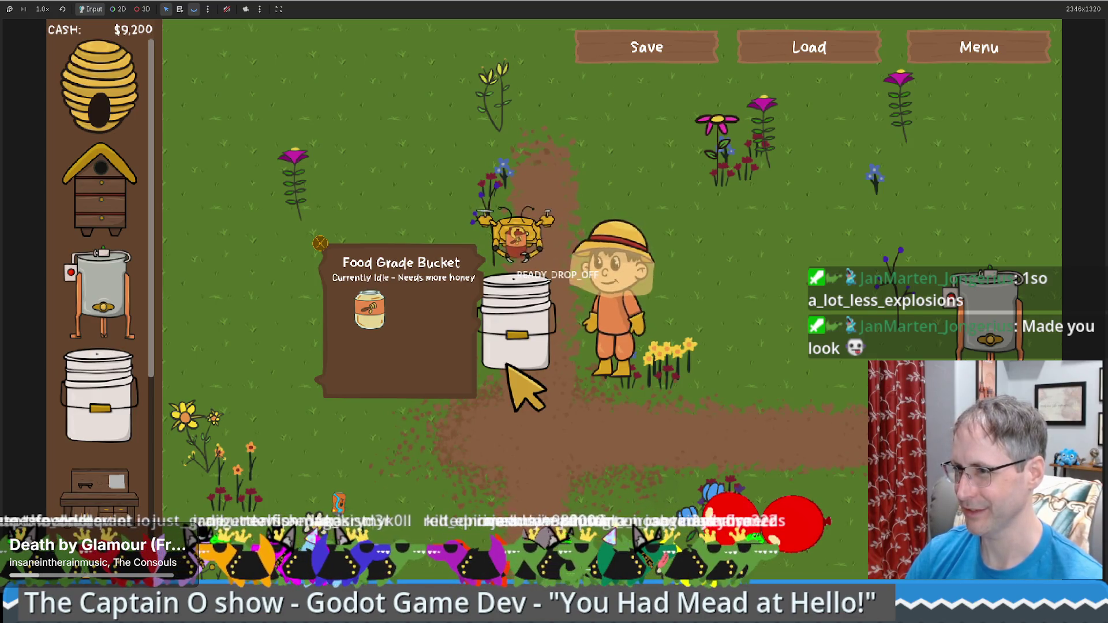
# Walk beside the two-jar bucket and place a Products for Sale crate to its left.
pyautogui.scroll(-5, 100, 346)
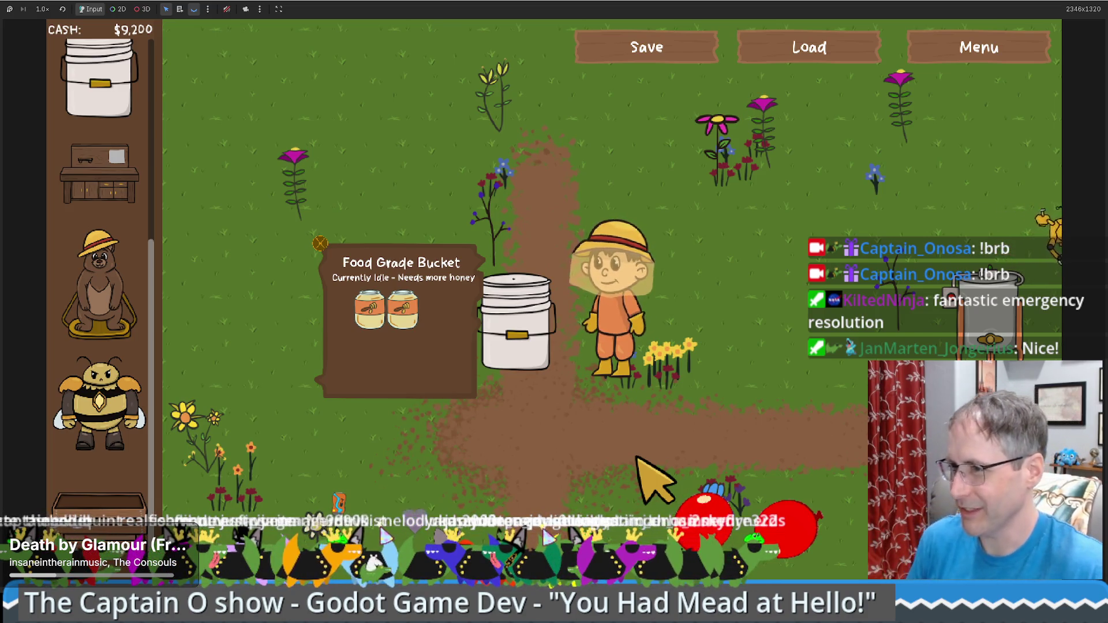
pyautogui.click(632, 370)
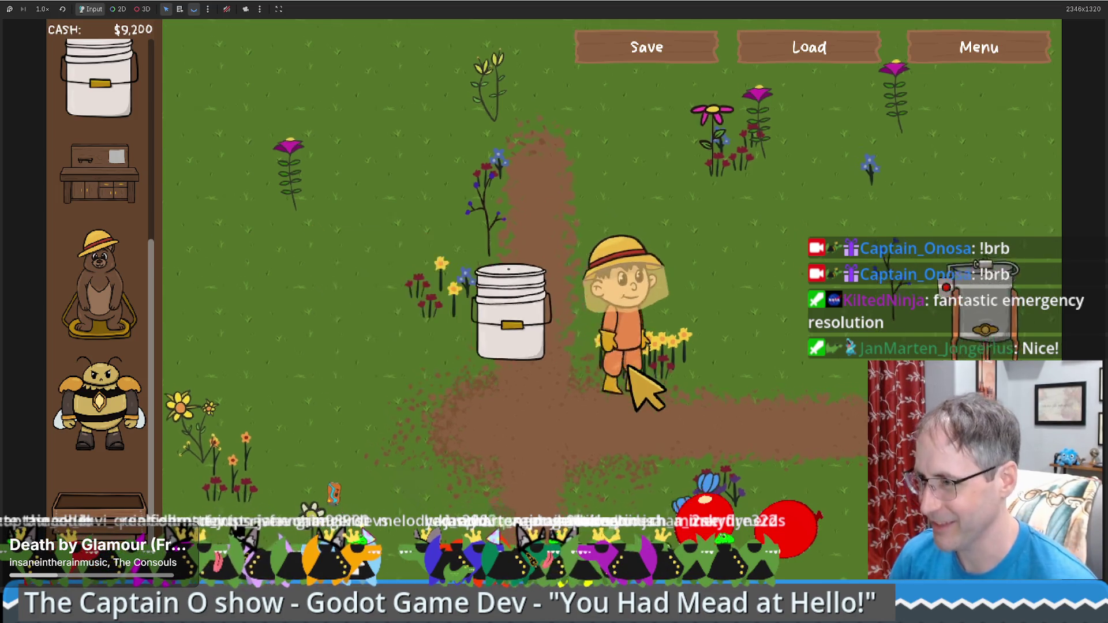
pyautogui.click(470, 346)
pyautogui.click(310, 381)
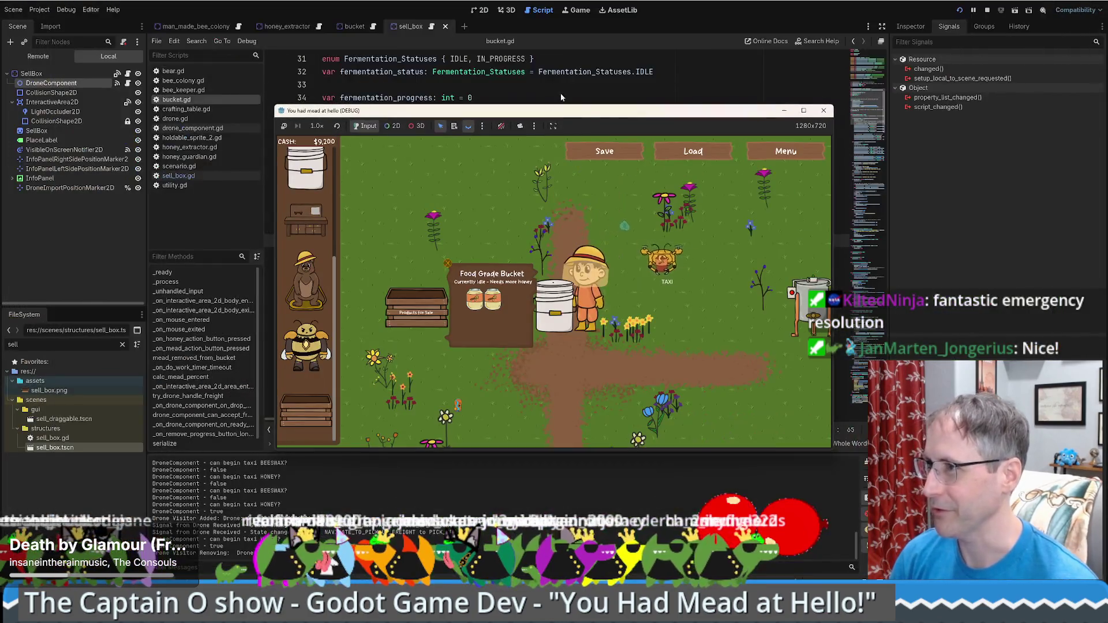
# Move the game window aside and find the honey jar limit in drone_component_can_accept_freight.
pyautogui.moveTo(590, 112)
pyautogui.mouseDown()
pyautogui.moveTo(786, 111)
pyautogui.moveTo(338, 113)
pyautogui.moveTo(394, 69)
pyautogui.moveTo(385, 64)
pyautogui.mouseUp()
pyautogui.click(767, 313)
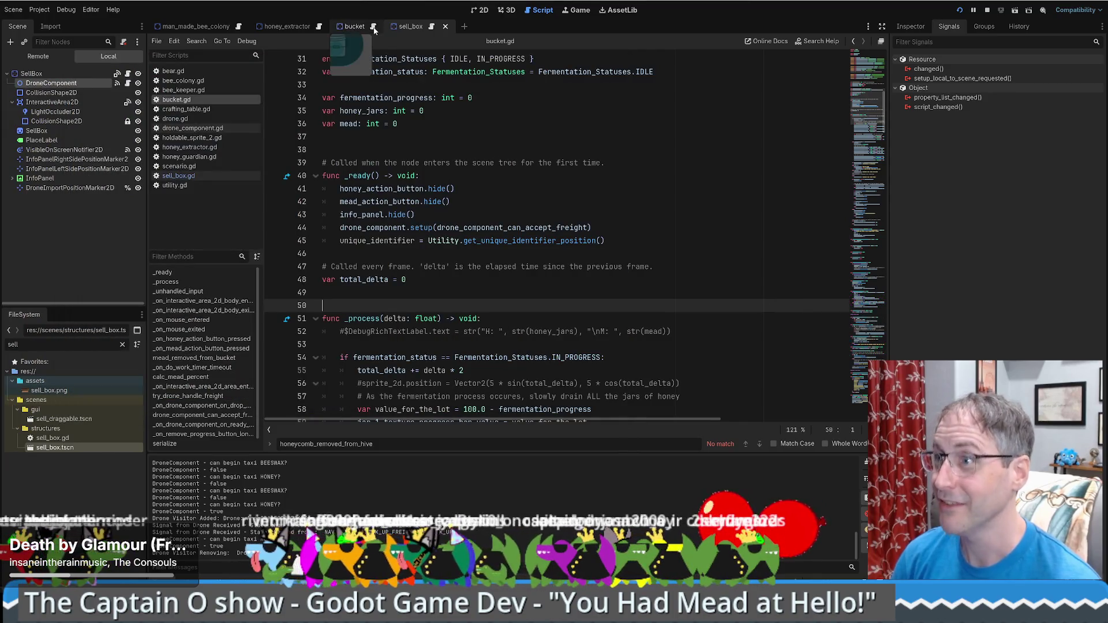
pyautogui.moveTo(875, 119)
pyautogui.mouseDown()
pyautogui.moveTo(873, 84)
pyautogui.moveTo(855, 368)
pyautogui.moveTo(843, 92)
pyautogui.moveTo(845, 127)
pyautogui.mouseUp()
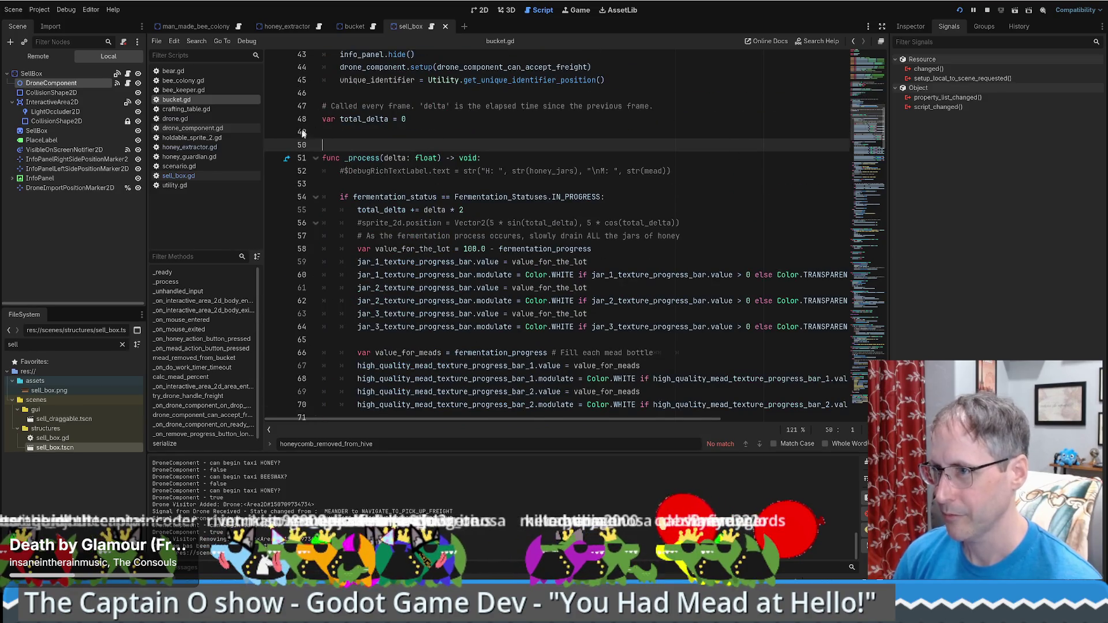
pyautogui.scroll(5, 524, 249)
pyautogui.keyDown('ctrl'); pyautogui.click(523, 264); pyautogui.keyUp('ctrl')
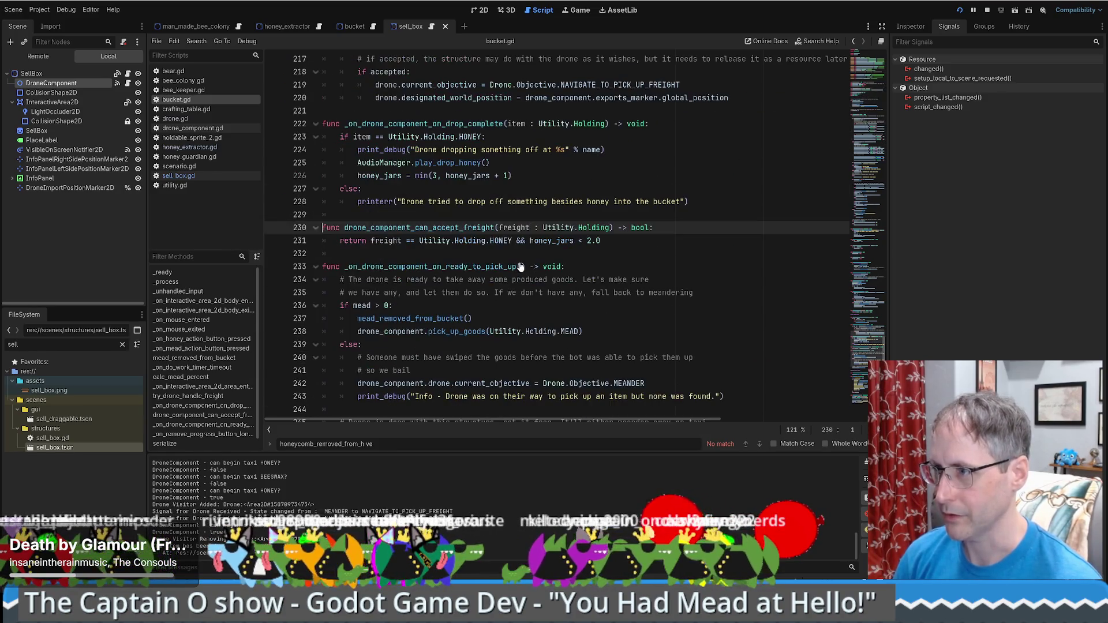
pyautogui.click(593, 241)
pyautogui.write('1')
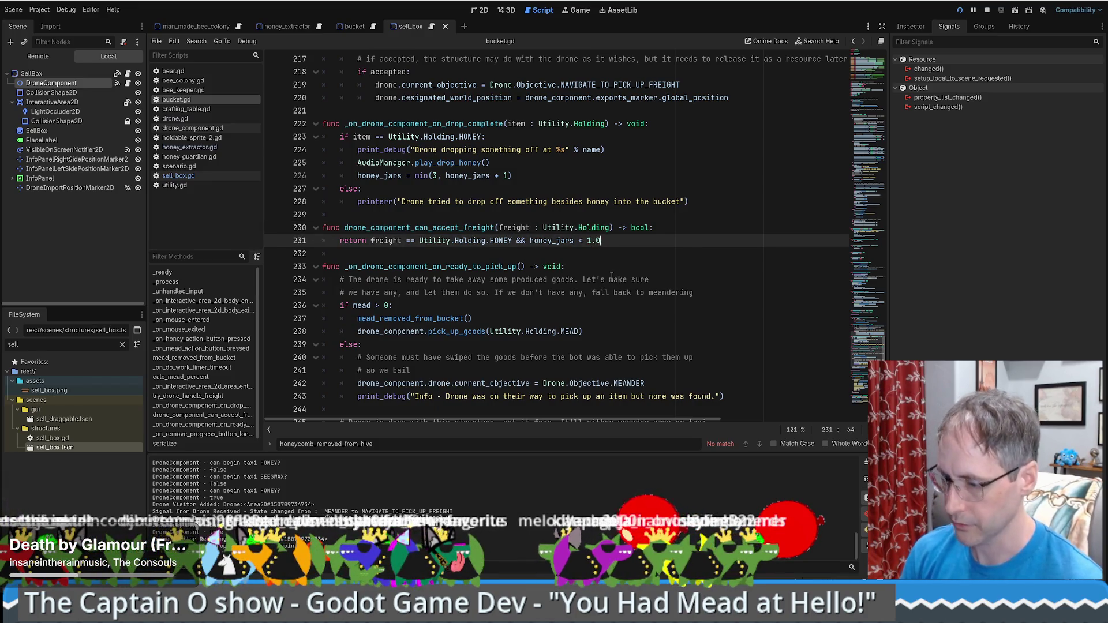
pyautogui.write('99')
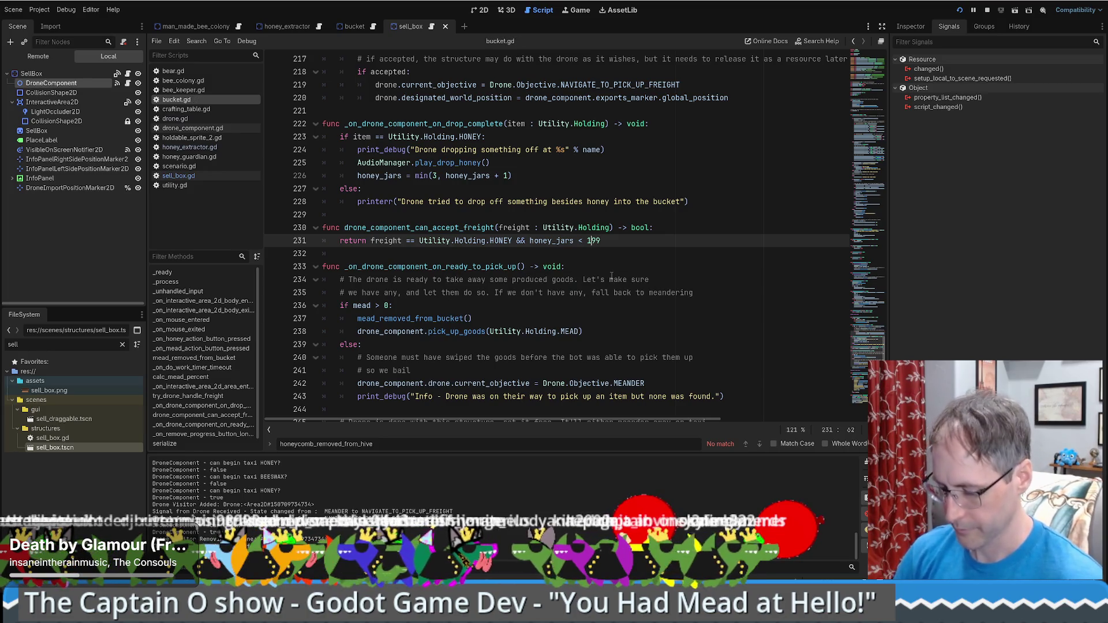
# Change the honey_jars limit from '< 1.99' to '< 2' and save bucket.gd.
pyautogui.hotkey('ctrl', 'f')
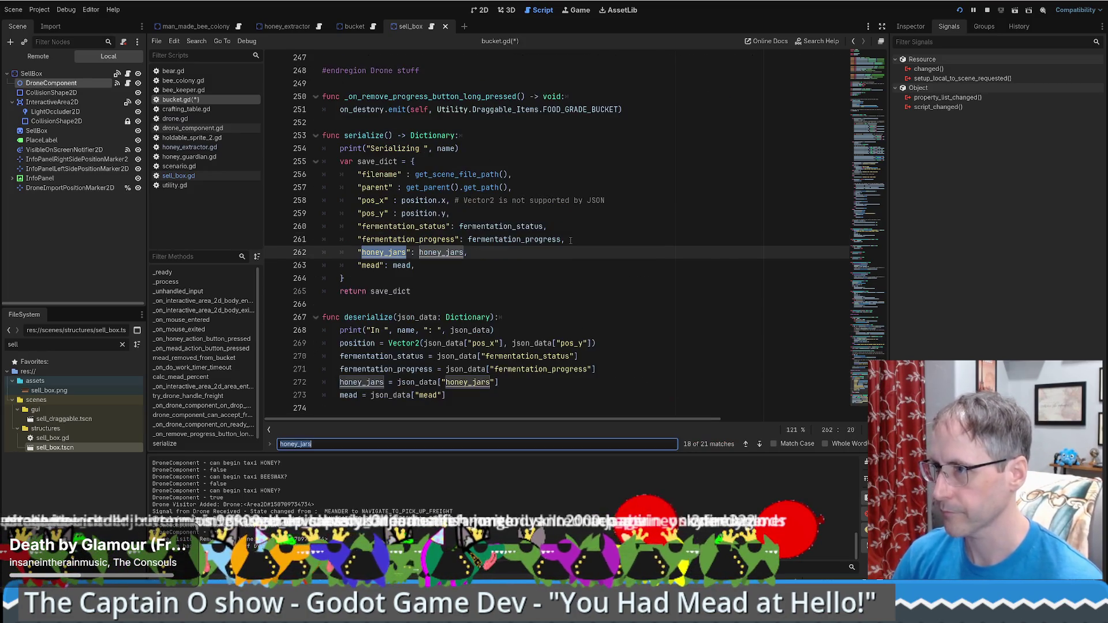
pyautogui.press('Return')
pyautogui.press('Return')
pyautogui.press('Return')
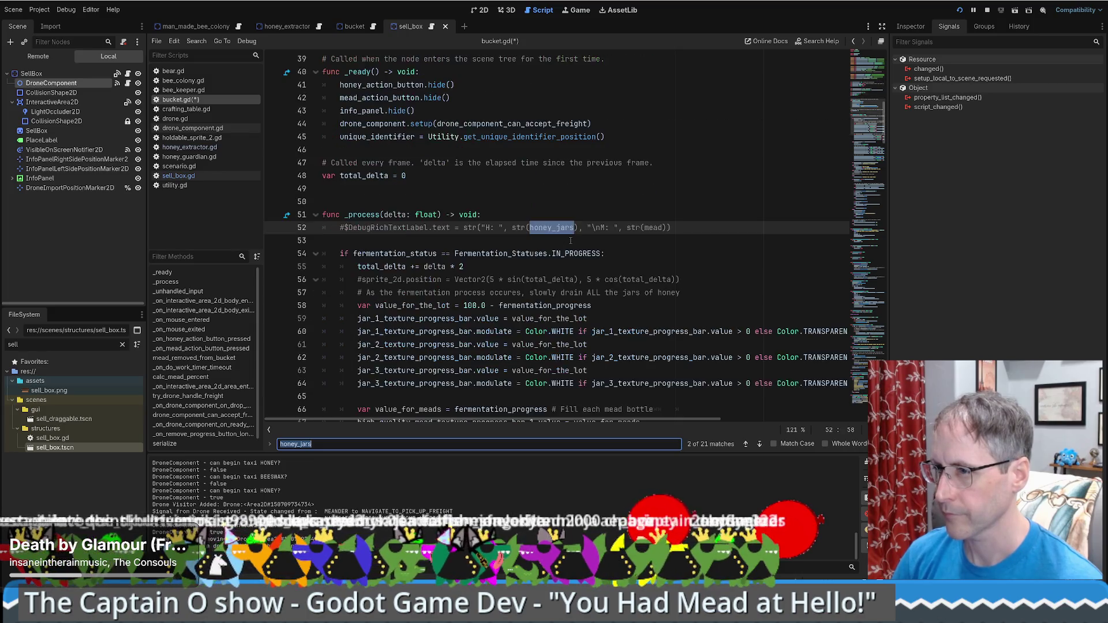
pyautogui.press('Return')
pyautogui.scroll(10, 575, 235)
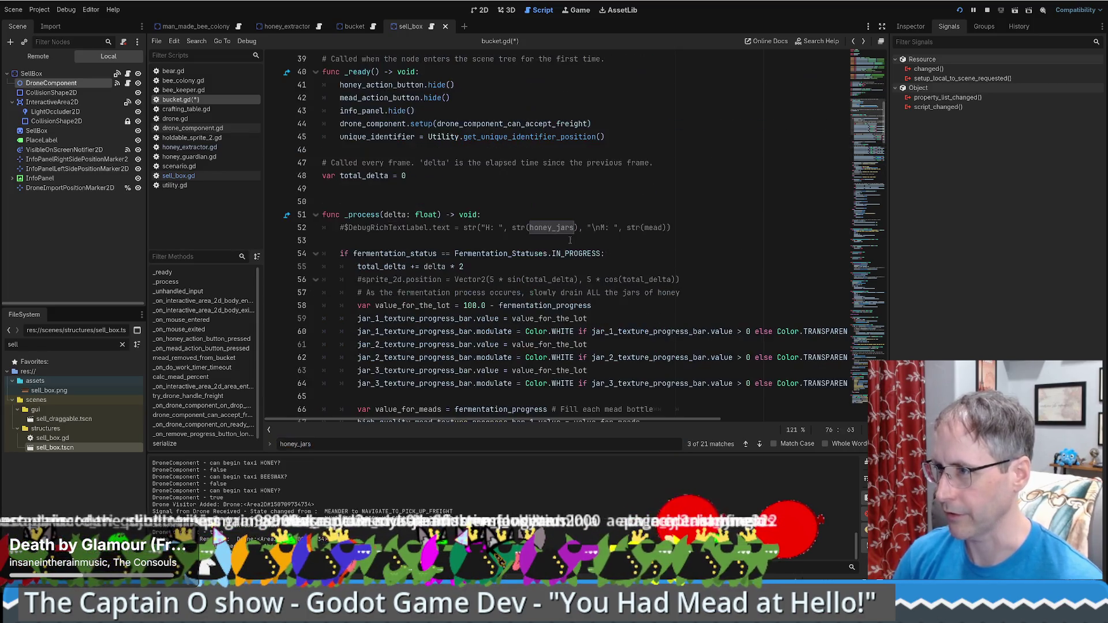
pyautogui.scroll(-20, 575, 235)
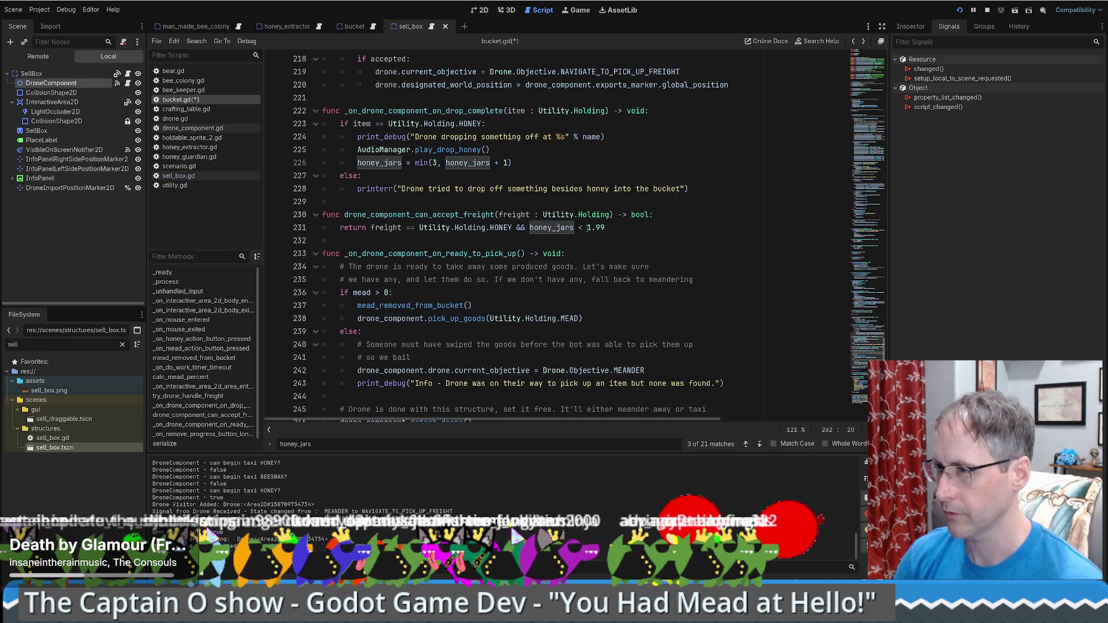
pyautogui.moveTo(586, 228); pyautogui.dragTo(619, 230)
pyautogui.write('2')
pyautogui.press('Down')
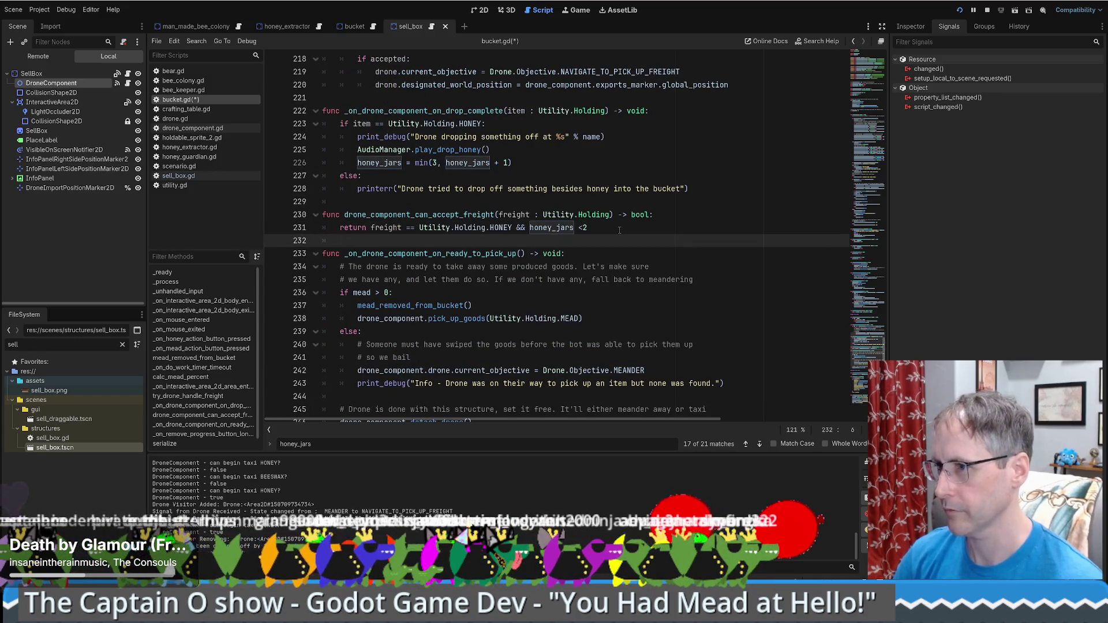
pyautogui.press('Up')
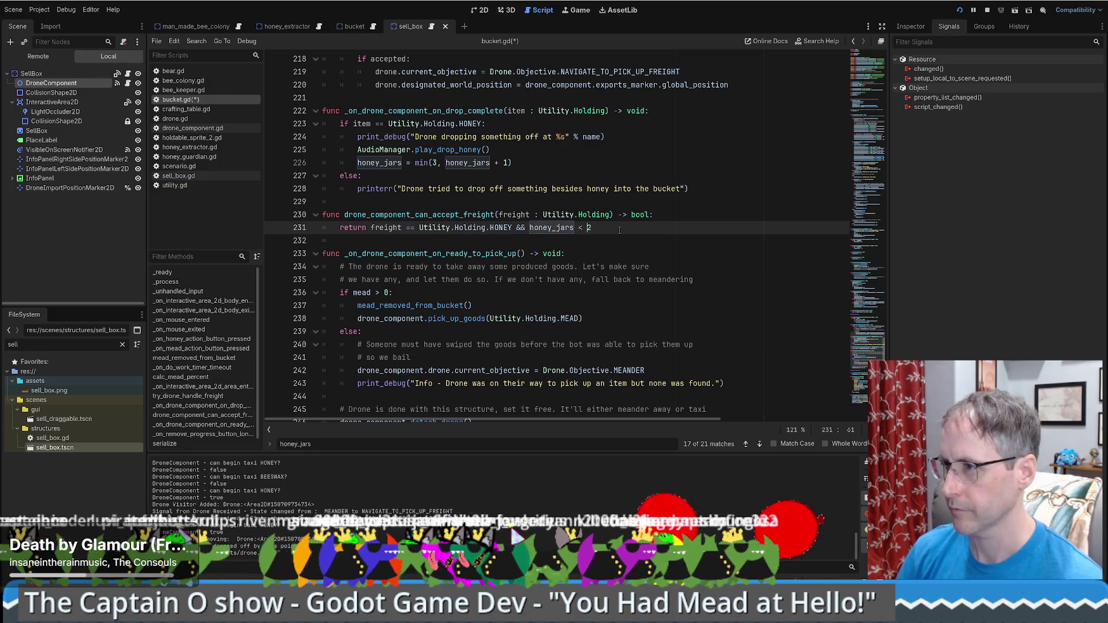
pyautogui.hotkey('ctrl', 's')
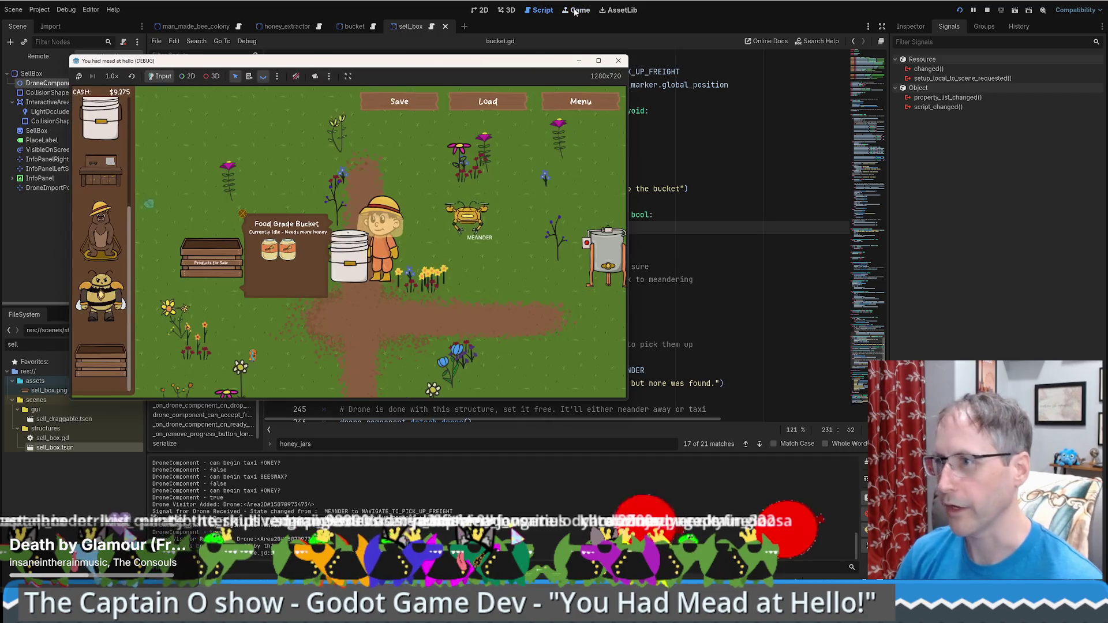
# Make the game fullscreen with F11 and walk the beekeeper to the fermenting Food Grade Bucket.
pyautogui.press('d')
pyautogui.press('w')
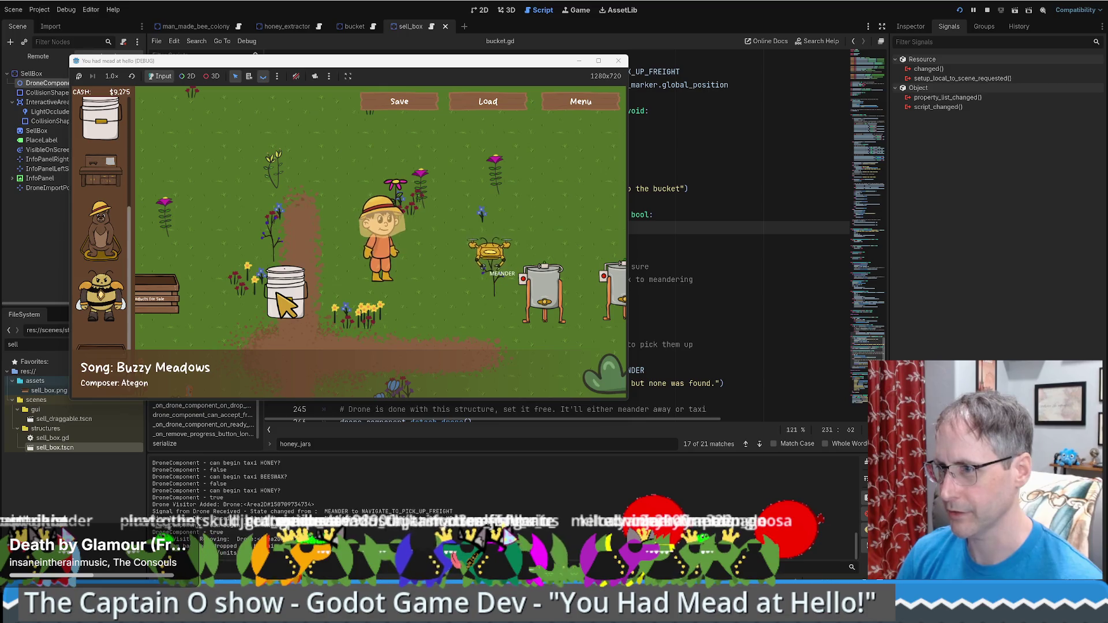
pyautogui.press('d')
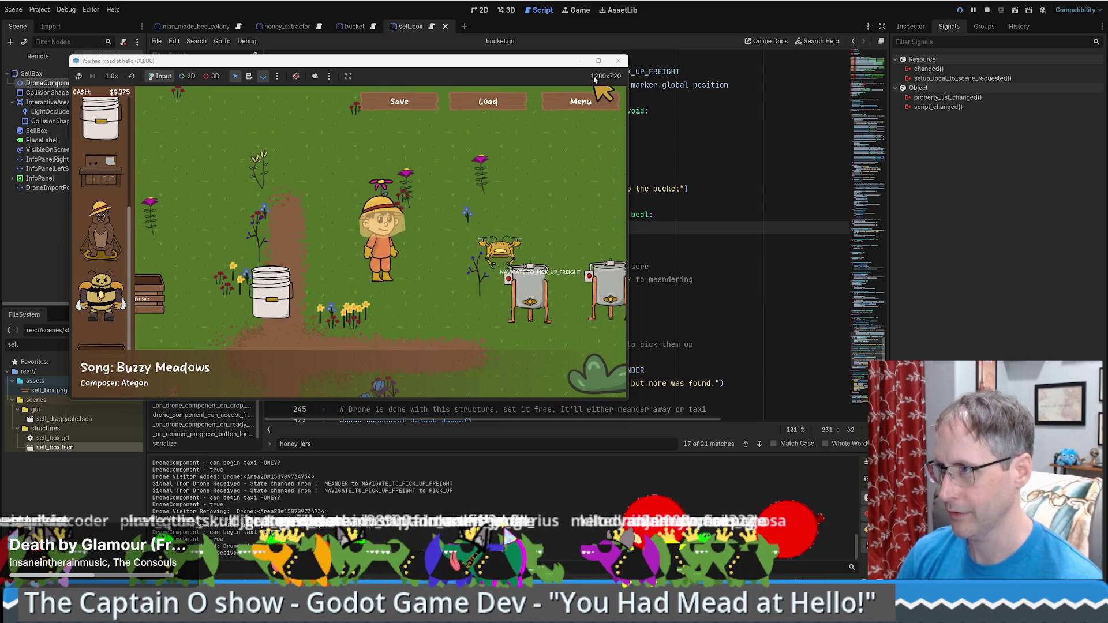
pyautogui.press('F11')
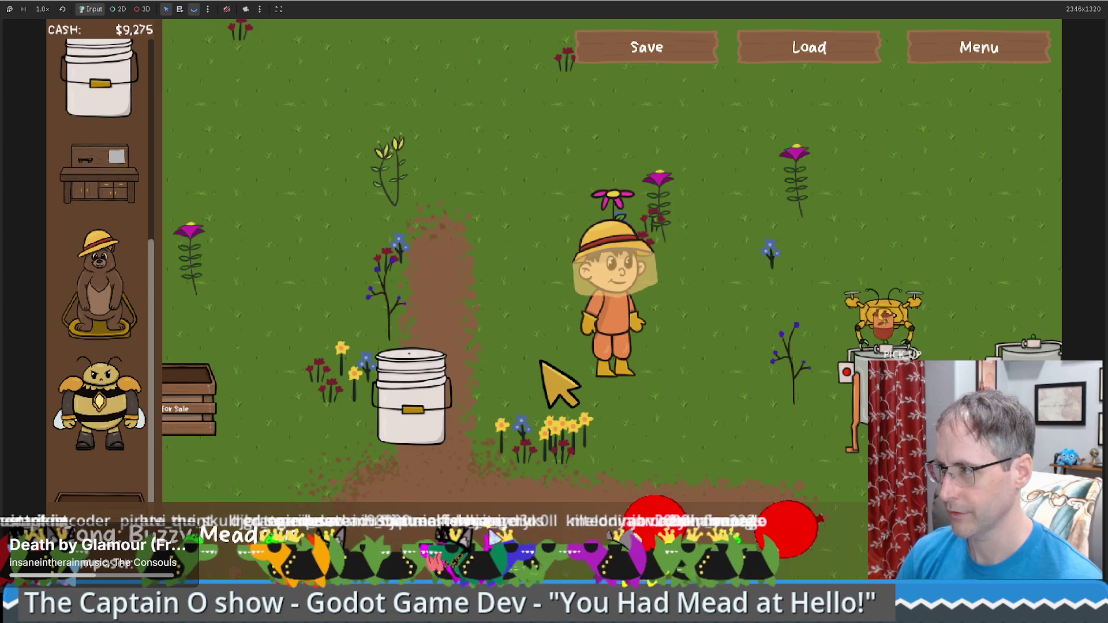
pyautogui.press('s')
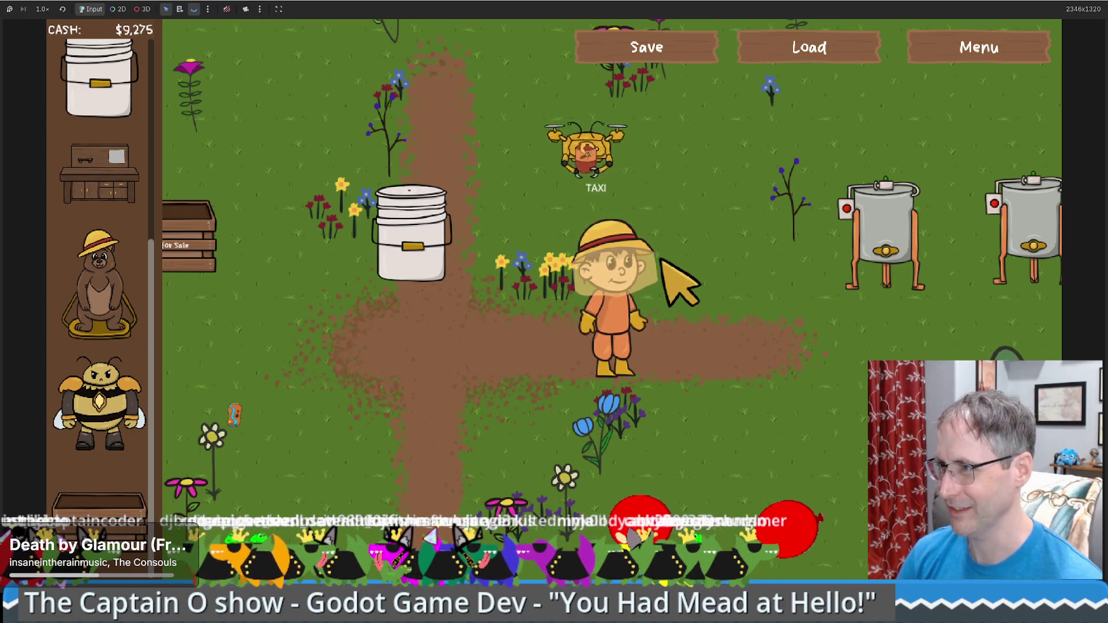
pyautogui.press('w')
pyautogui.press('a')
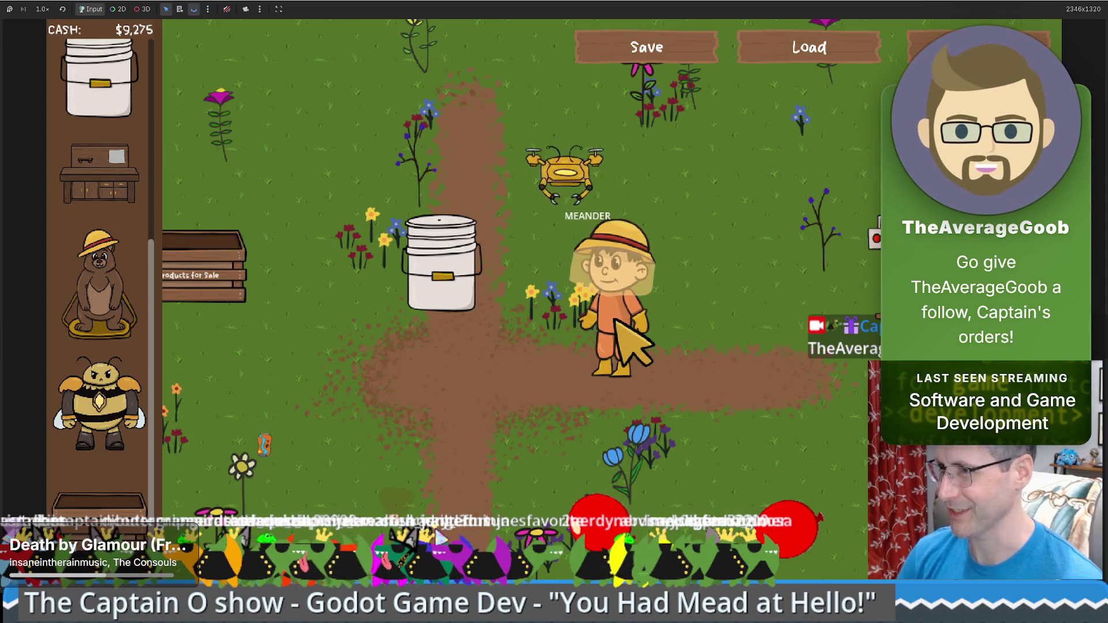
pyautogui.press('w')
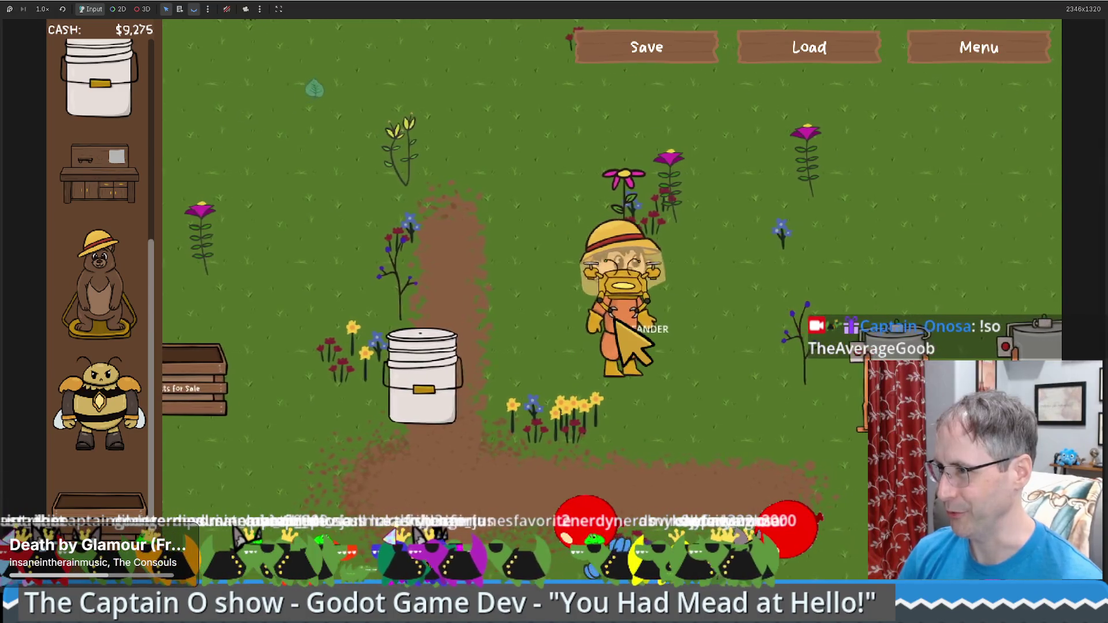
# Walk the beekeeper to the Food Grade Bucket and view its fermentation status.
pyautogui.press('d')
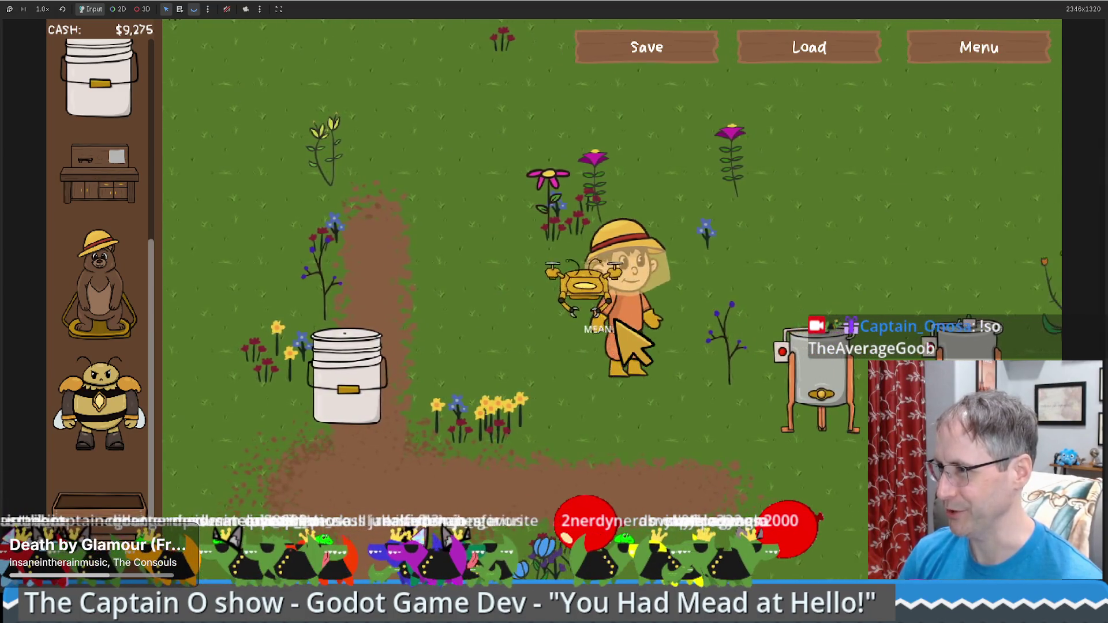
pyautogui.press('a')
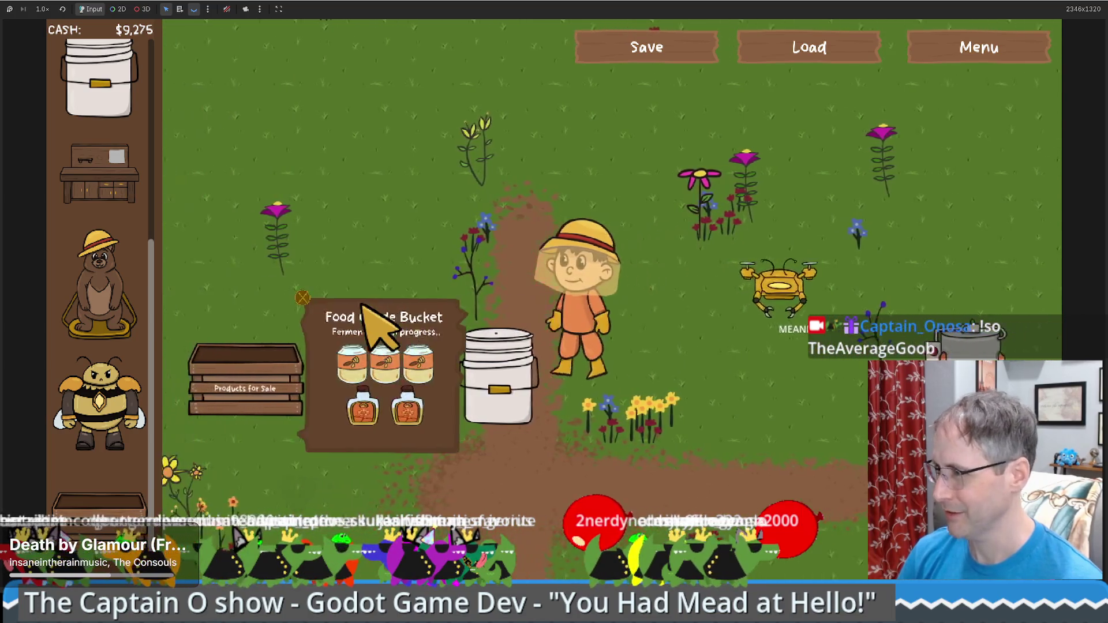
pyautogui.press('d')
pyautogui.press('s')
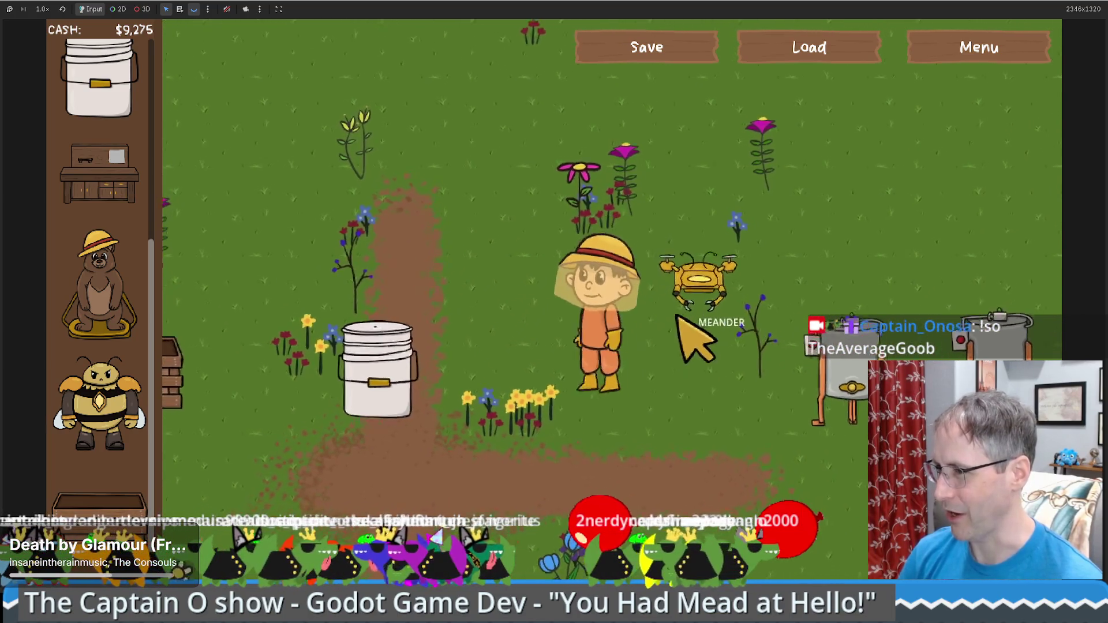
pyautogui.press('a')
pyautogui.click(462, 335)
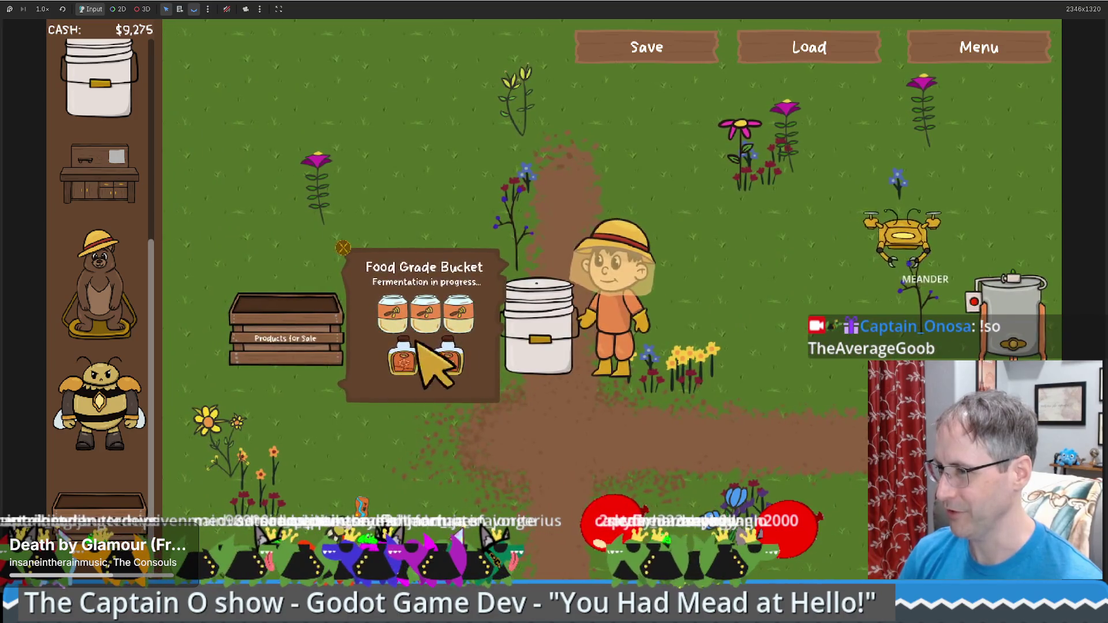
# Return to the bucket to see 'Mead is ready', then walk toward the extractors.
pyautogui.press('d')
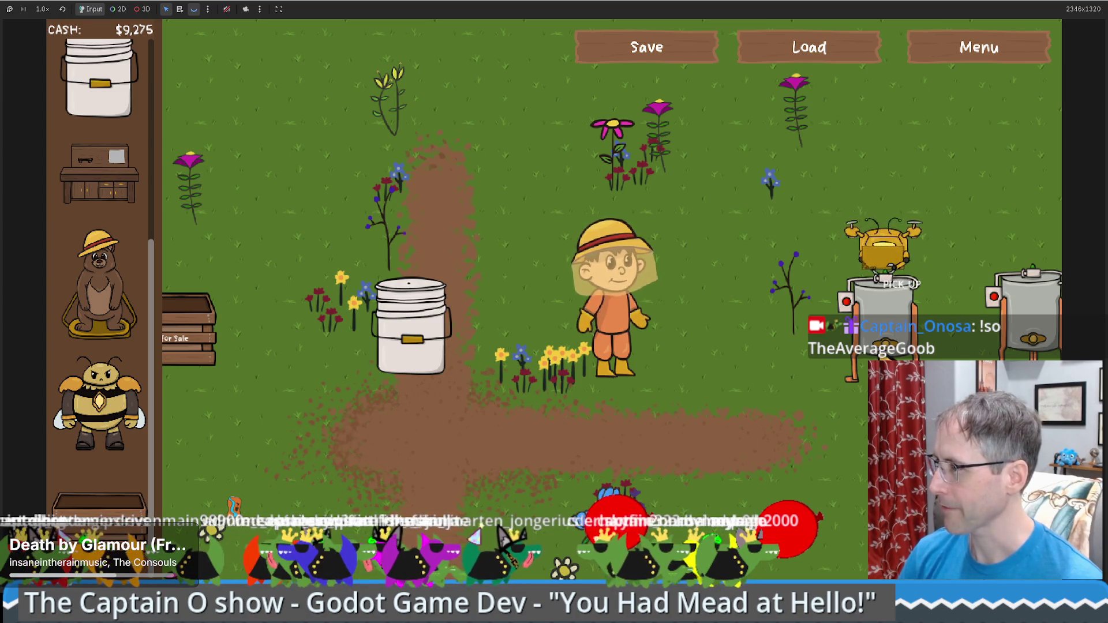
pyautogui.press('s')
pyautogui.press('a')
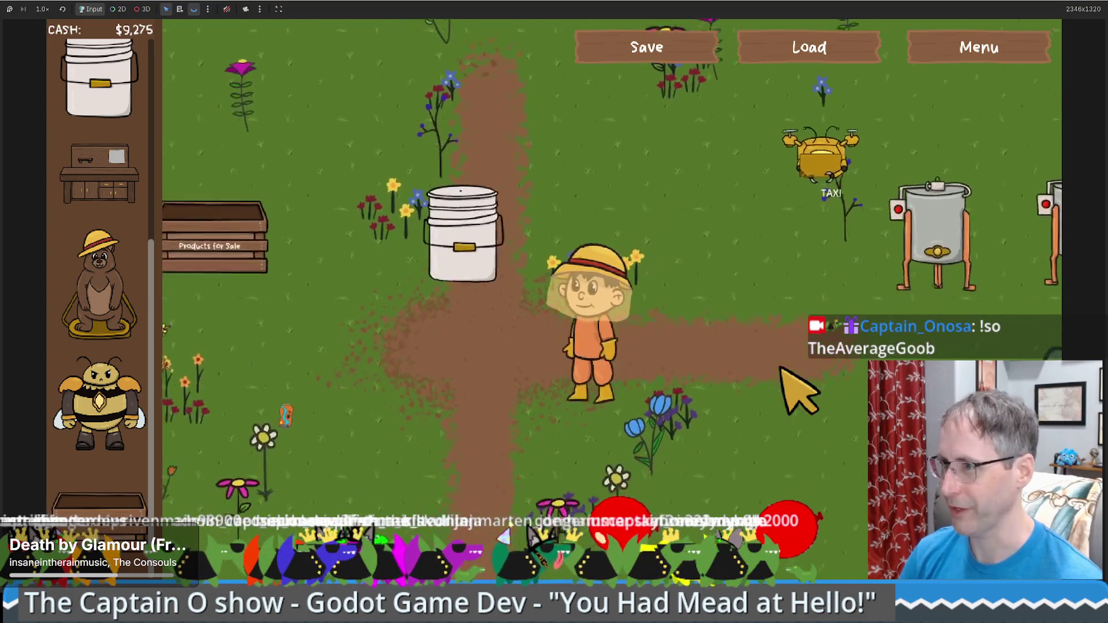
pyautogui.press('w')
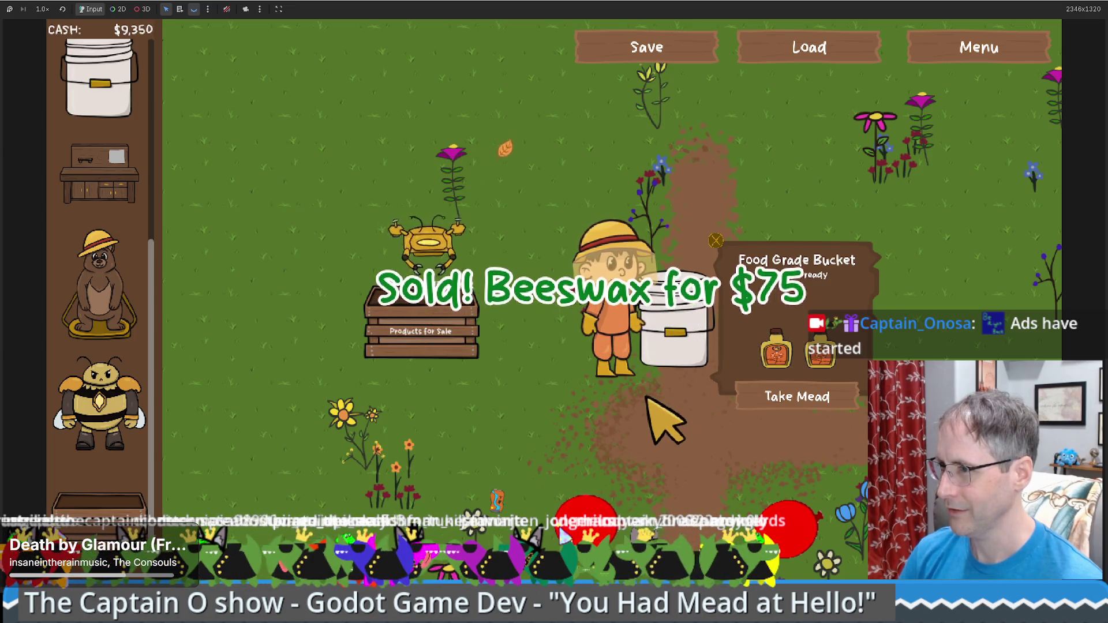
pyautogui.press('a')
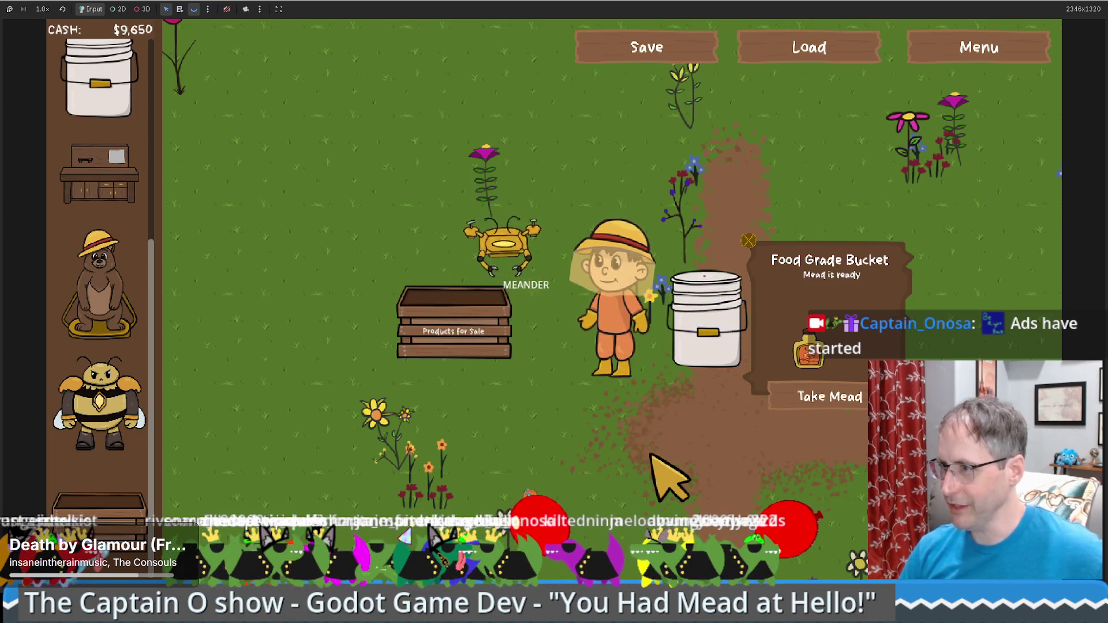
pyautogui.press('d')
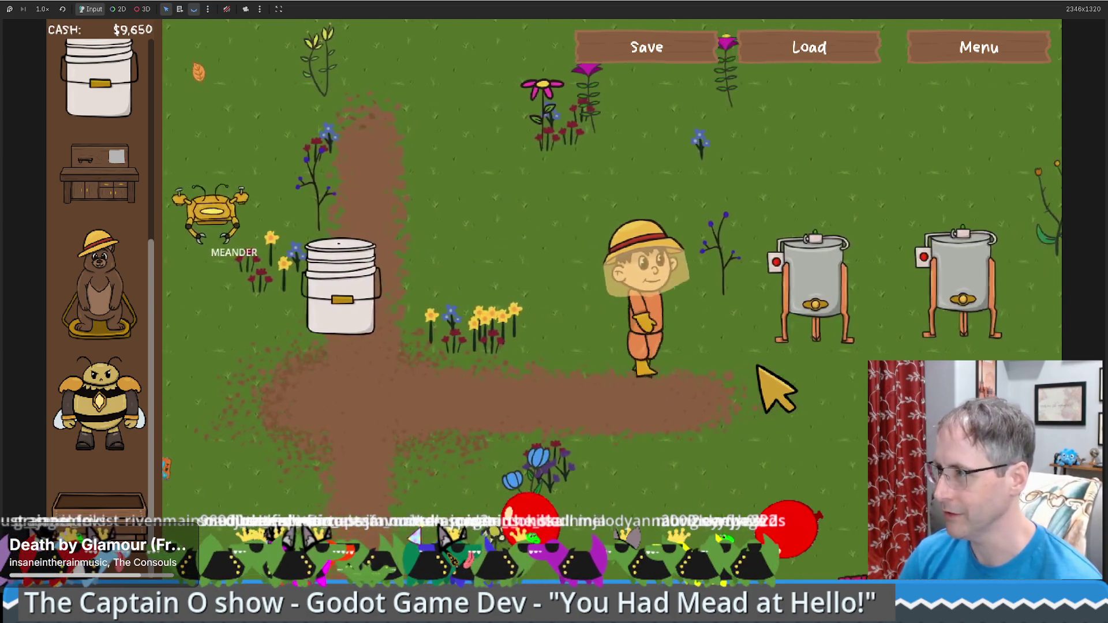
pyautogui.press('w')
pyautogui.scroll(3, 99, 260)
pyautogui.press('a')
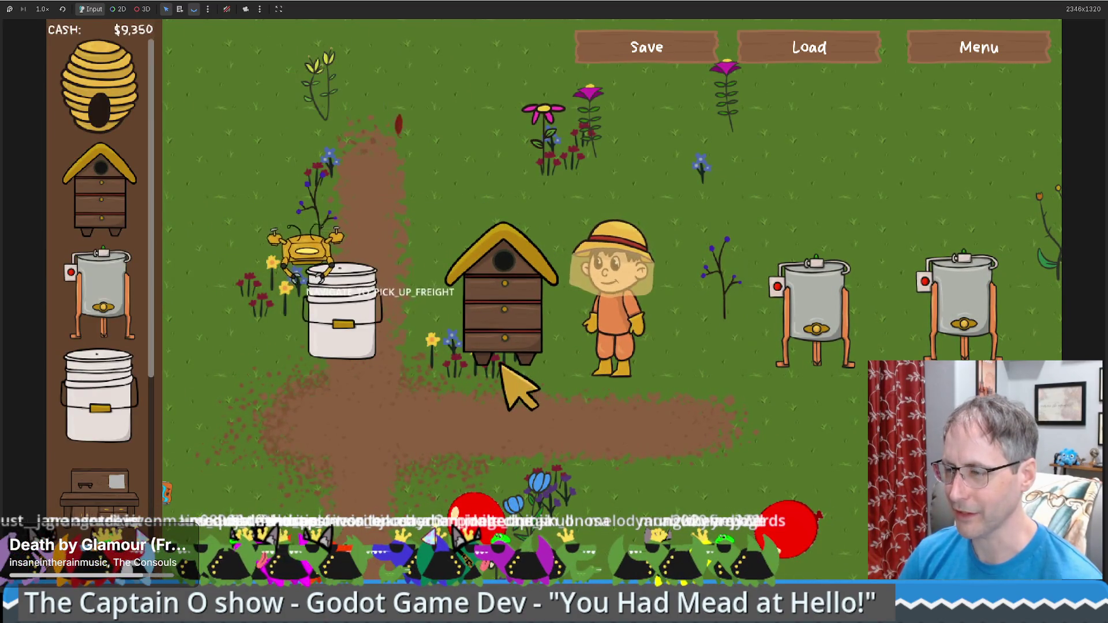
# Place a Bee Hive beside the bucket and view its stats showing honeycombs ready.
pyautogui.moveTo(129, 215)
pyautogui.mouseDown()
pyautogui.moveTo(483, 290)
pyautogui.moveTo(672, 370)
pyautogui.mouseUp()
pyautogui.press('a')
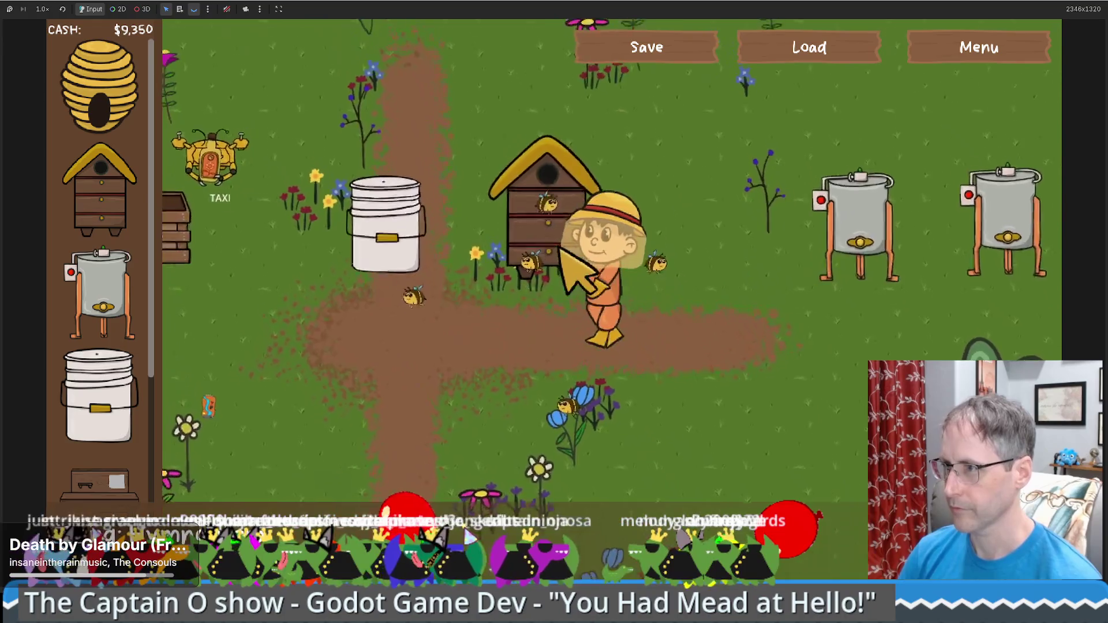
pyautogui.click(559, 251)
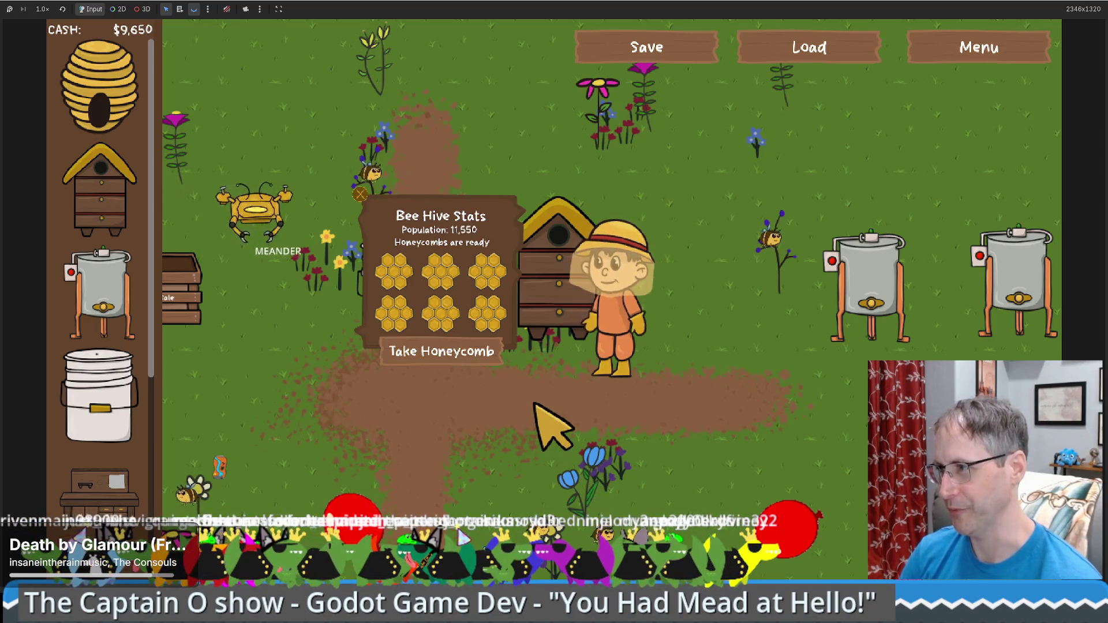
# Walk the beekeeper right to the honey extractors and check their status panels.
pyautogui.press('Right')
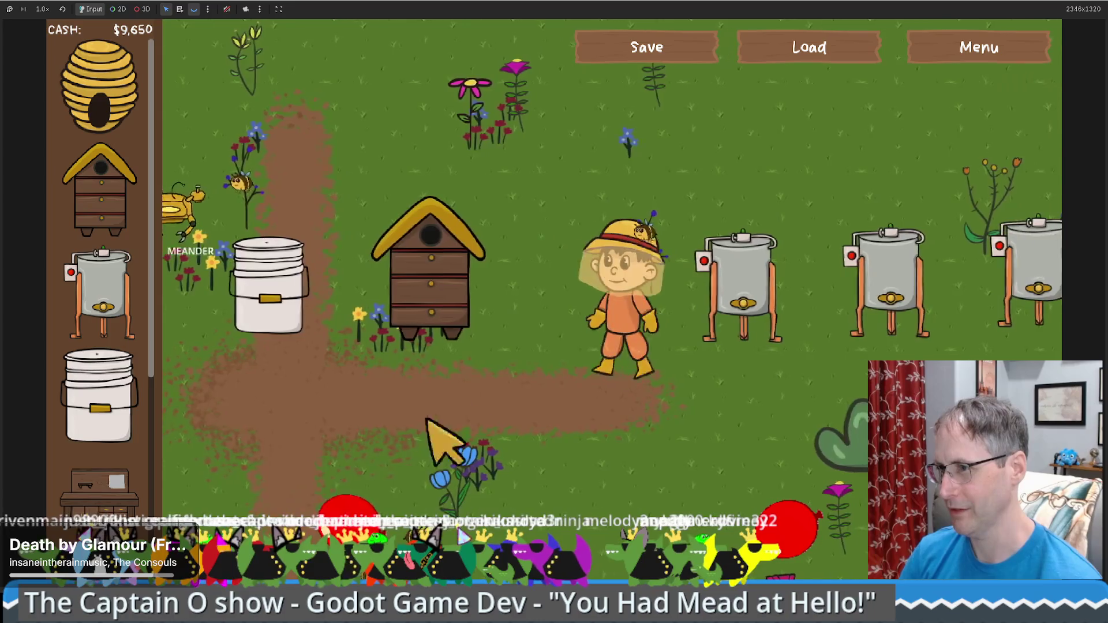
pyautogui.press('Left')
pyautogui.press('Down')
pyautogui.press('Left')
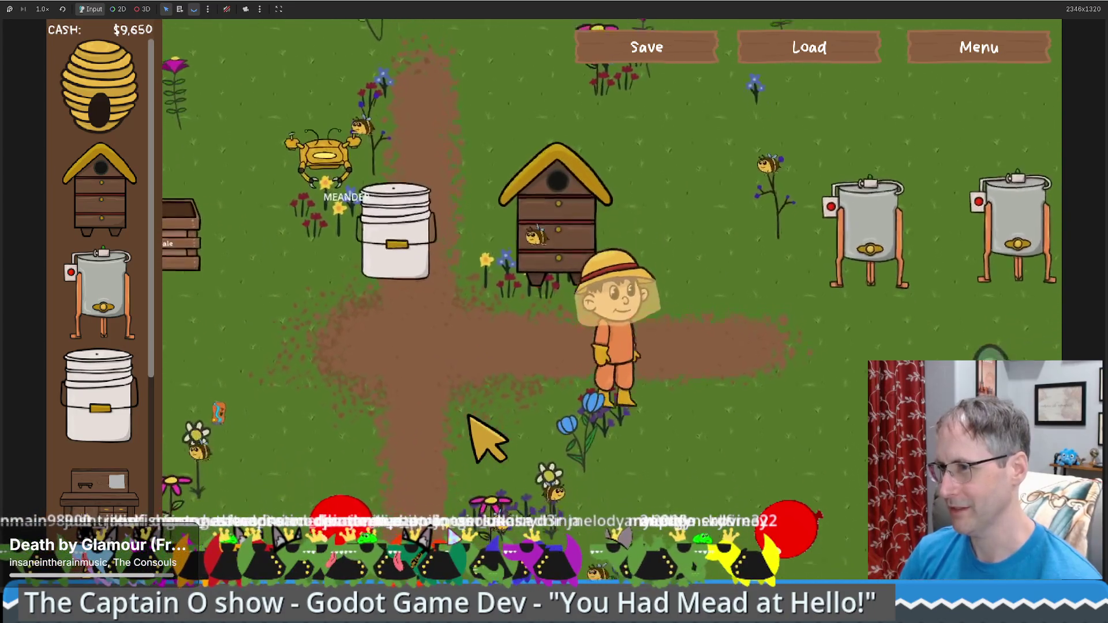
pyautogui.press('Right')
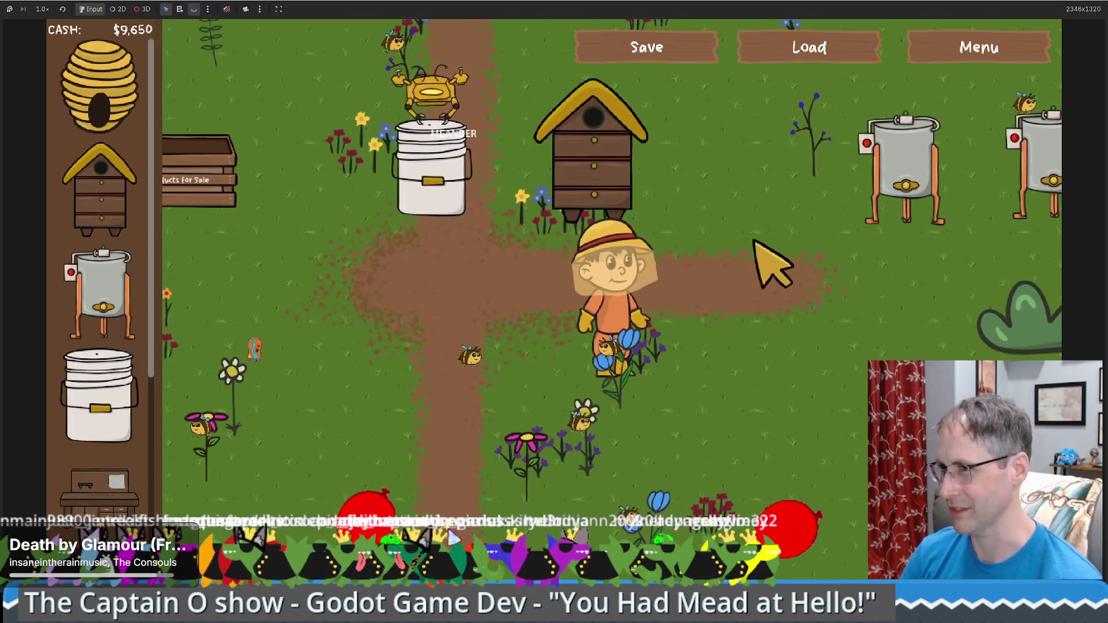
pyautogui.press('Up')
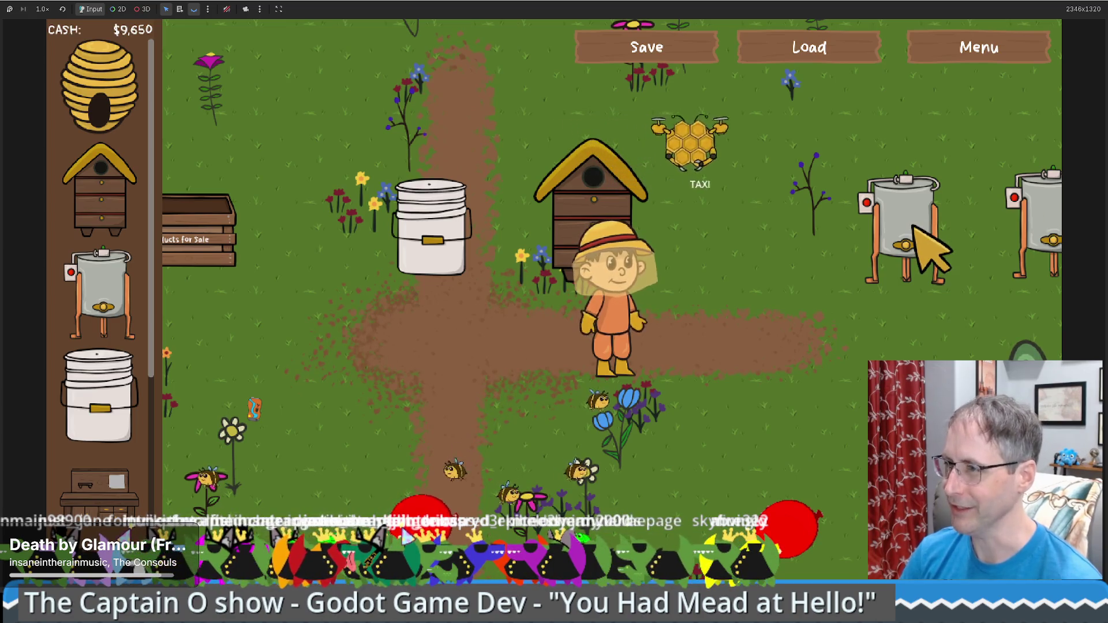
pyautogui.press('Right')
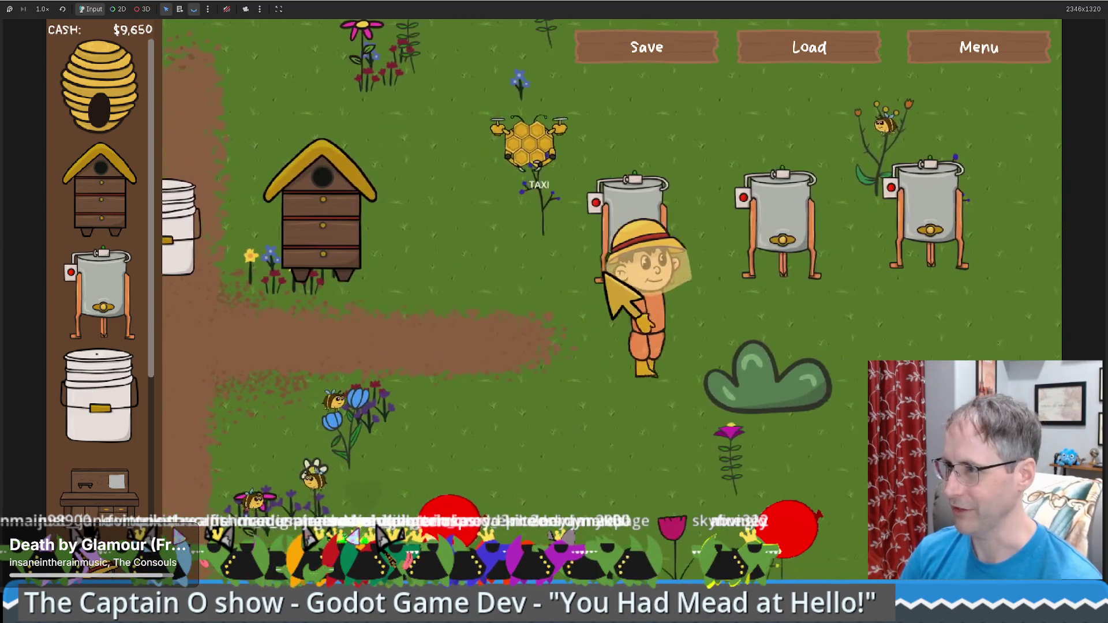
pyautogui.click(604, 276)
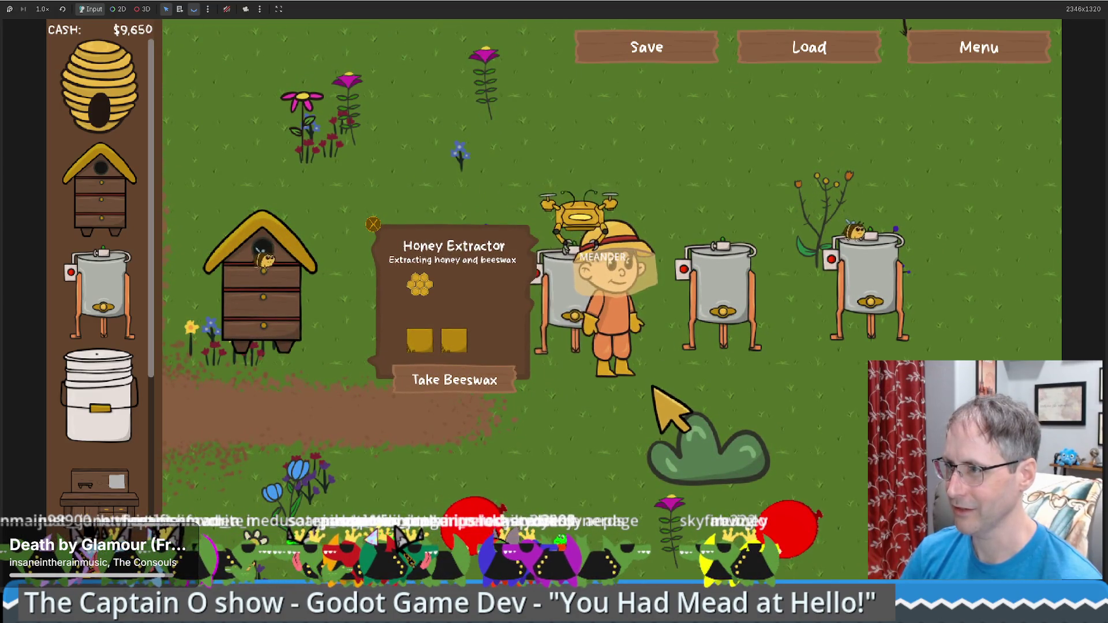
pyautogui.press('Right')
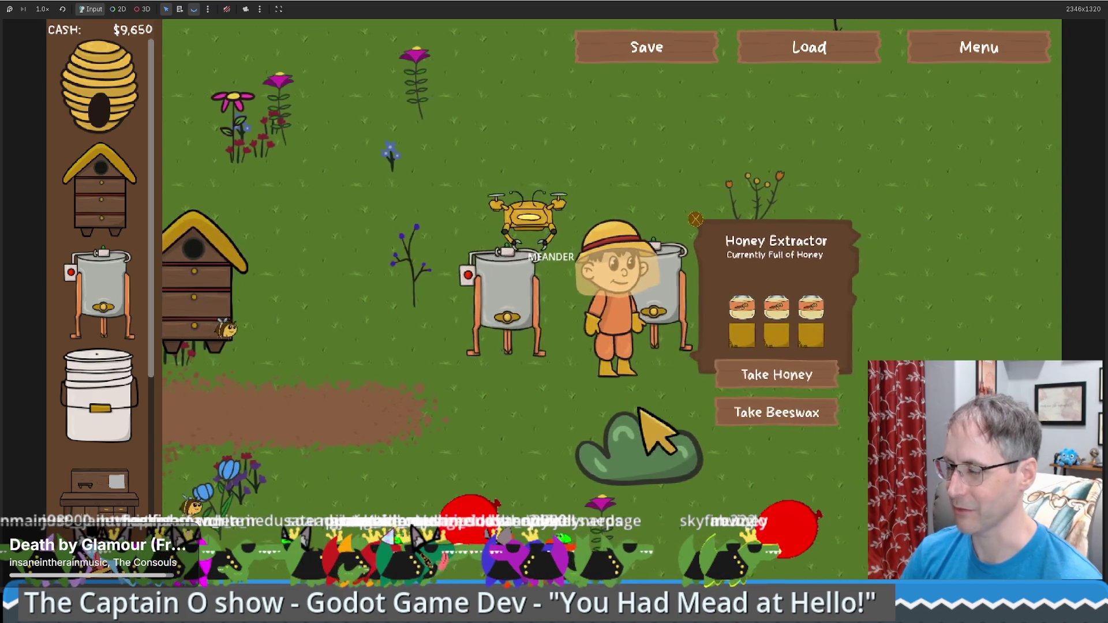
pyautogui.press('Left')
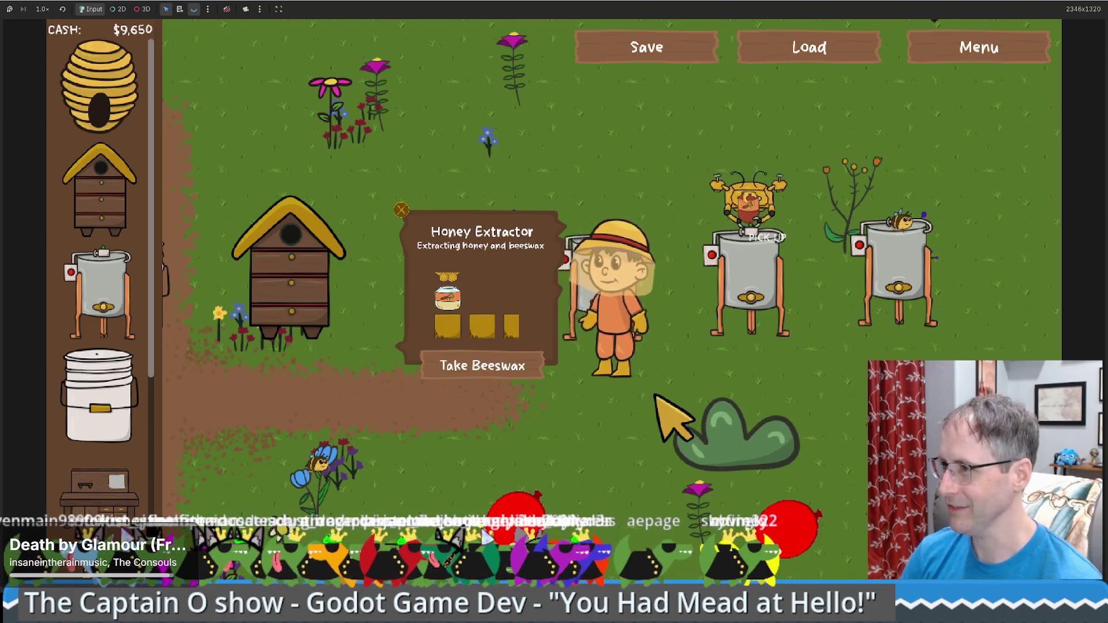
# Walk the beekeeper left past the hive to the bucket and Products for Sale crate.
pyautogui.press('Left')
pyautogui.press('Down')
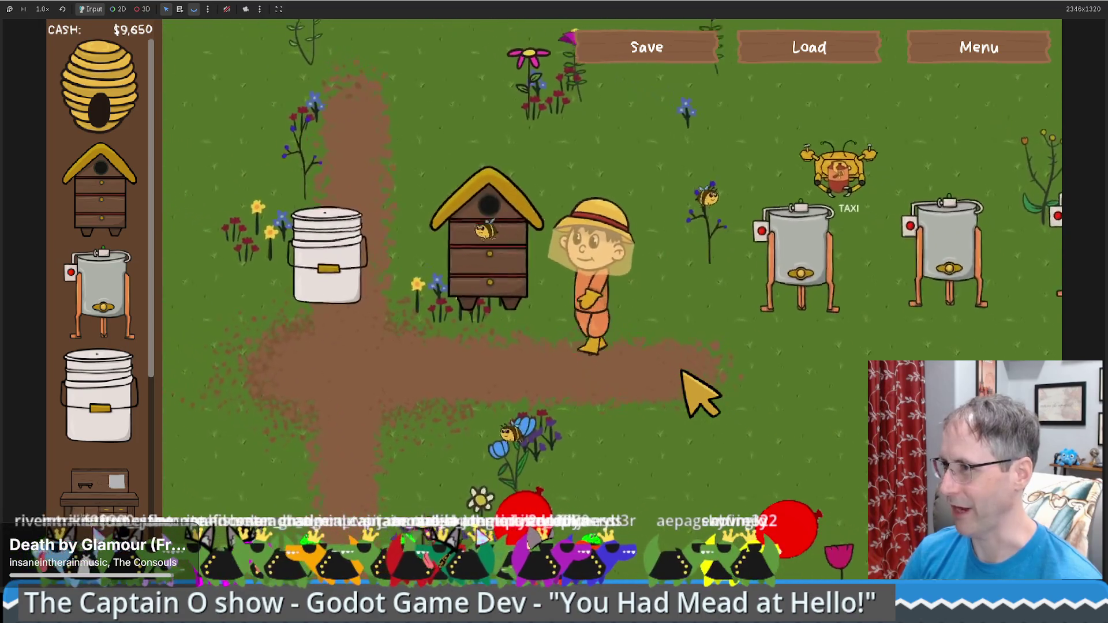
pyautogui.press('Up')
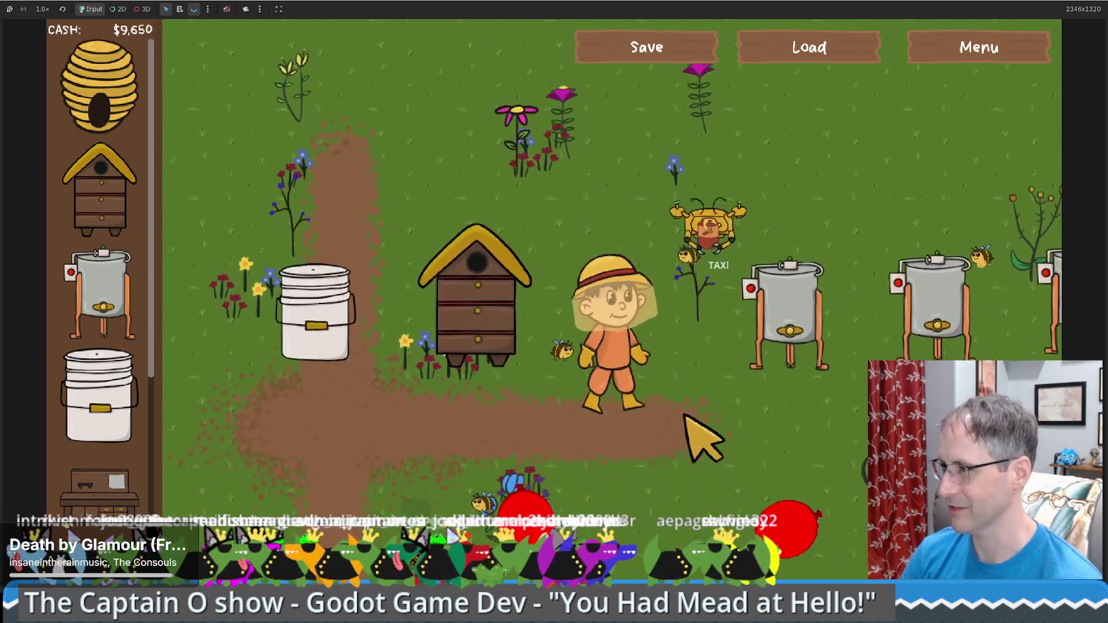
pyautogui.press('Down')
pyautogui.press('Left')
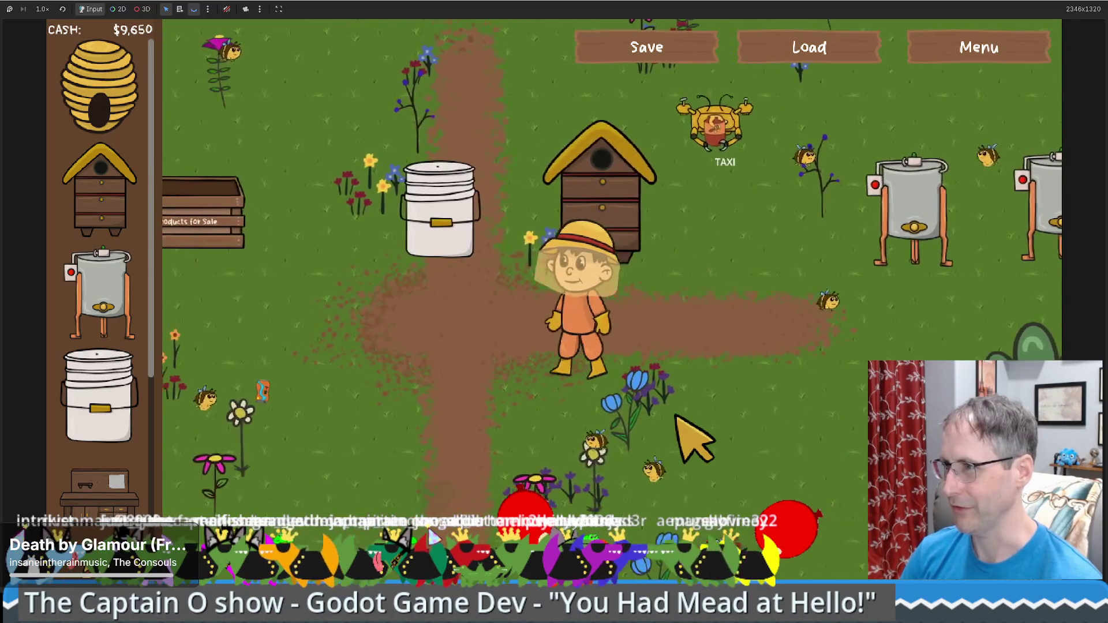
pyautogui.press('Left')
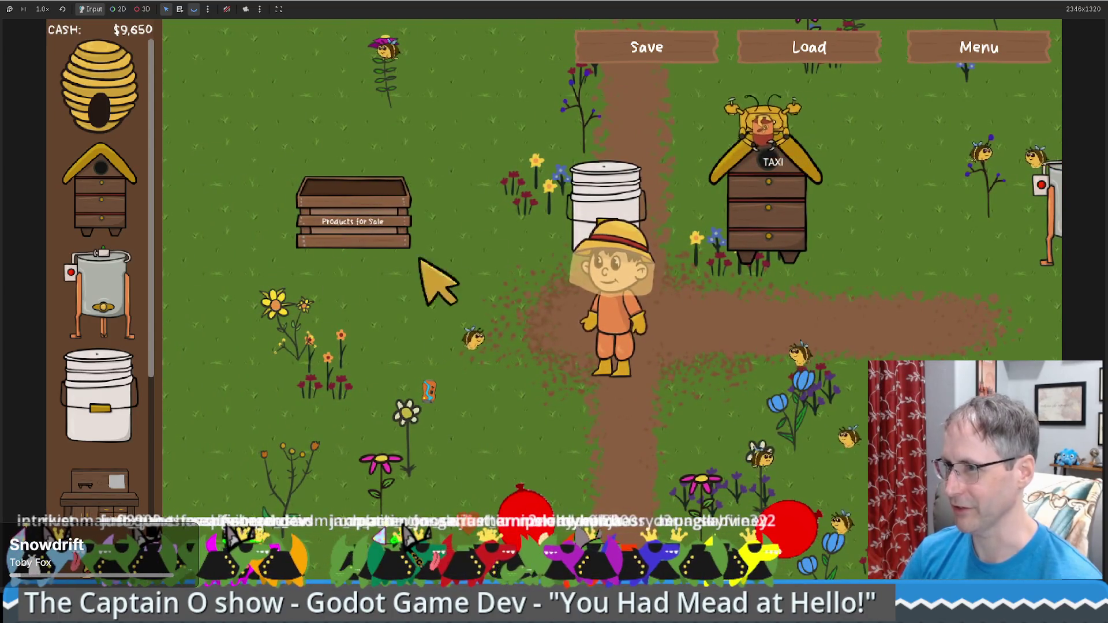
pyautogui.press('Right')
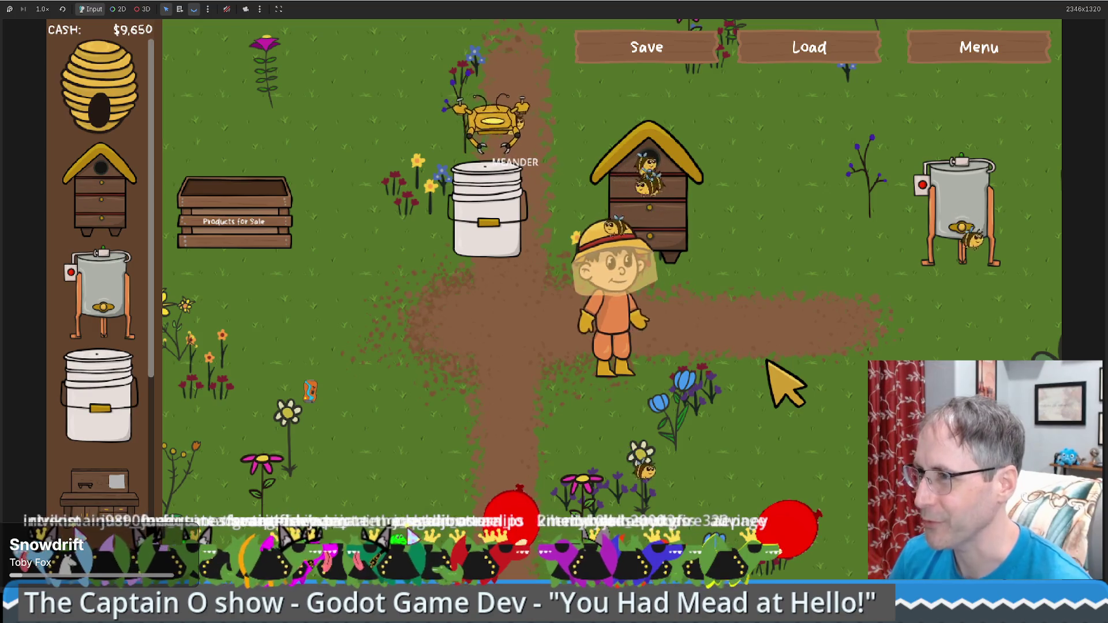
# Walk the beekeeper up beside the bucket as cash climbs to $9,700.
pyautogui.press('Left')
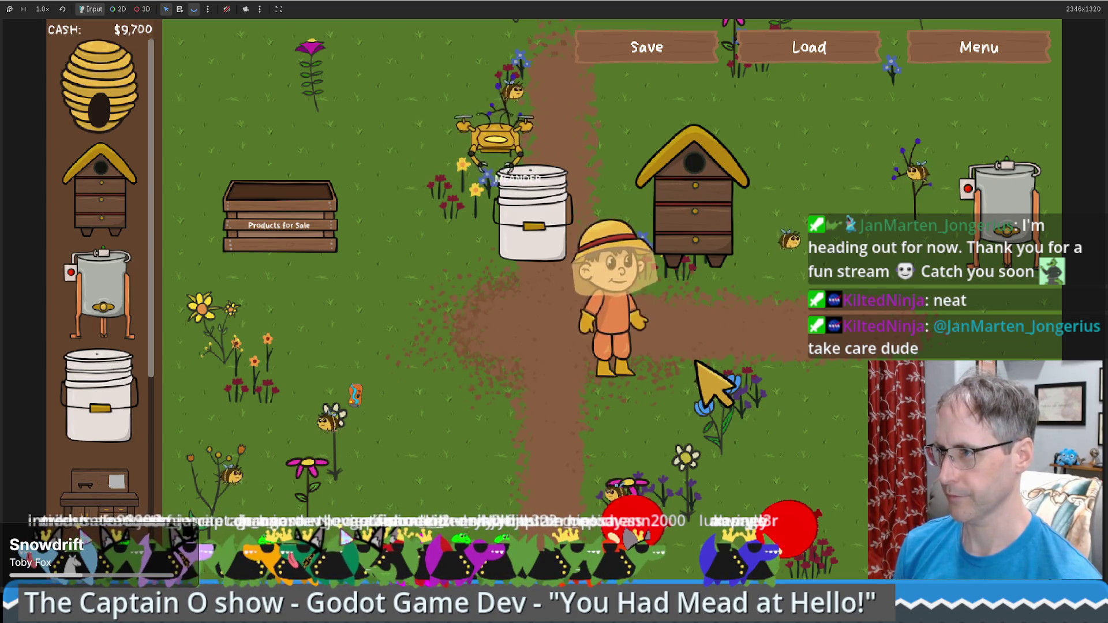
pyautogui.click(552, 286)
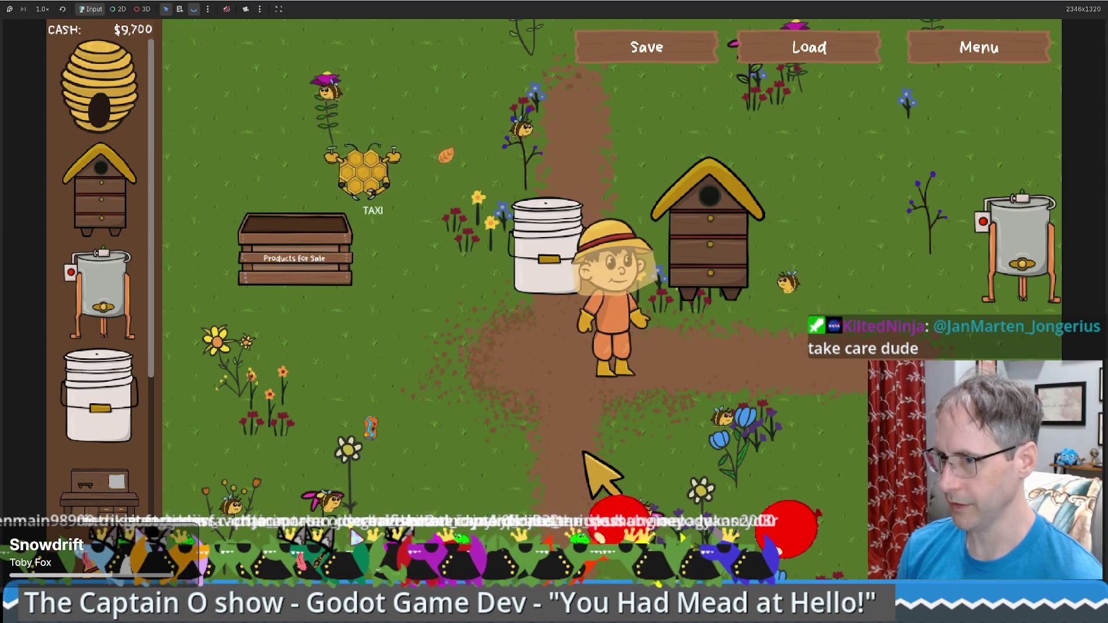
pyautogui.scroll(-5, 101, 456)
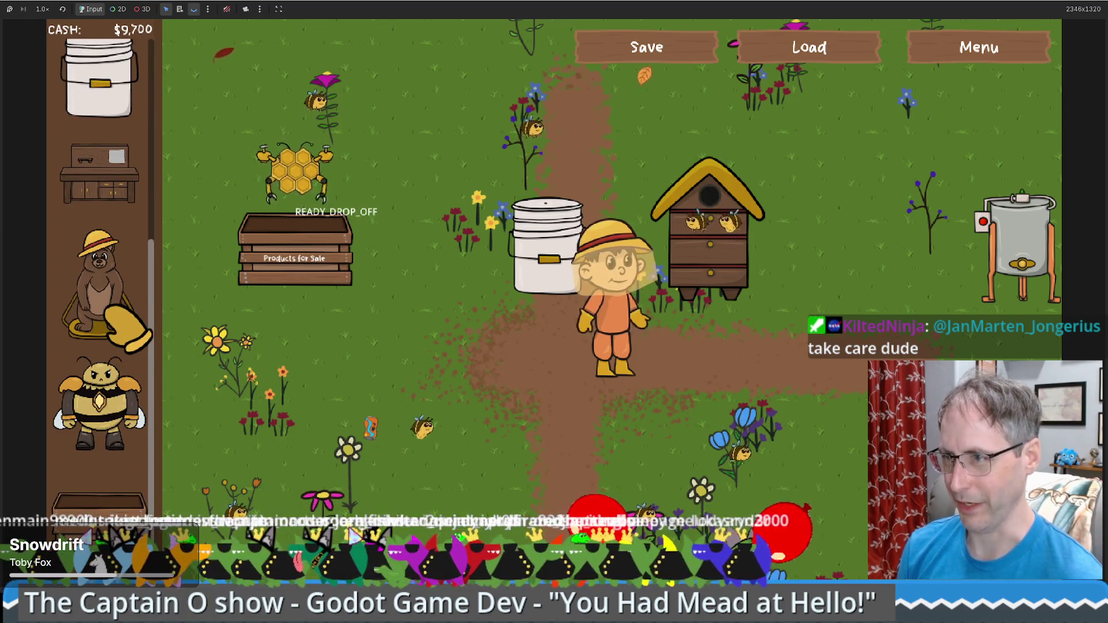
pyautogui.scroll(5, 107, 329)
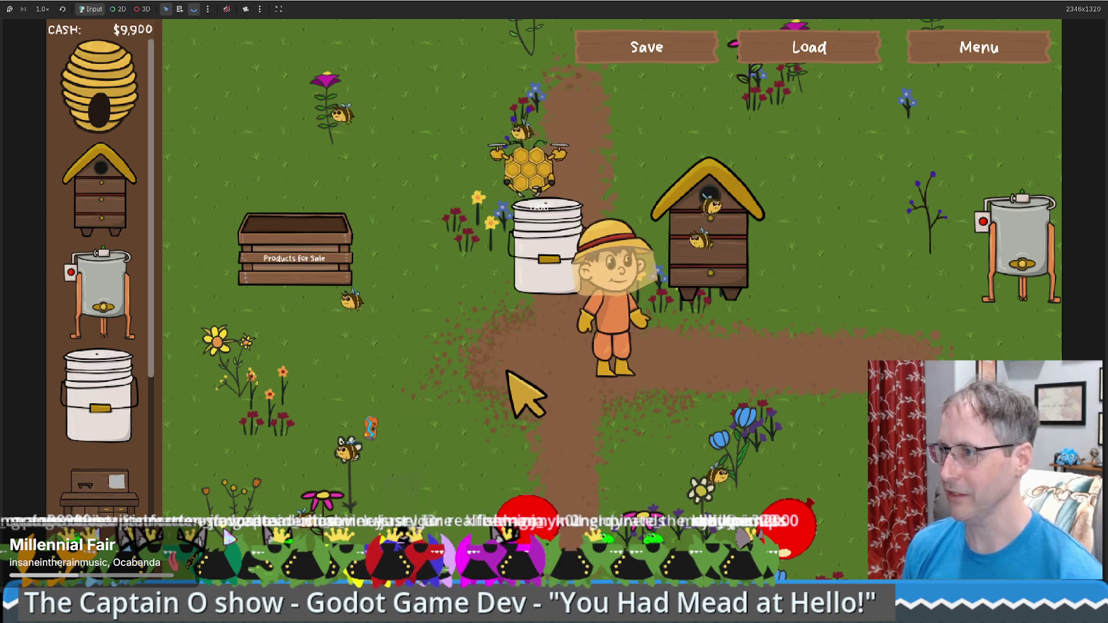
# Walk the beekeeper up-left and back beside the hive while a honeycomb sells for $50, then show the speed options.
pyautogui.press('w')
pyautogui.press('a')
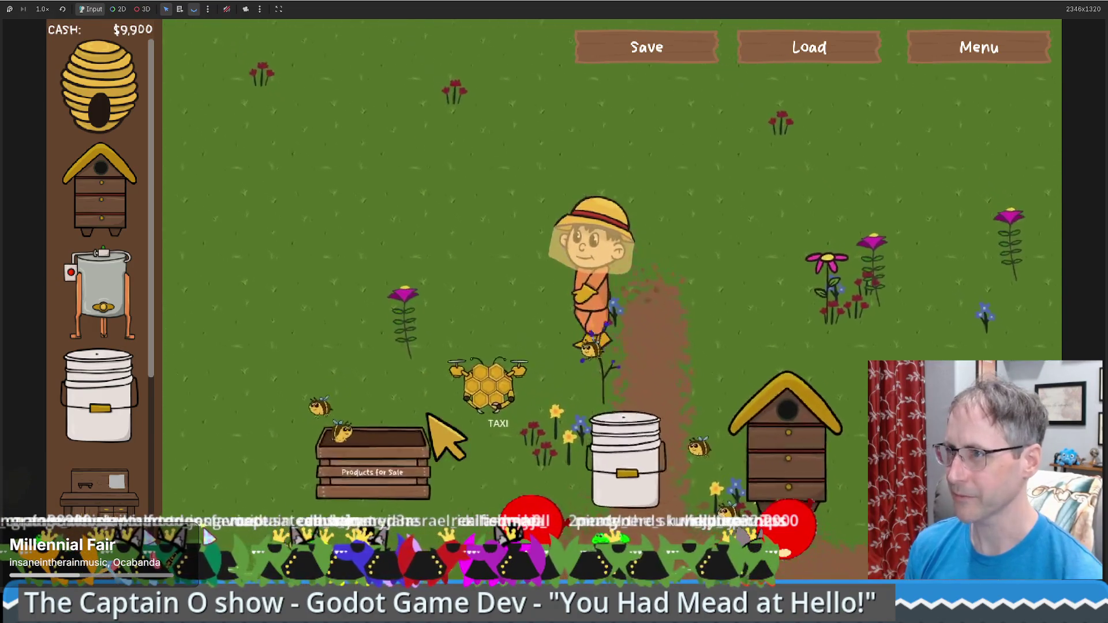
pyautogui.press('w')
pyautogui.press('a')
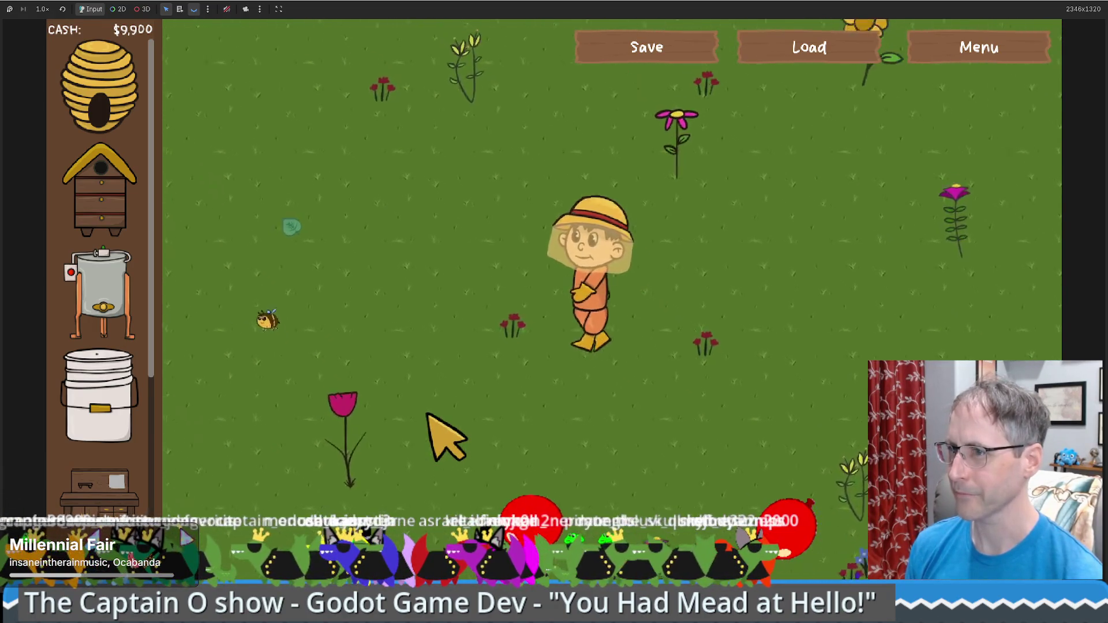
pyautogui.press('d')
pyautogui.press('s')
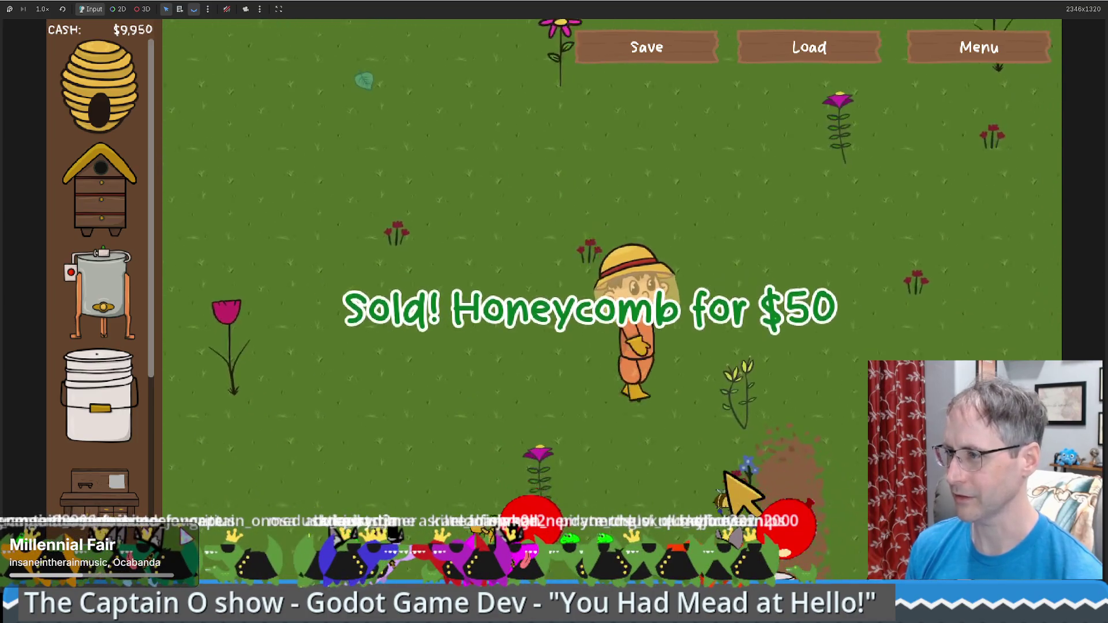
pyautogui.press('s')
pyautogui.press('d')
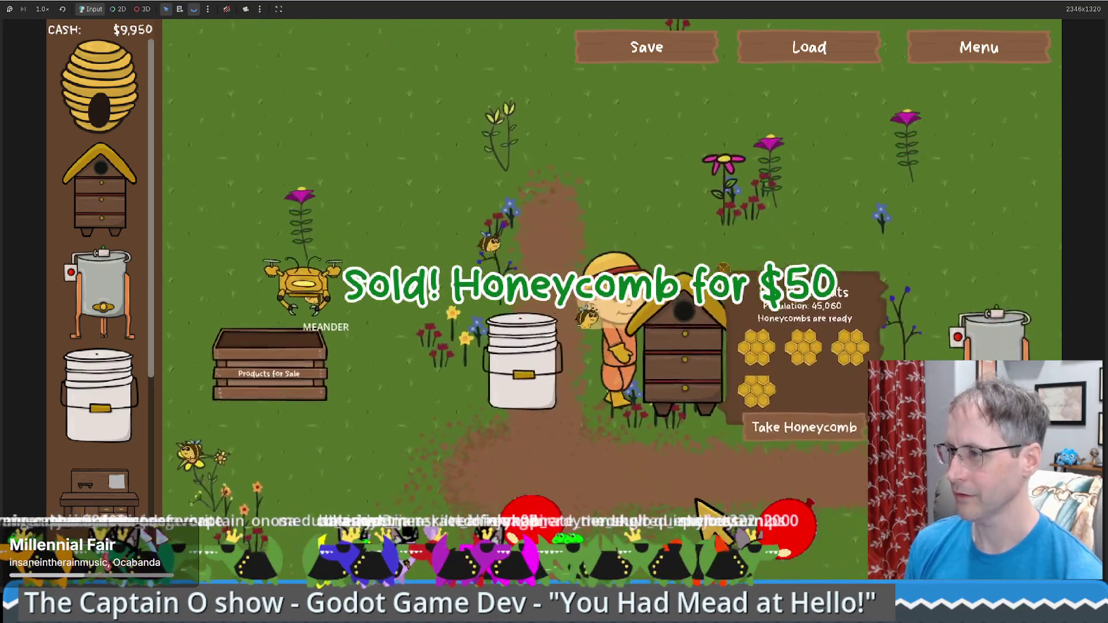
pyautogui.press('a')
pyautogui.press('d')
pyautogui.press('w')
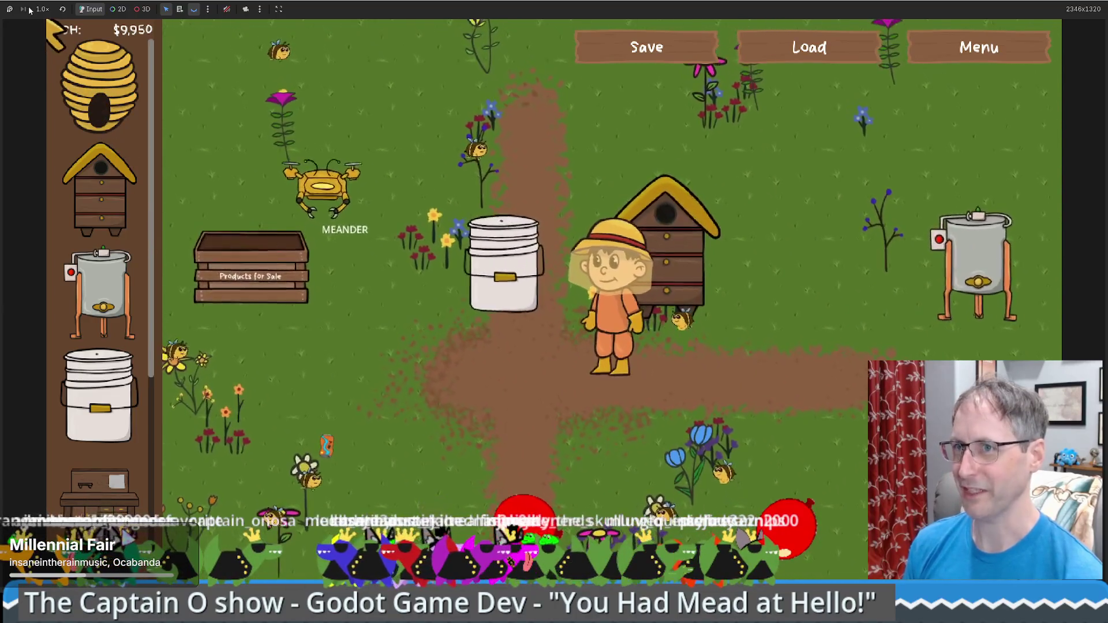
pyautogui.click(43, 9)
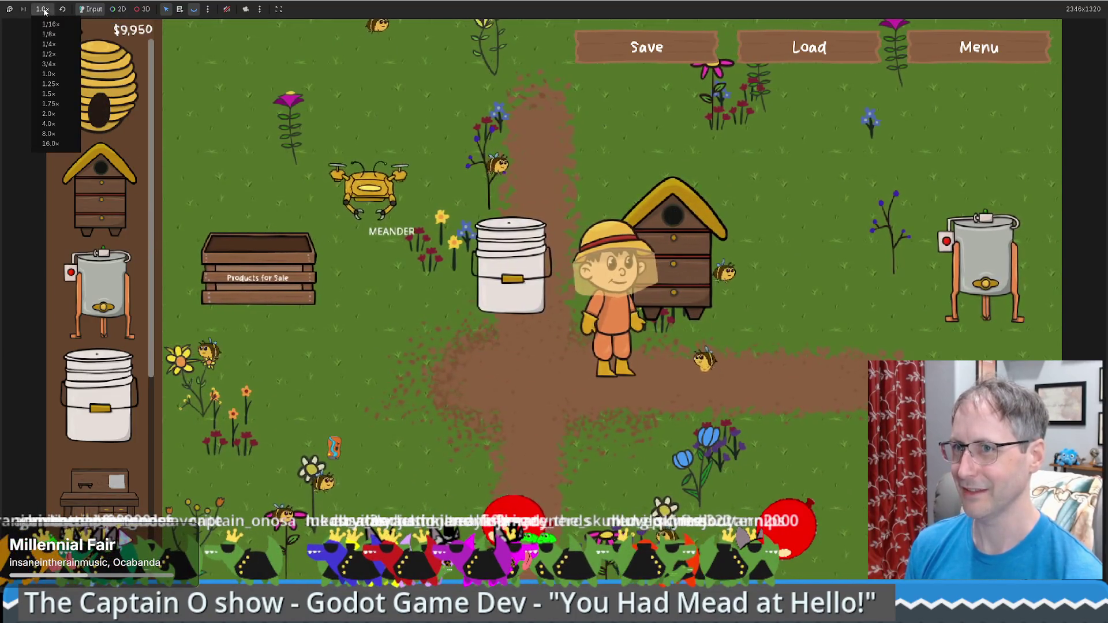
# Switch the game to 1.5× speed and place a $200 Crafting Table beside the beekeeper.
pyautogui.click(56, 94)
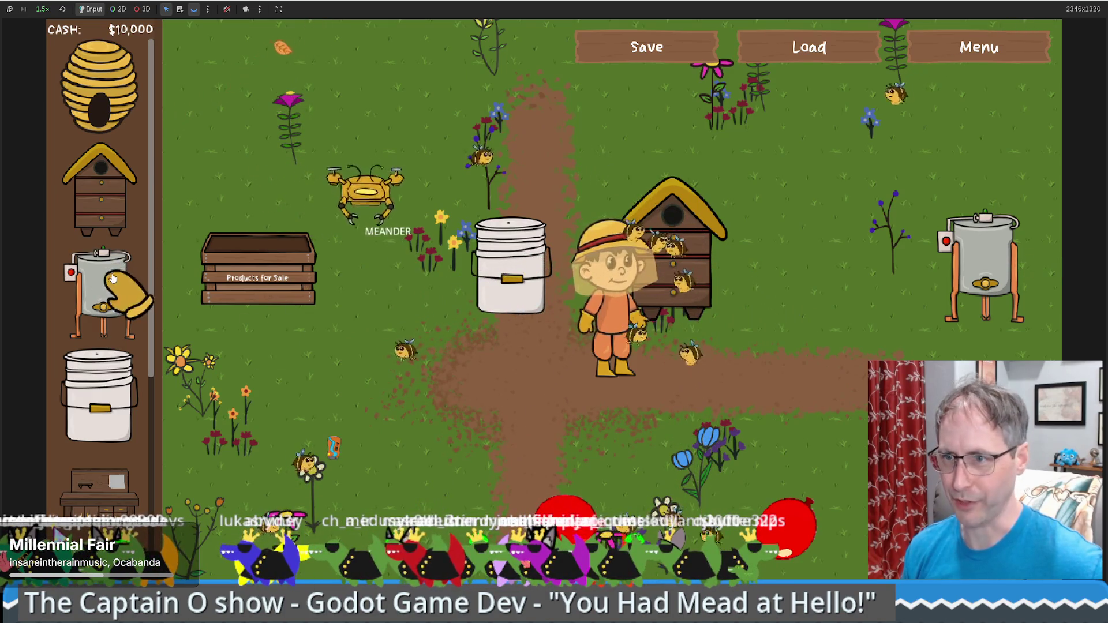
pyautogui.moveTo(118, 479)
pyautogui.mouseDown()
pyautogui.moveTo(403, 468)
pyautogui.moveTo(818, 346)
pyautogui.moveTo(95, 346)
pyautogui.moveTo(94, 358)
pyautogui.mouseUp()
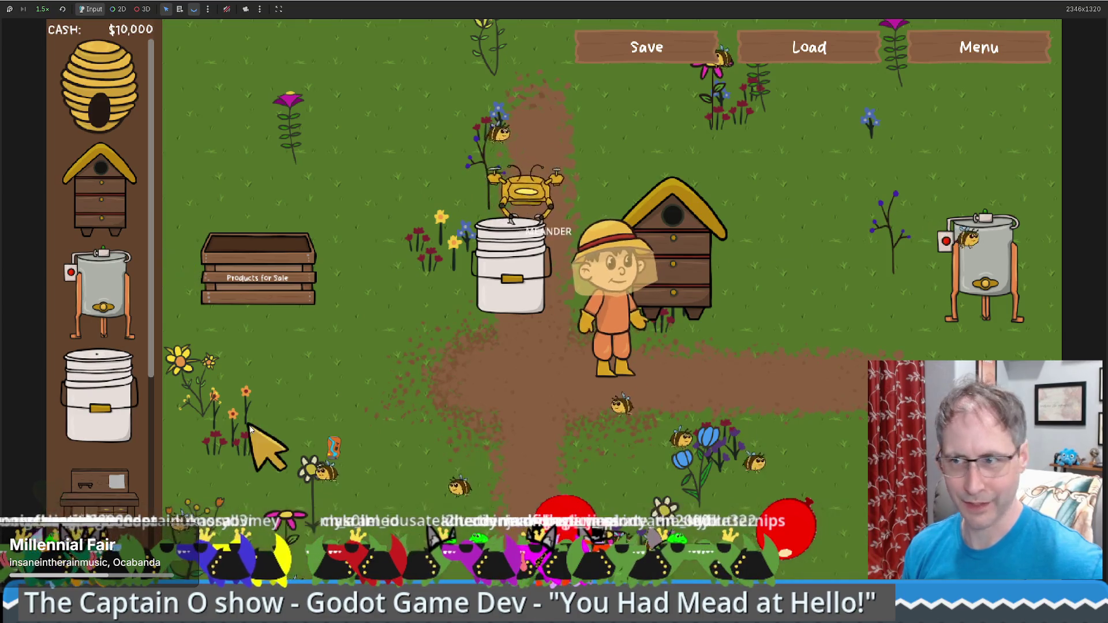
pyautogui.press('w')
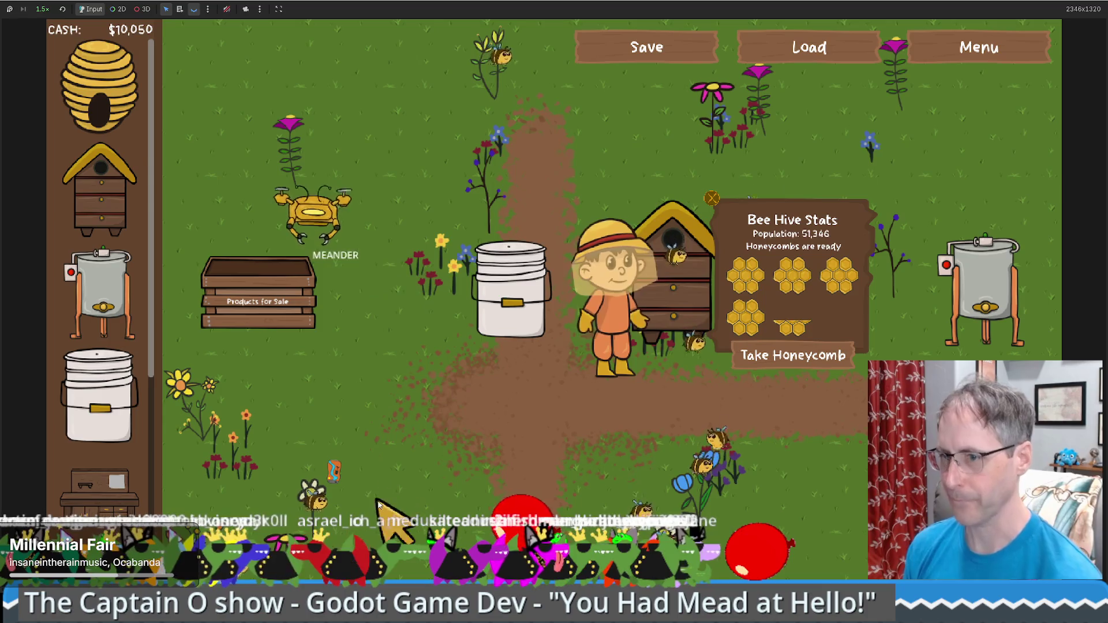
pyautogui.moveTo(99, 491)
pyautogui.mouseDown()
pyautogui.moveTo(594, 485)
pyautogui.moveTo(603, 497)
pyautogui.mouseUp()
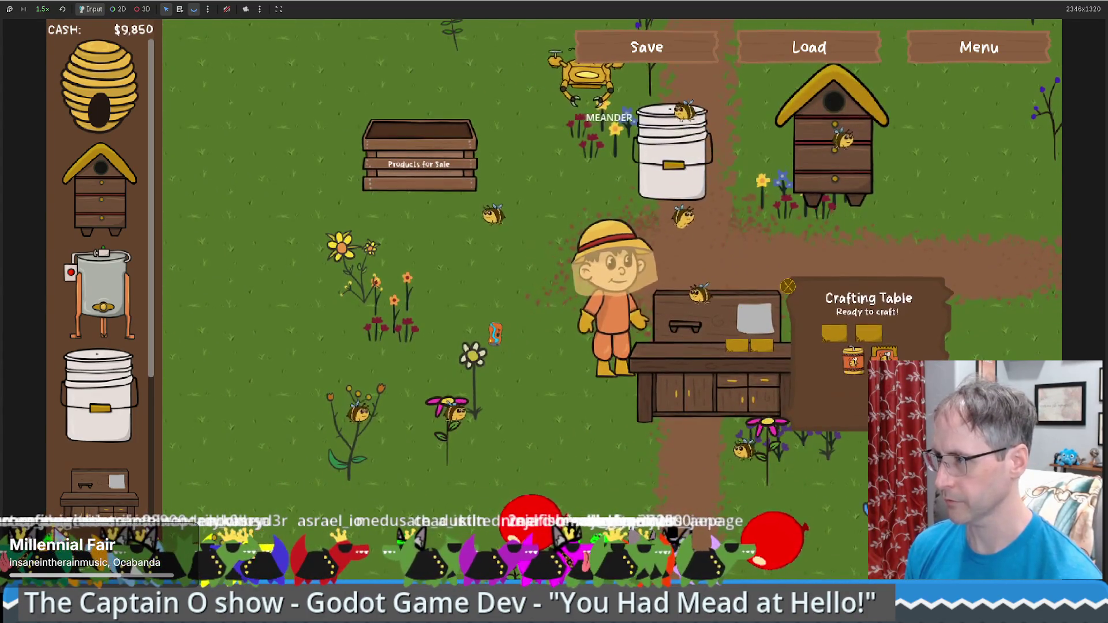
# Sell back the first crafting table, place two crafting tables, and add a Honey Extractor left of them.
pyautogui.click(788, 287)
pyautogui.moveTo(115, 479)
pyautogui.mouseDown()
pyautogui.moveTo(693, 453)
pyautogui.moveTo(808, 462)
pyautogui.moveTo(791, 433)
pyautogui.mouseUp()
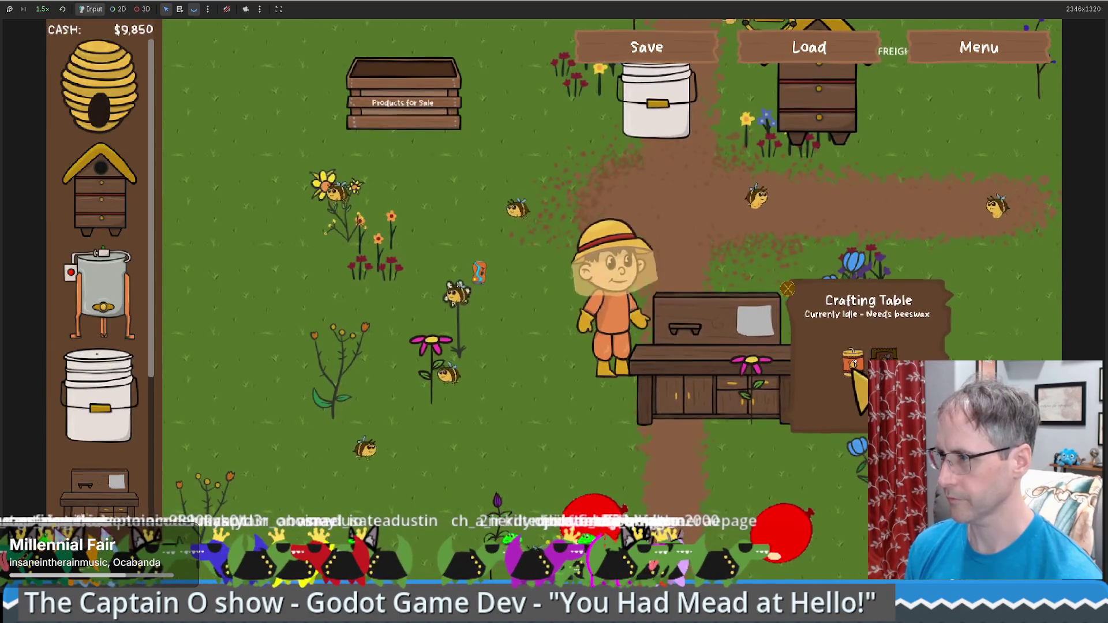
pyautogui.moveTo(110, 295); pyautogui.dragTo(564, 458)
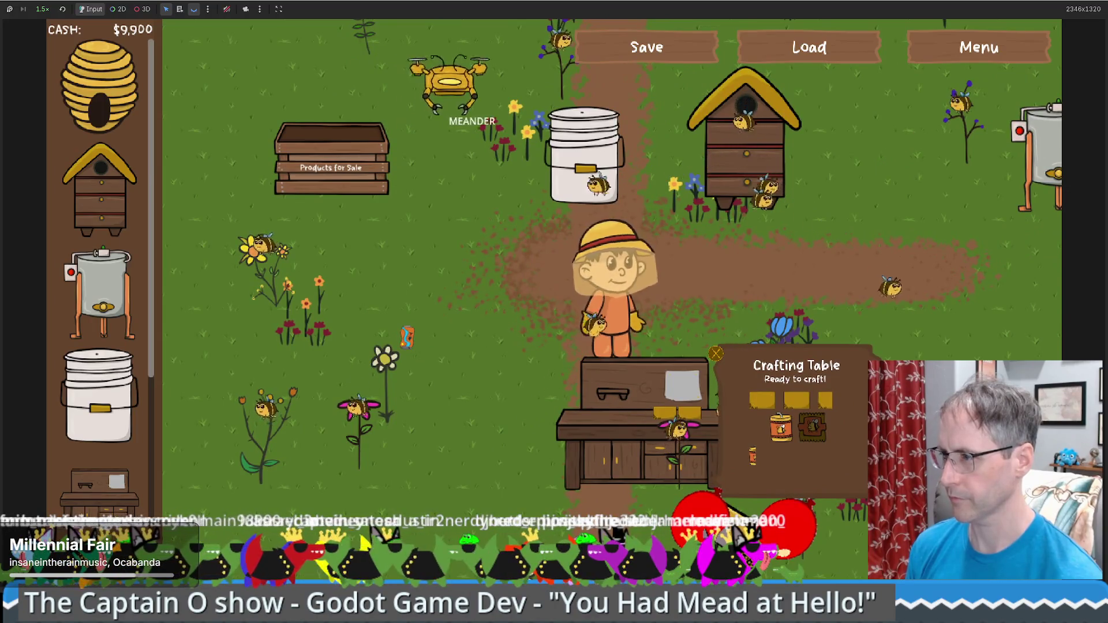
pyautogui.moveTo(98, 491); pyautogui.dragTo(462, 479)
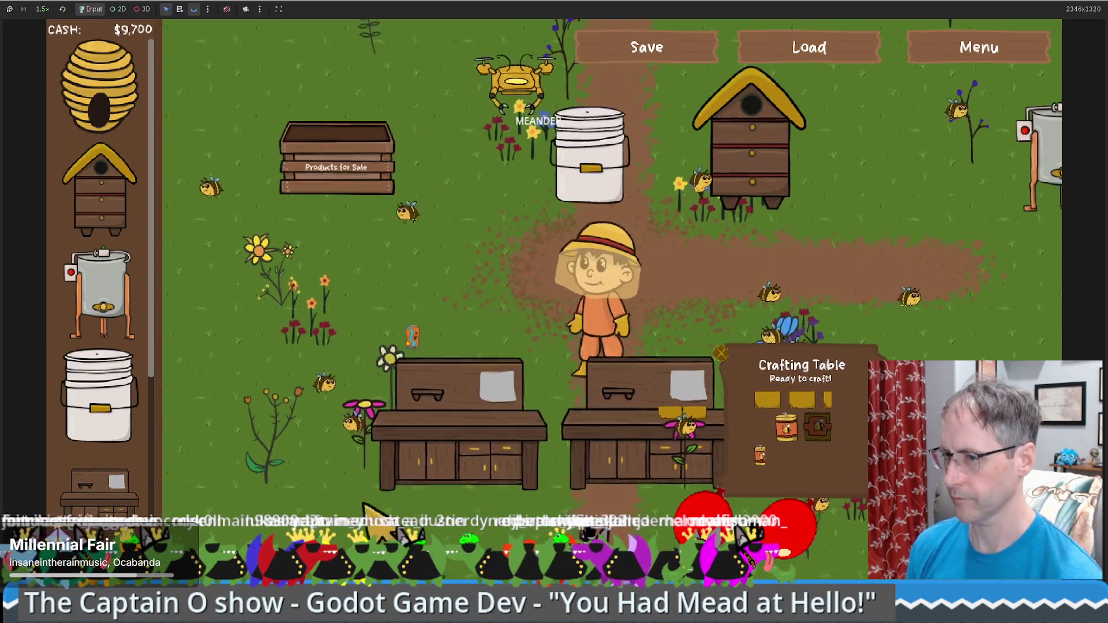
pyautogui.moveTo(107, 300); pyautogui.dragTo(383, 485)
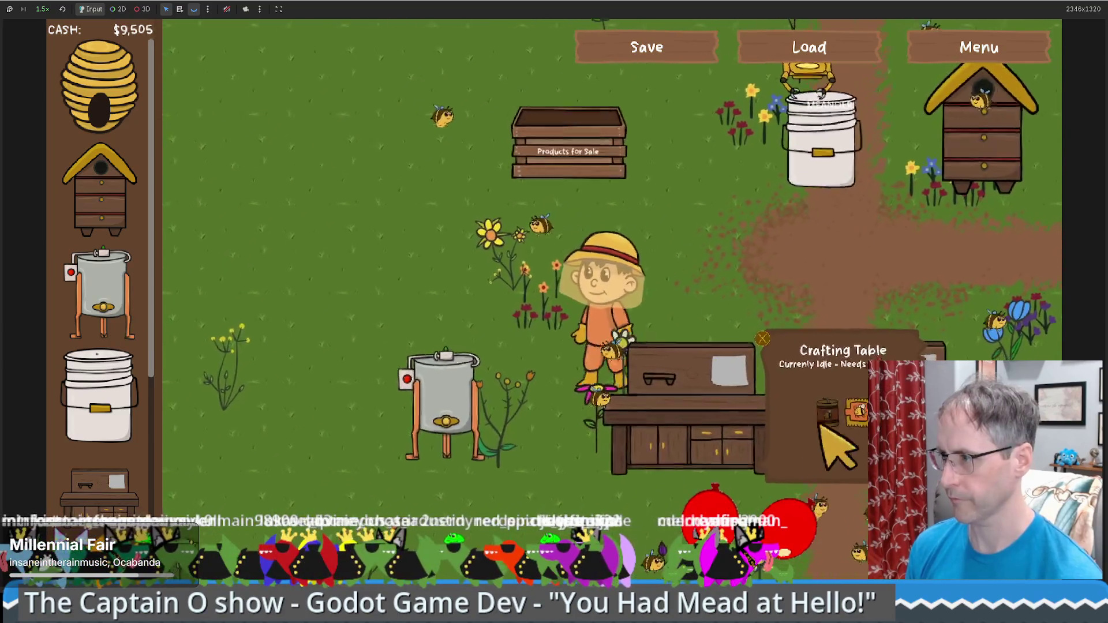
pyautogui.click(520, 383)
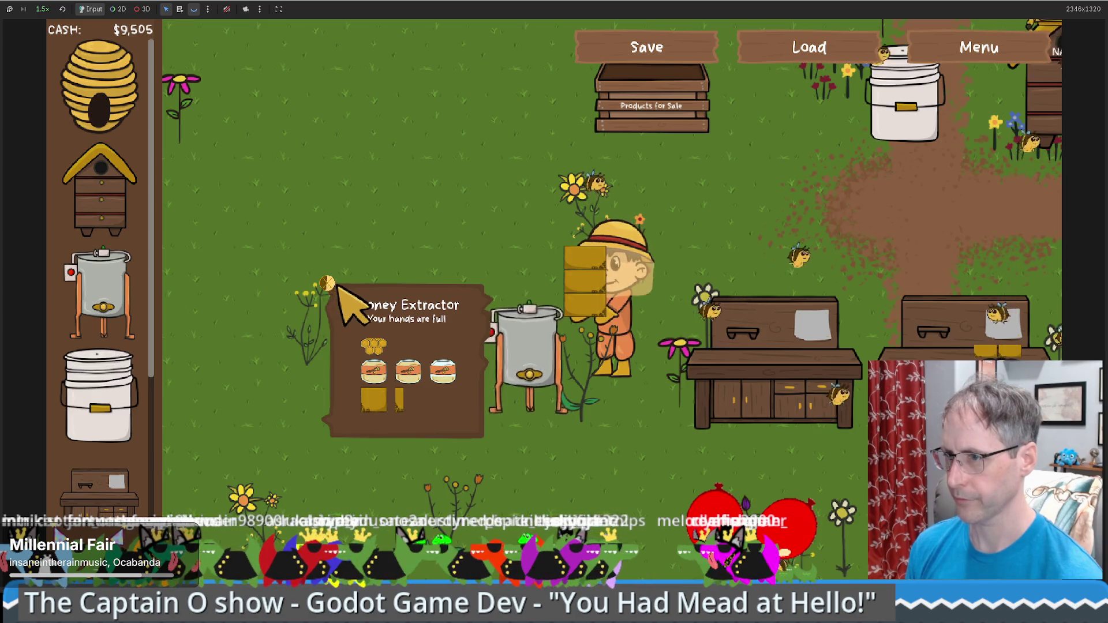
# Walk to the right crafting table and sell its soap and candle for $100 each.
pyautogui.click(808, 427)
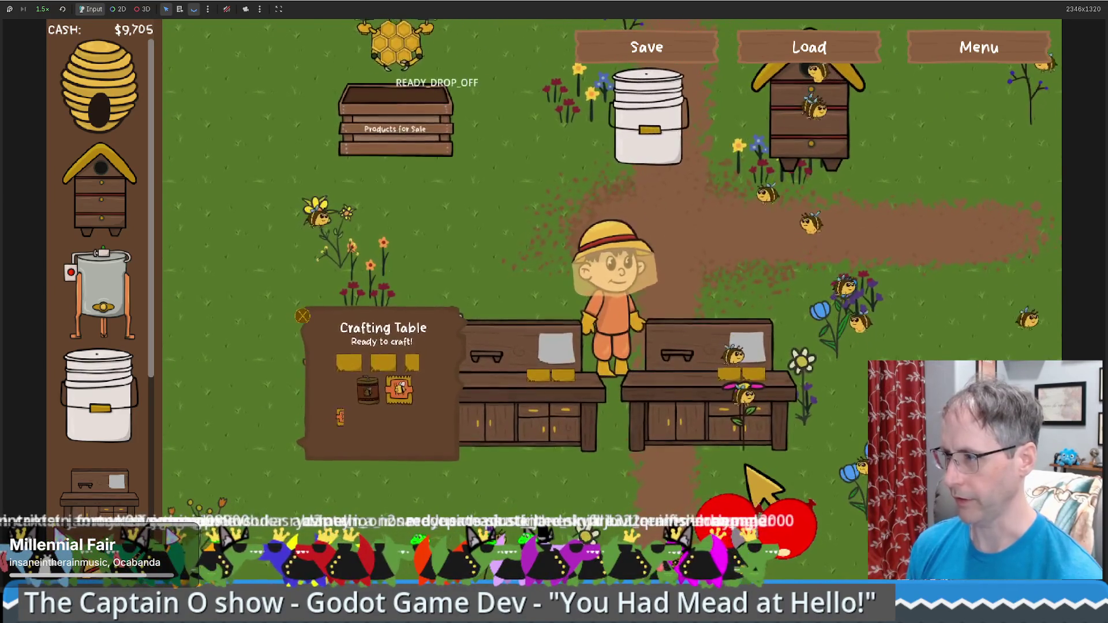
pyautogui.click(717, 409)
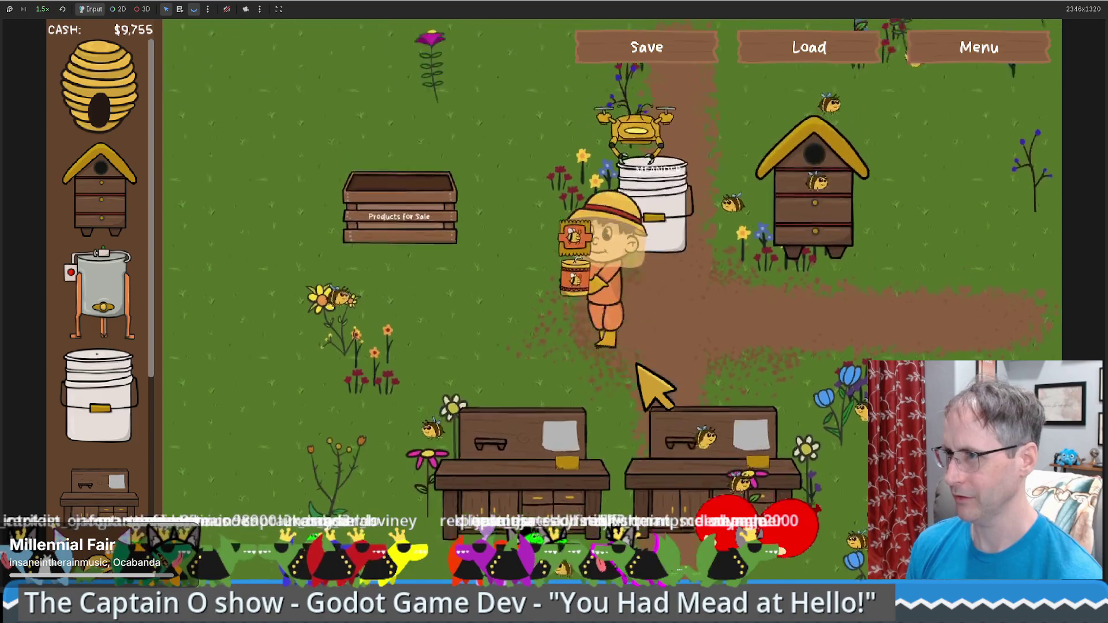
pyautogui.click(441, 370)
pyautogui.click(440, 370)
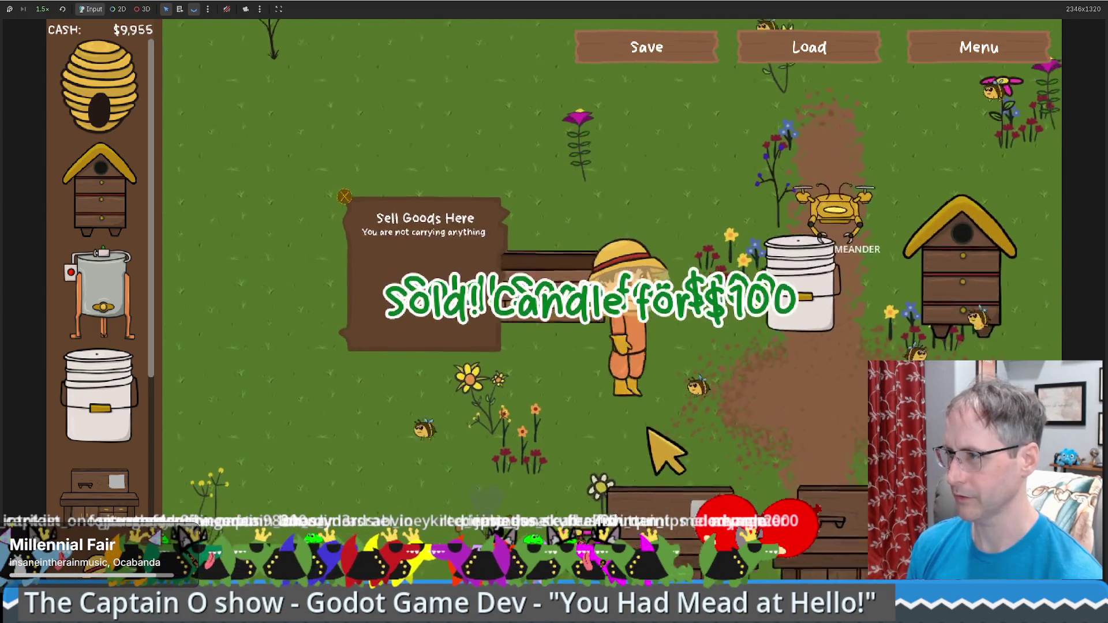